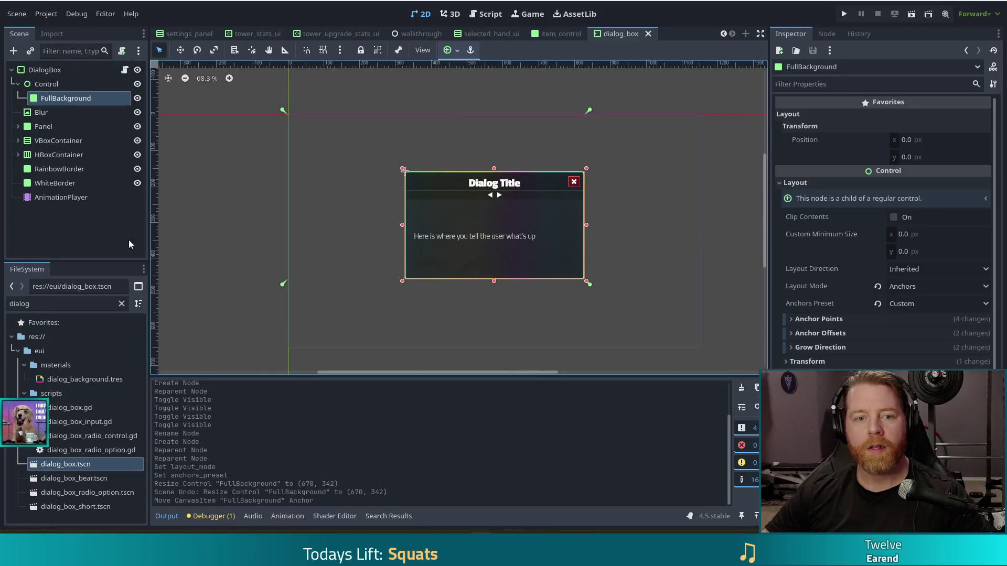
Delete the Control node and its FullBackground child, then save the dialog_box scene.
left_click(43, 82)
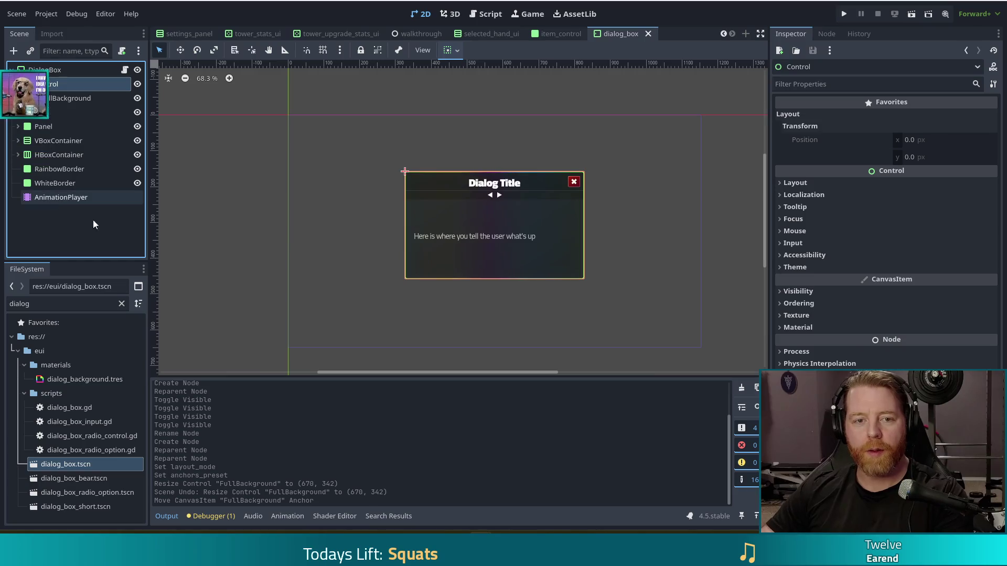
key("Delete")
key("Return")
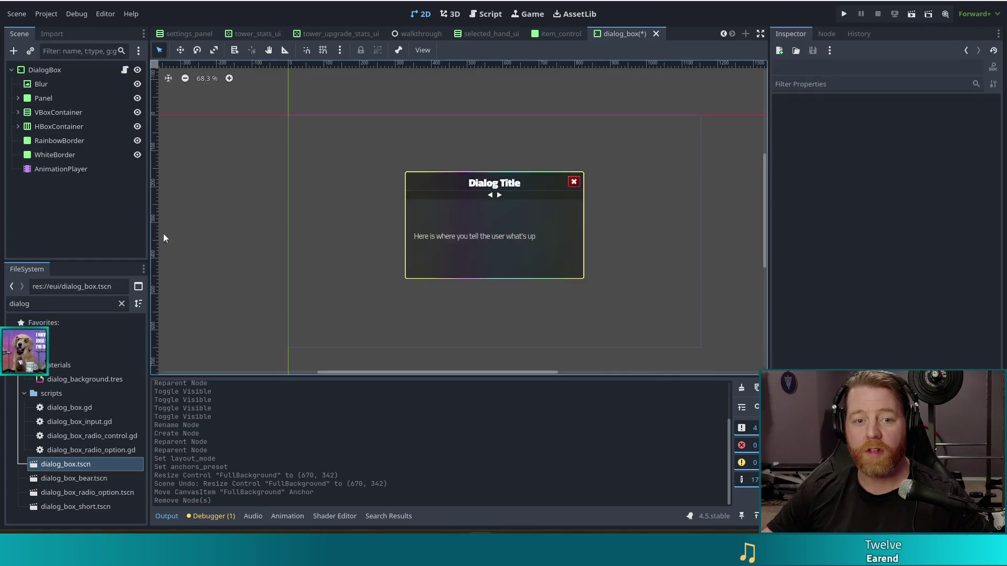
key("ctrl+s")
left_click(83, 436)
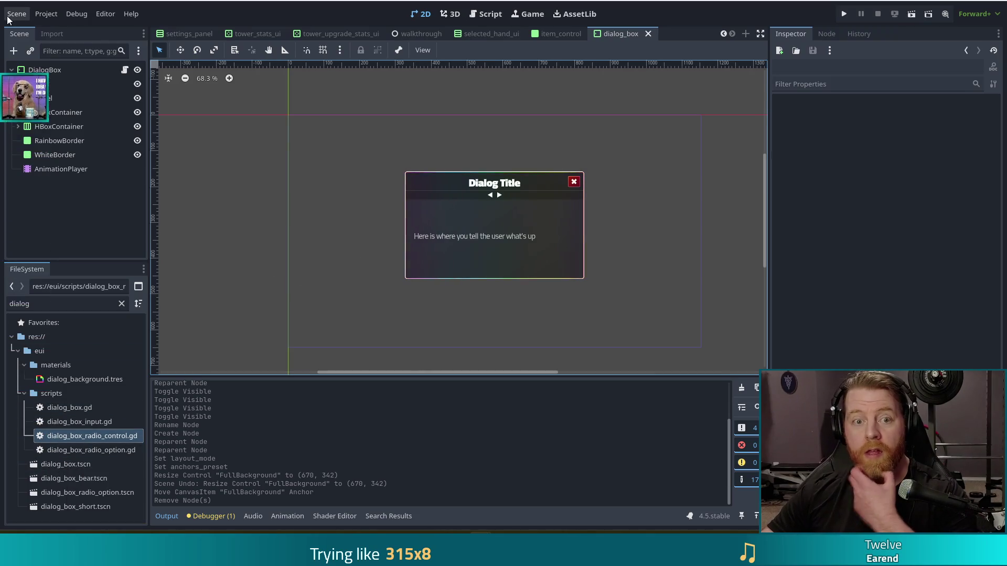
Add a Control child under DialogBox, then delete it again.
left_click(15, 52)
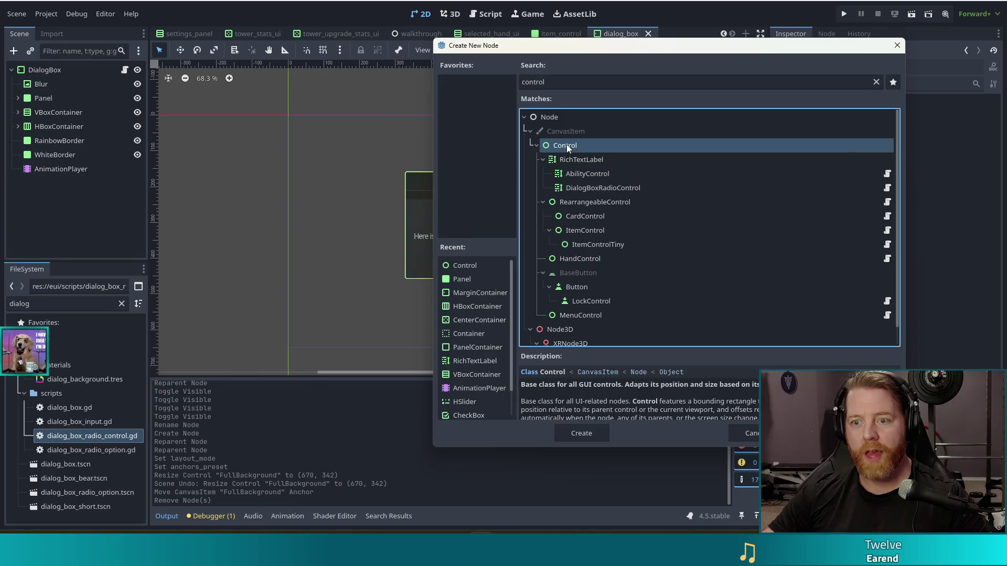
double_click(566, 145)
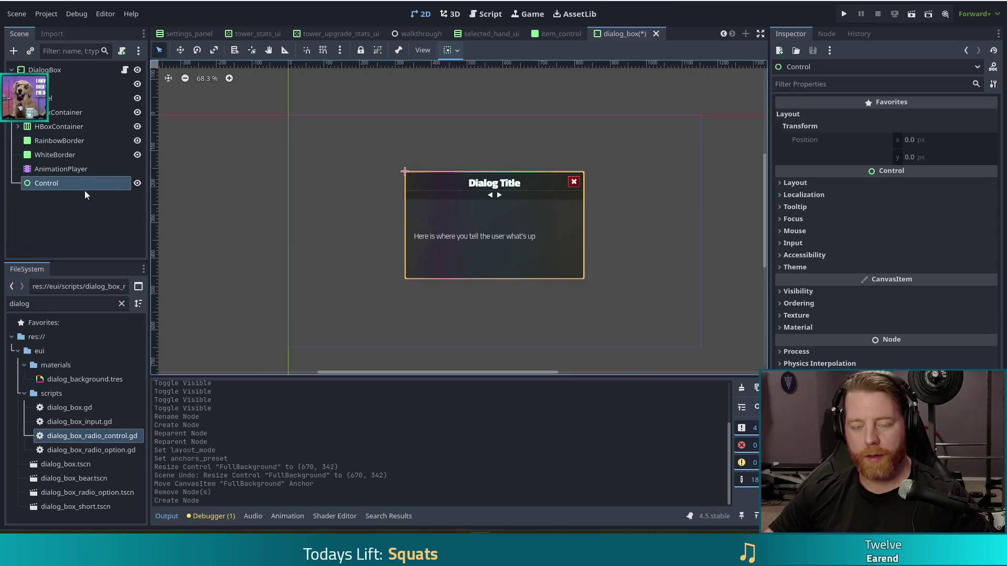
key("Delete")
key("Return")
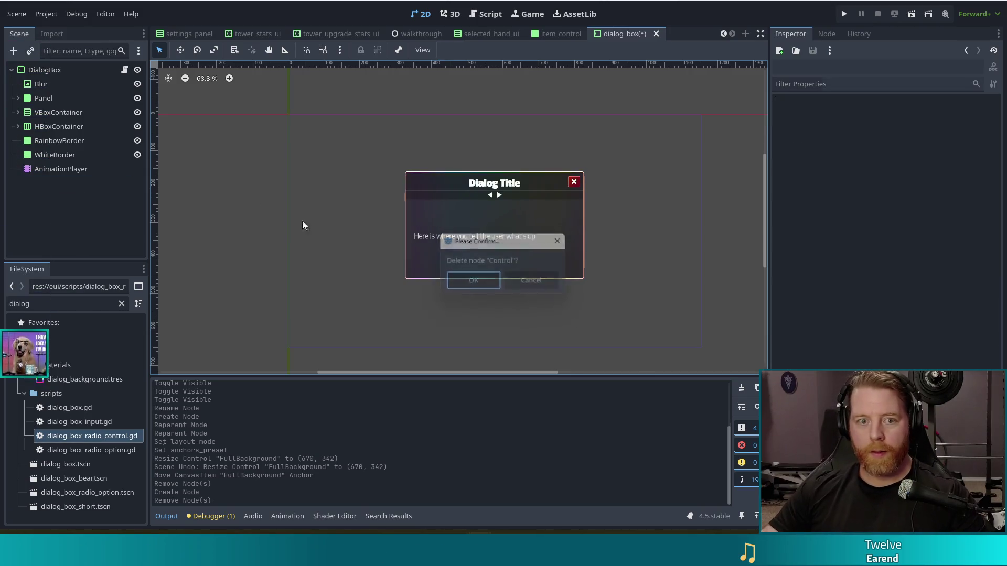
left_click(16, 14)
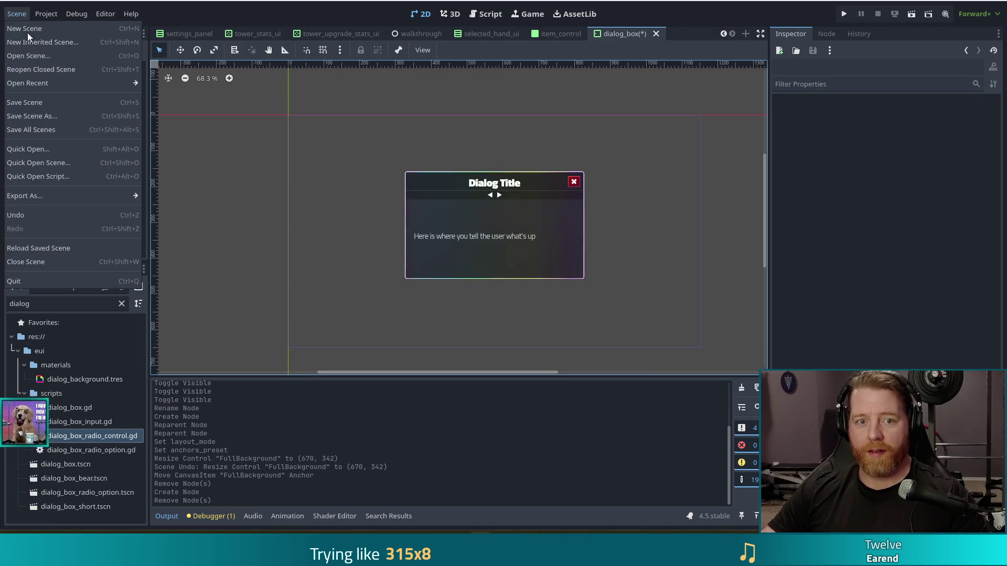
Create a new scene with a Control root and instance dialog_box.tscn under it.
left_click(29, 26)
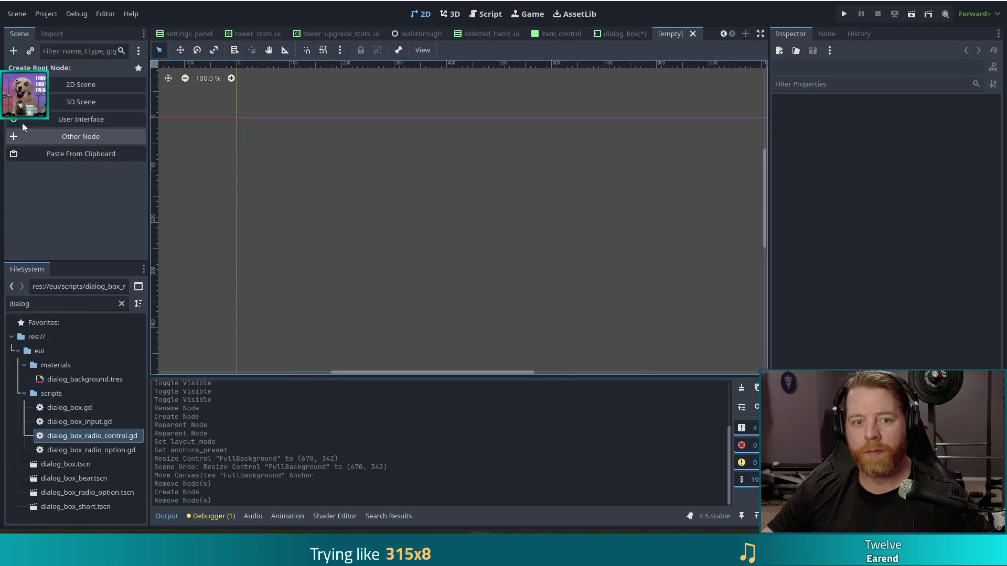
left_click(48, 119)
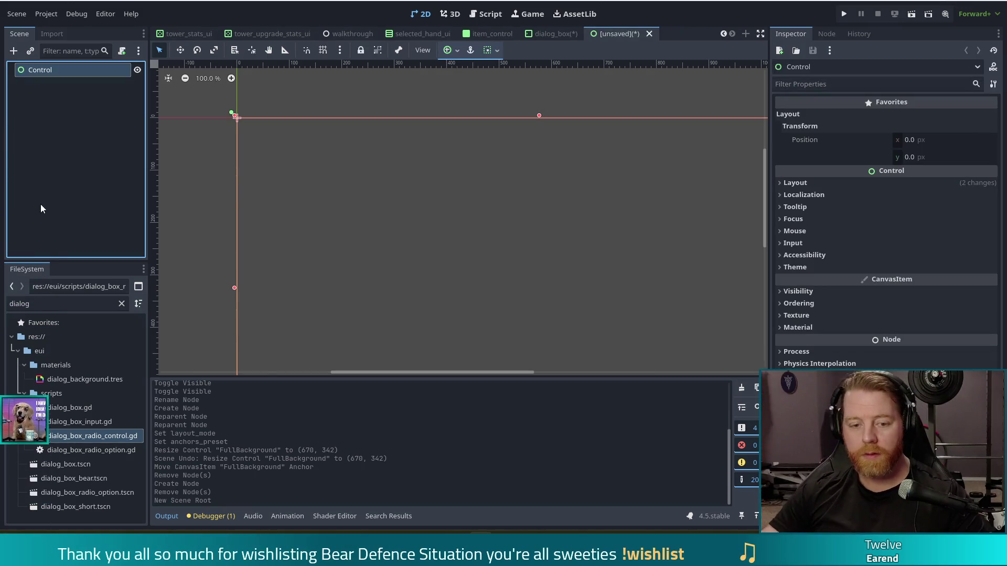
left_click_drag(30, 304, 14, 304)
left_click(68, 465)
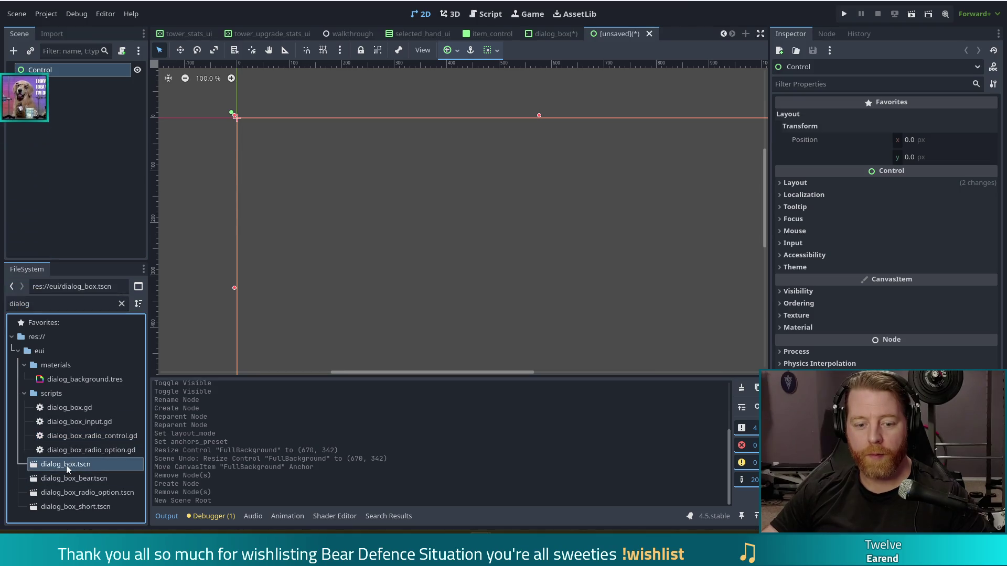
left_click_drag(84, 182, 55, 74)
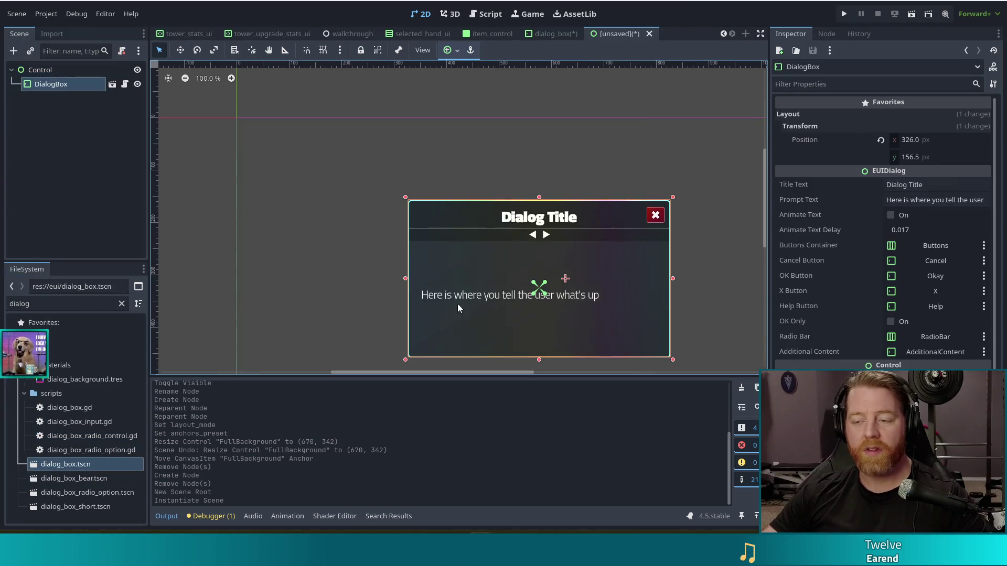
scroll(640, 280, "down", 4)
scroll(640, 279, "down", 2)
mouse_move(702, 310)
left_mouse_down()
mouse_move(666, 261)
mouse_move(645, 254)
left_mouse_up()
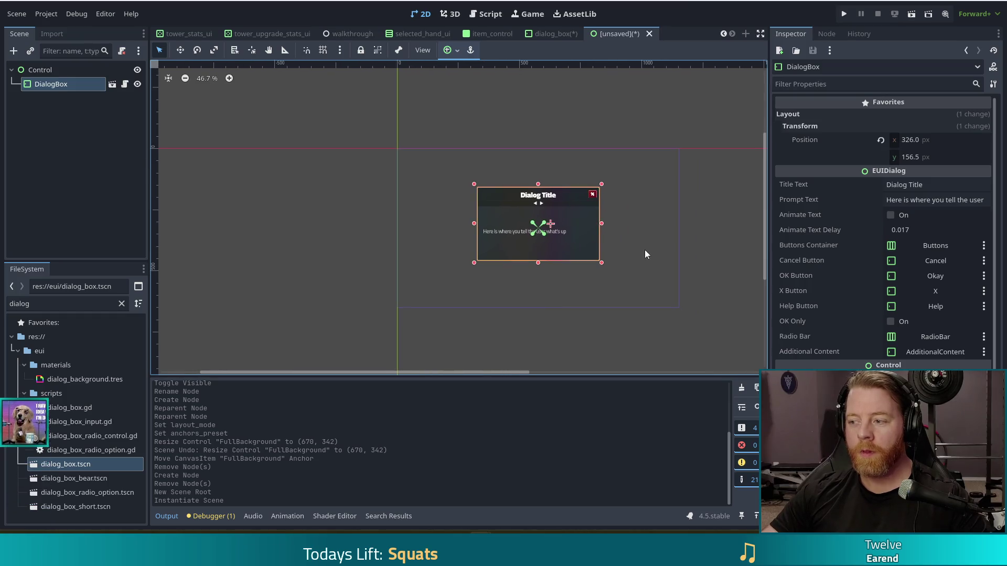
Add a Panel under Control, anchor it Full Rect, and move it above DialogBox.
left_click(40, 70)
key("ctrl+a")
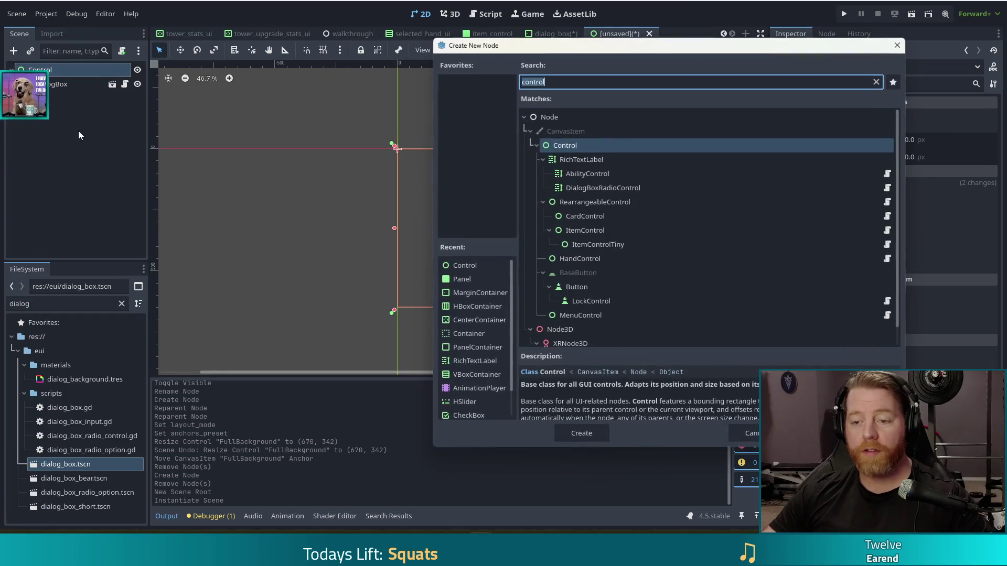
type("panel")
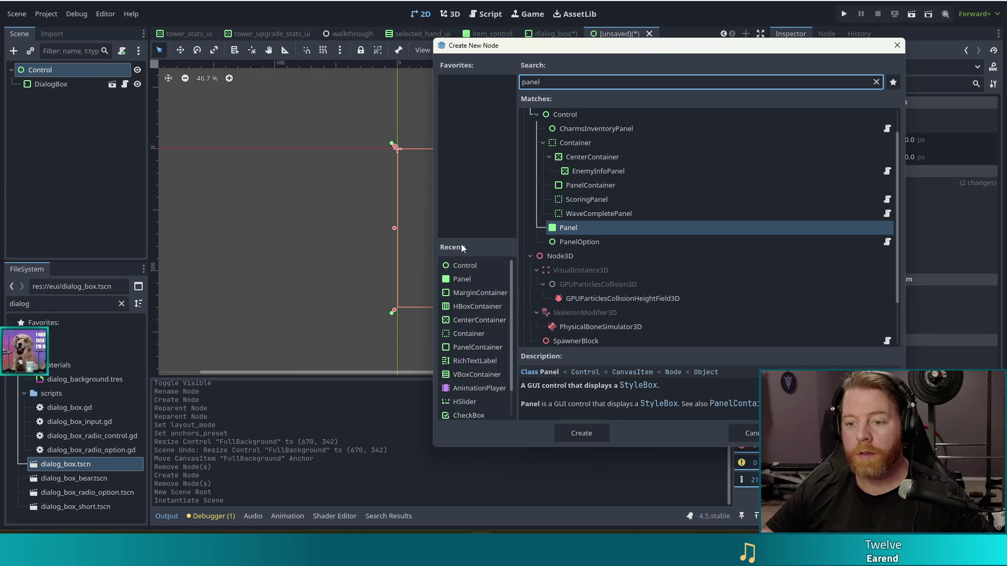
double_click(562, 228)
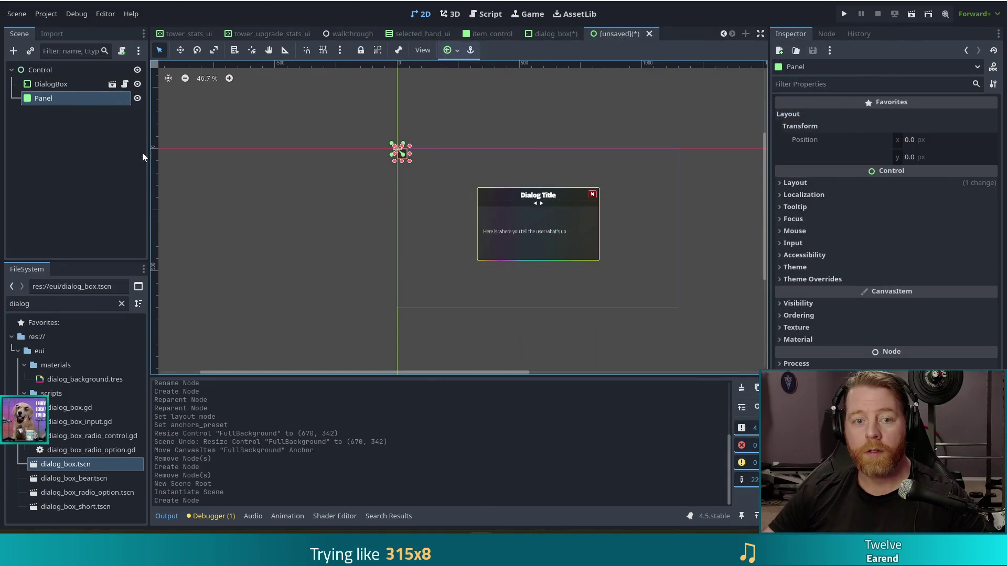
left_click(818, 181)
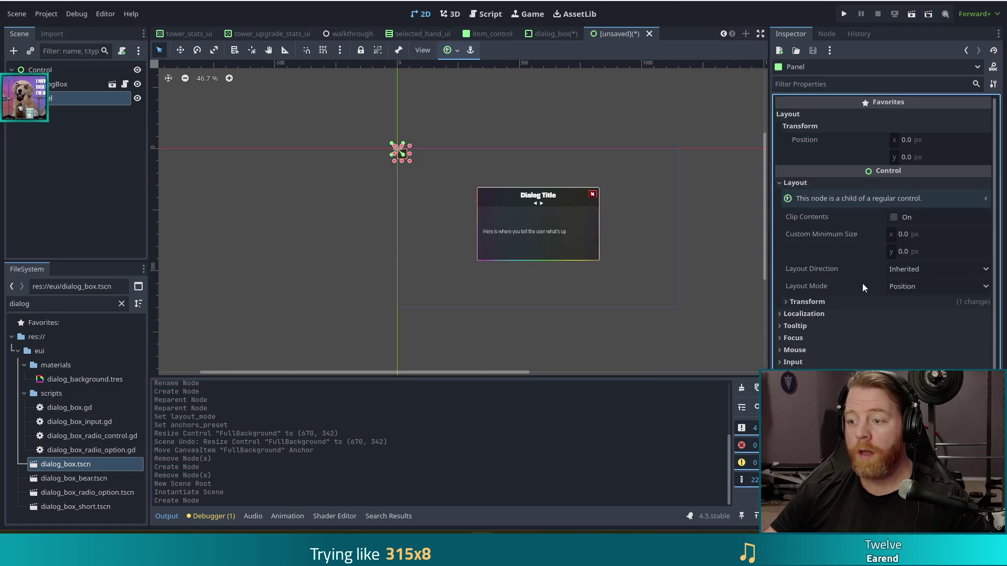
left_click(943, 288)
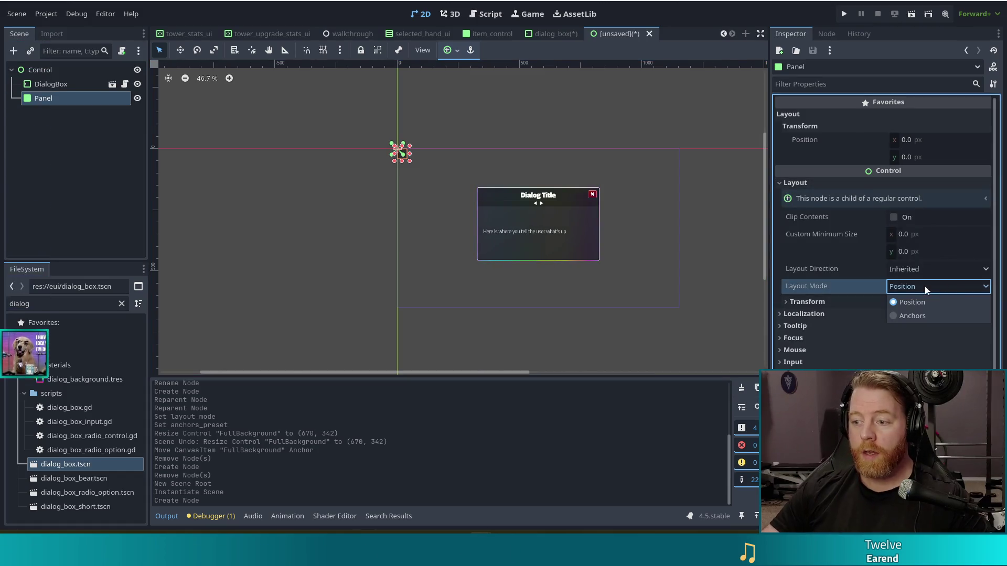
left_click(912, 316)
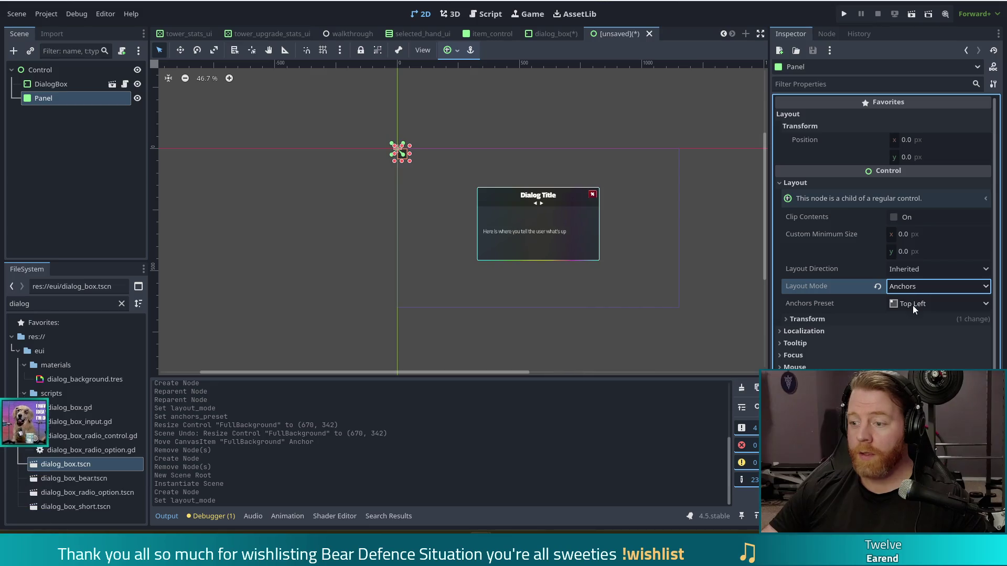
left_click(912, 304)
left_click(922, 301)
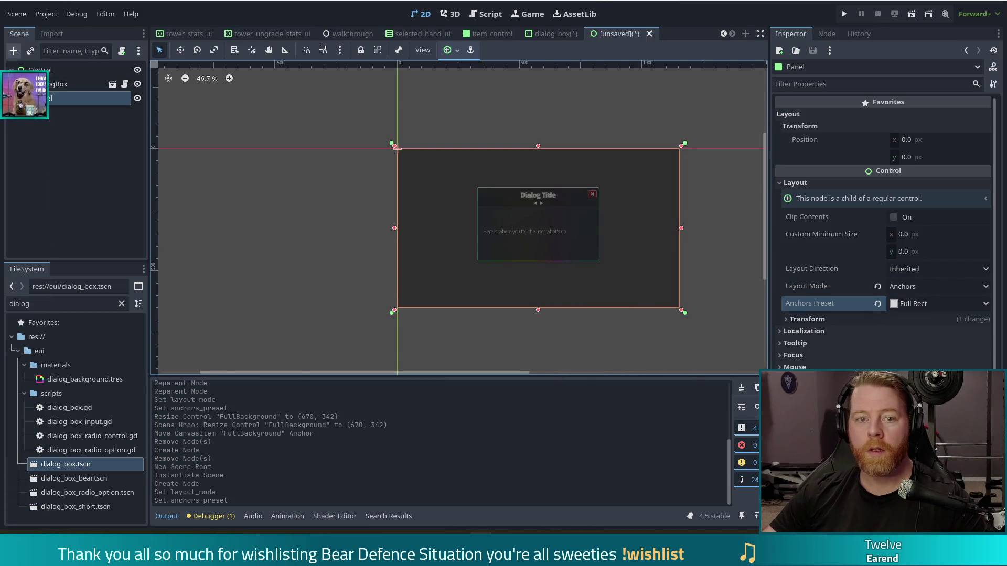
left_click_drag(54, 103, 52, 80)
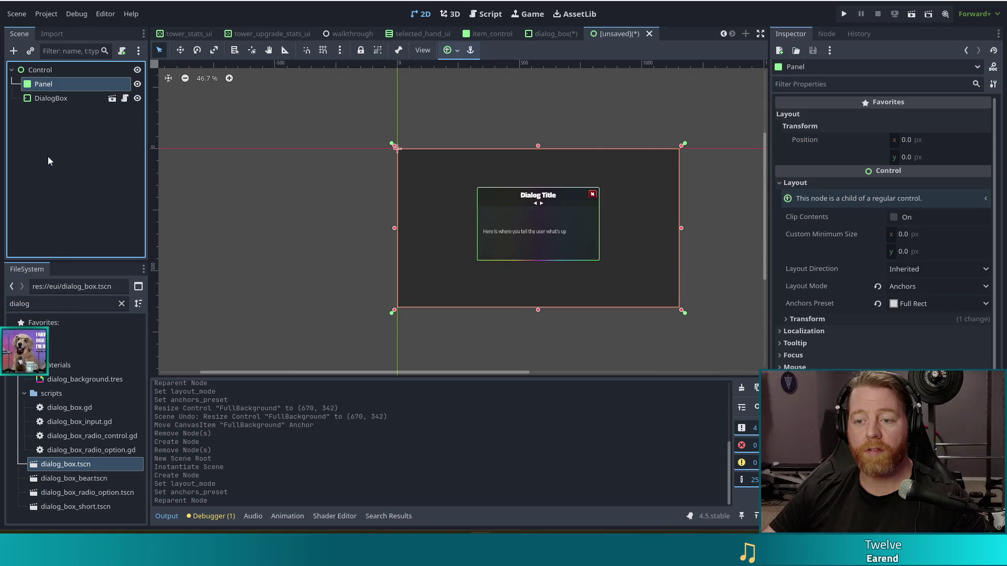
left_click(35, 176)
key("ctrl+s")
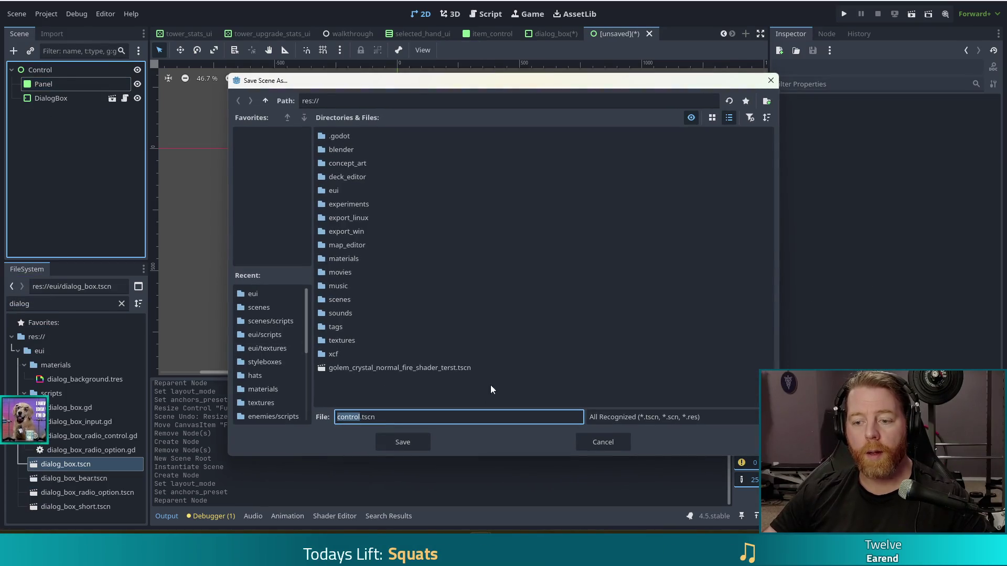
Save the new scene as dialog_box_modal.tscn in the eui folder, then save again.
double_click(404, 191)
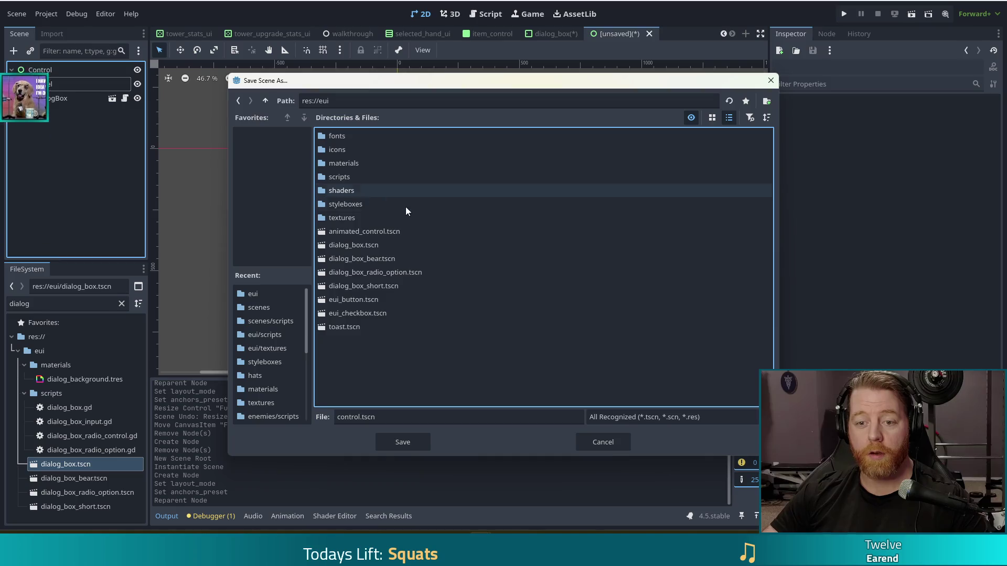
left_click(353, 245)
left_click(373, 417)
type("_modal")
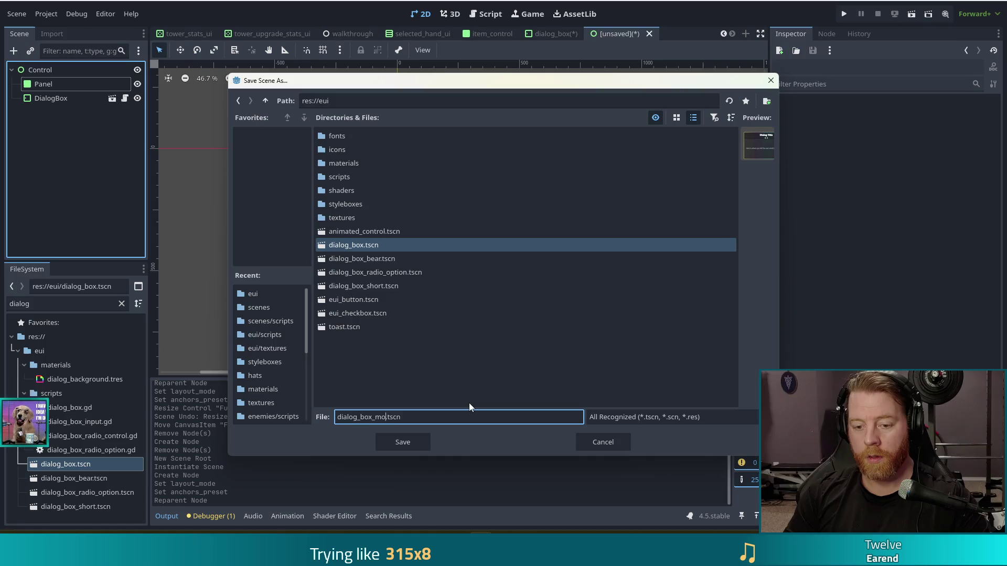
left_click(395, 442)
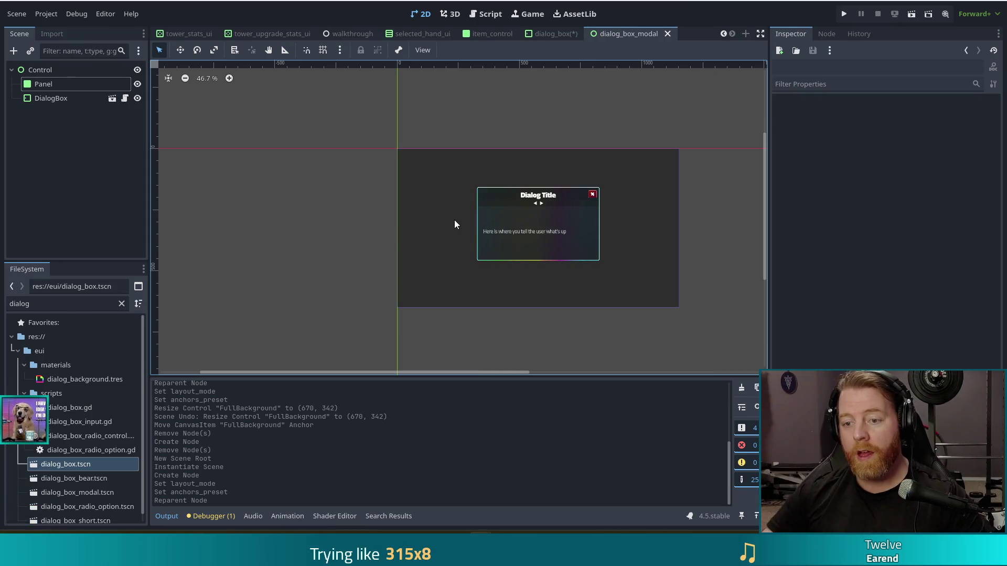
left_click(37, 85)
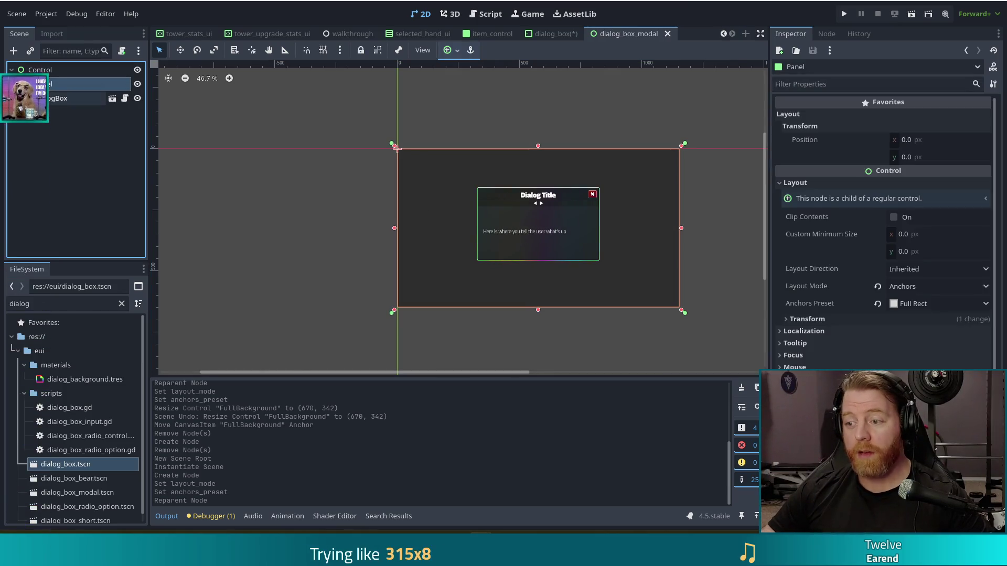
key("ctrl+s")
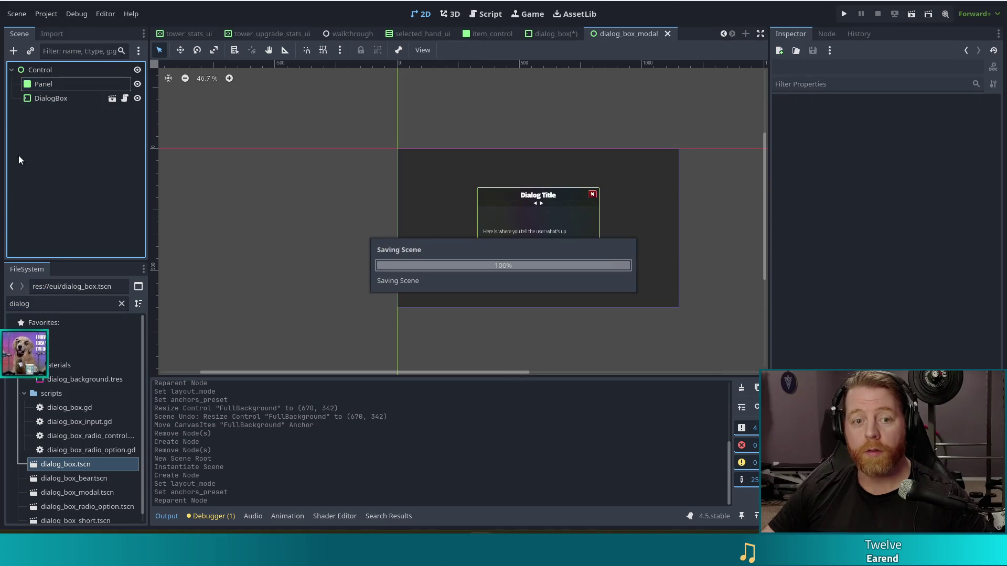
Rename the Control root node to DialogBoxModal.
left_click(42, 72)
key("F2")
type("DialogBo")
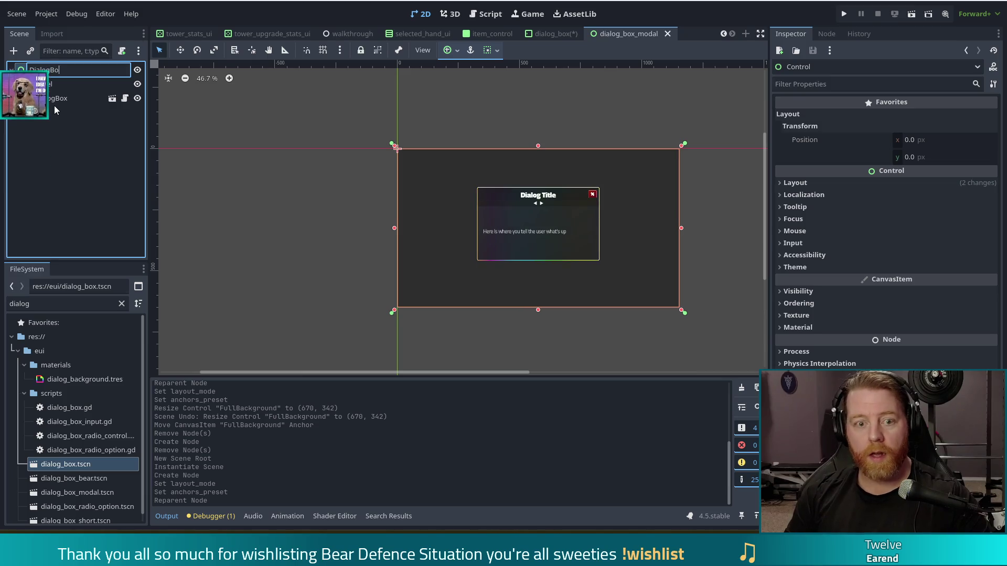
type("xModal")
key("Return")
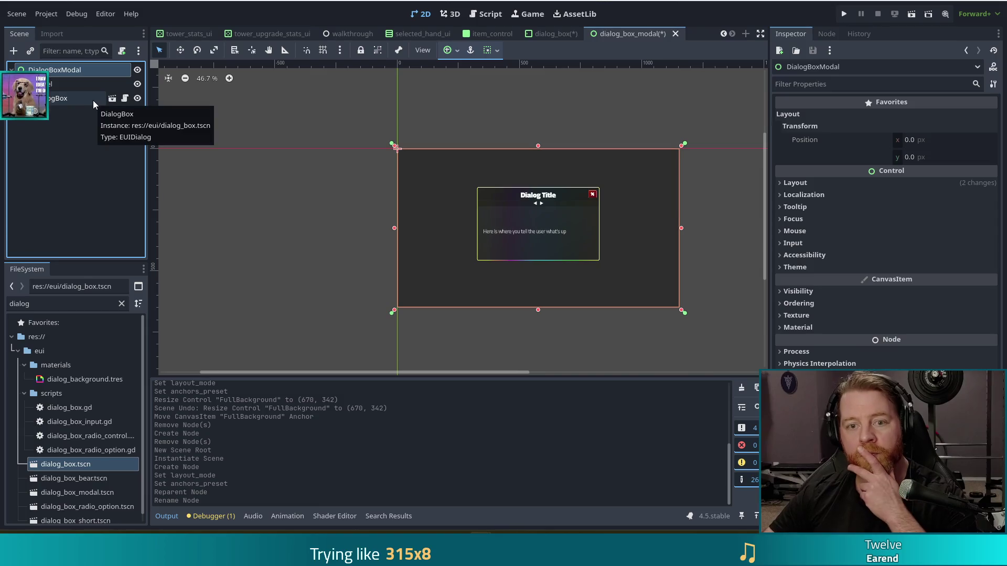
Remove the script from DialogBox and attach dialog_box.gd to DialogBoxModal instead.
left_click(125, 98)
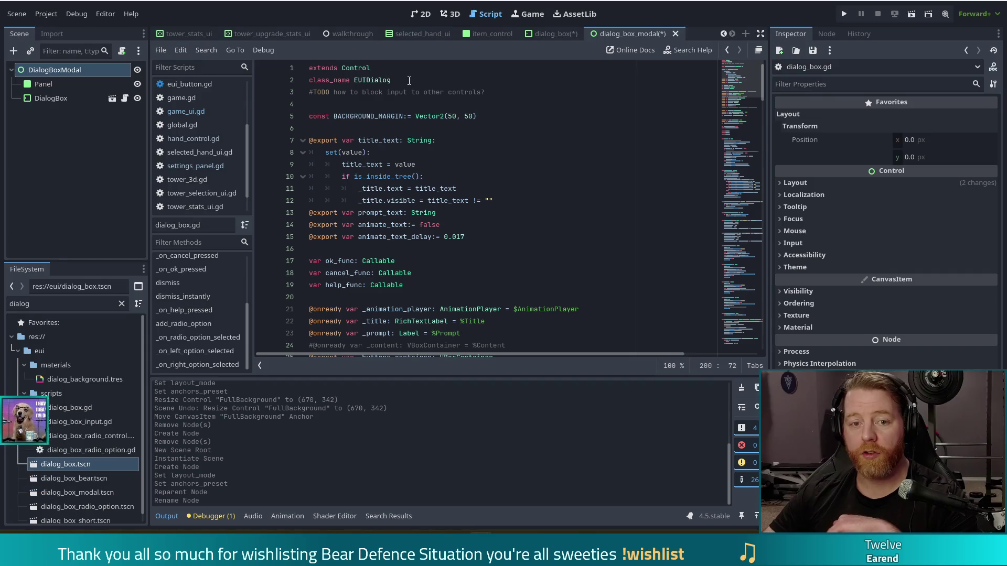
right_click(54, 101)
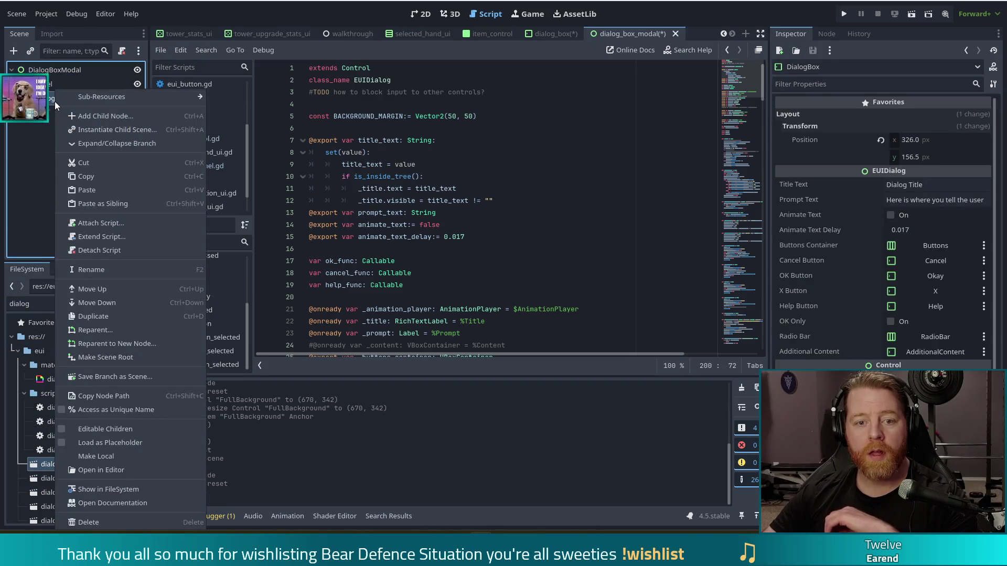
left_click(99, 250)
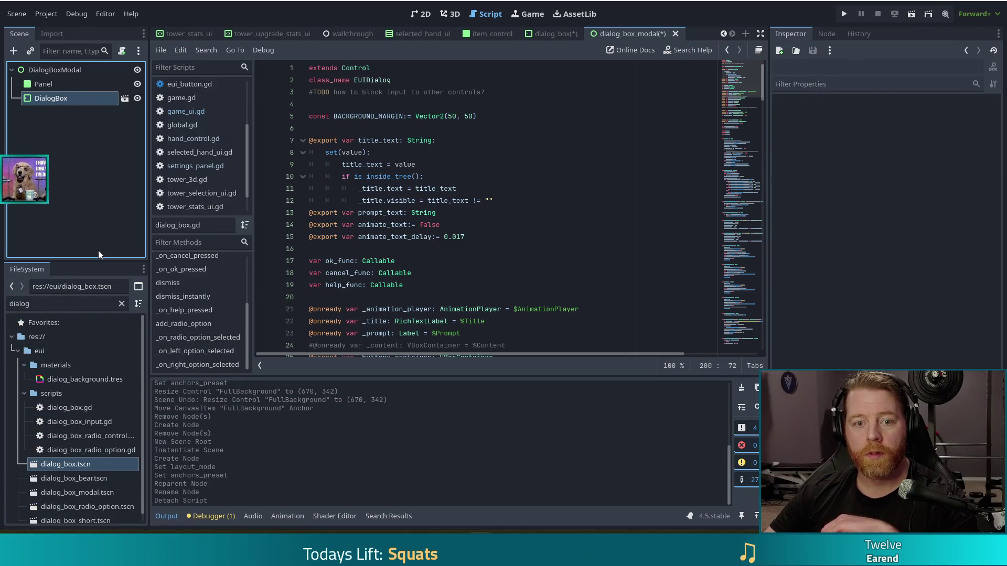
left_click(69, 304)
scroll(77, 383, "down", 1)
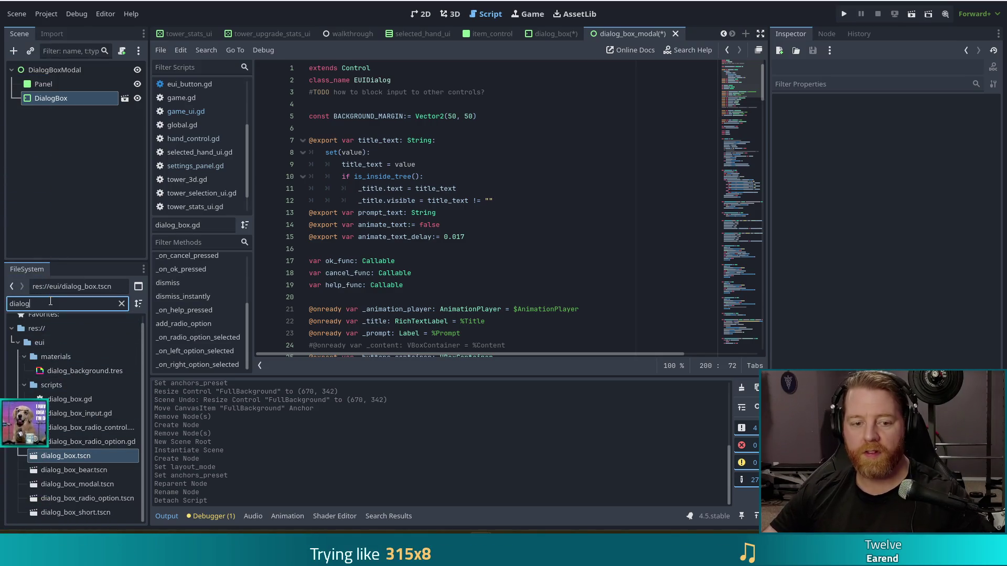
left_click_drag(68, 402, 66, 111)
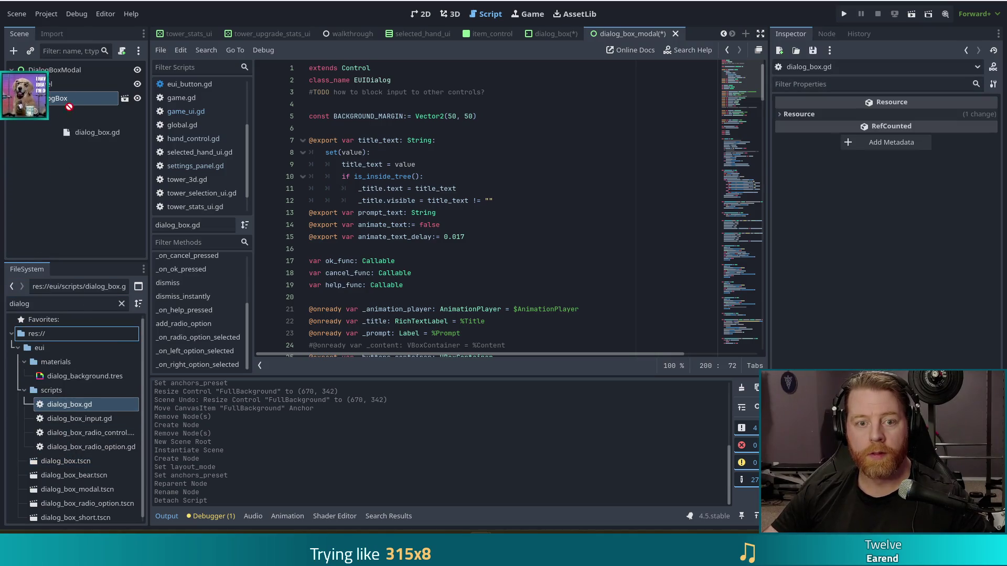
left_click_drag(88, 74, 92, 74)
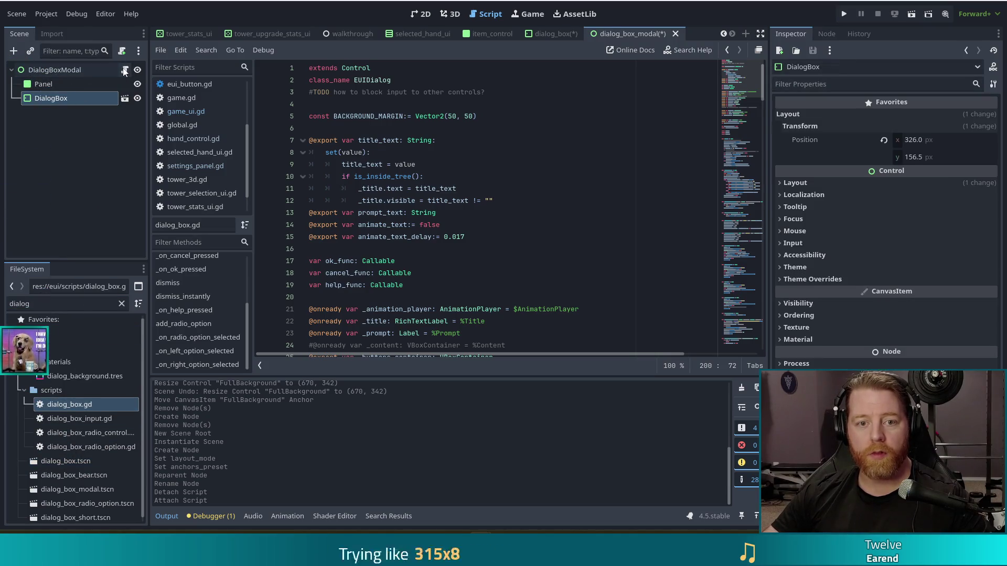
left_click(79, 70)
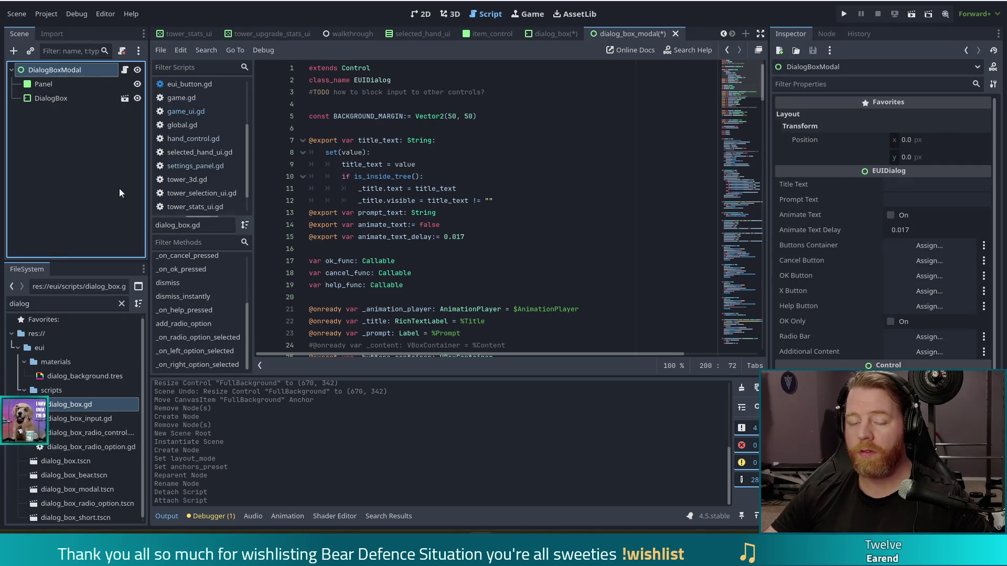
Enable Editable Children on the instanced DialogBox node.
left_click(40, 99)
right_click(82, 102)
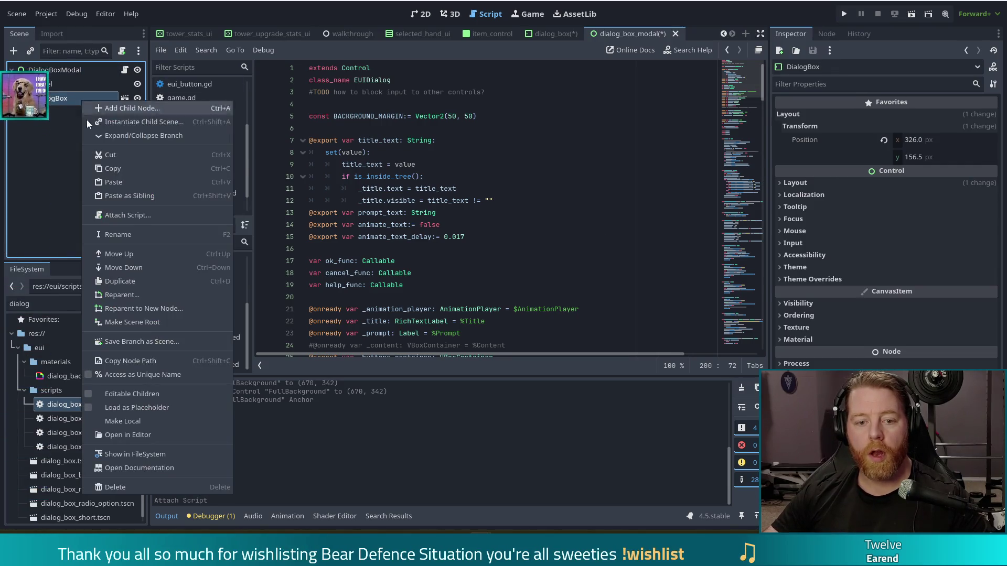
left_click(123, 397)
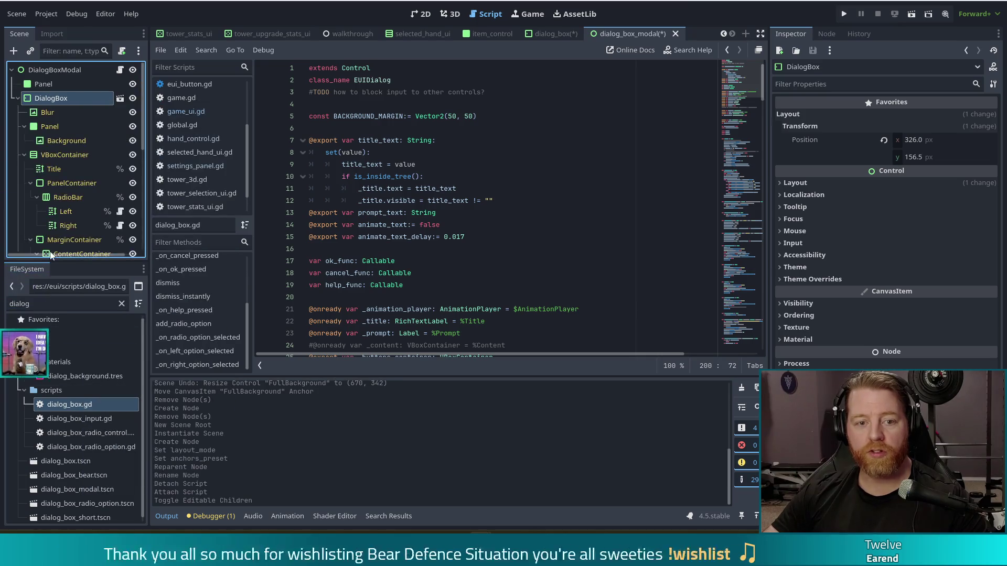
Assign the Buttons, Cancel and Okay nodes to DialogBoxModal's dialog references.
left_click(39, 68)
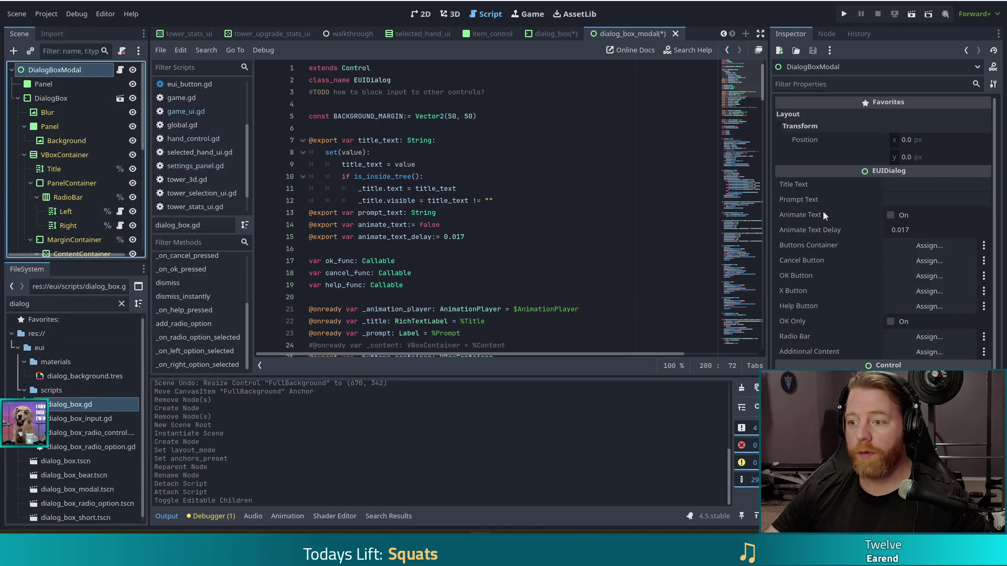
left_click(923, 247)
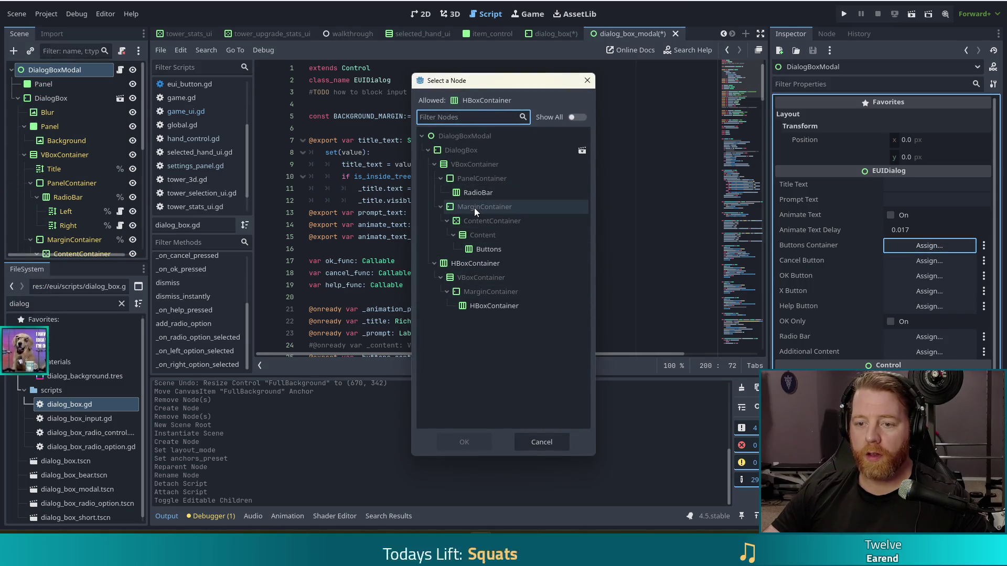
double_click(488, 250)
left_click(934, 261)
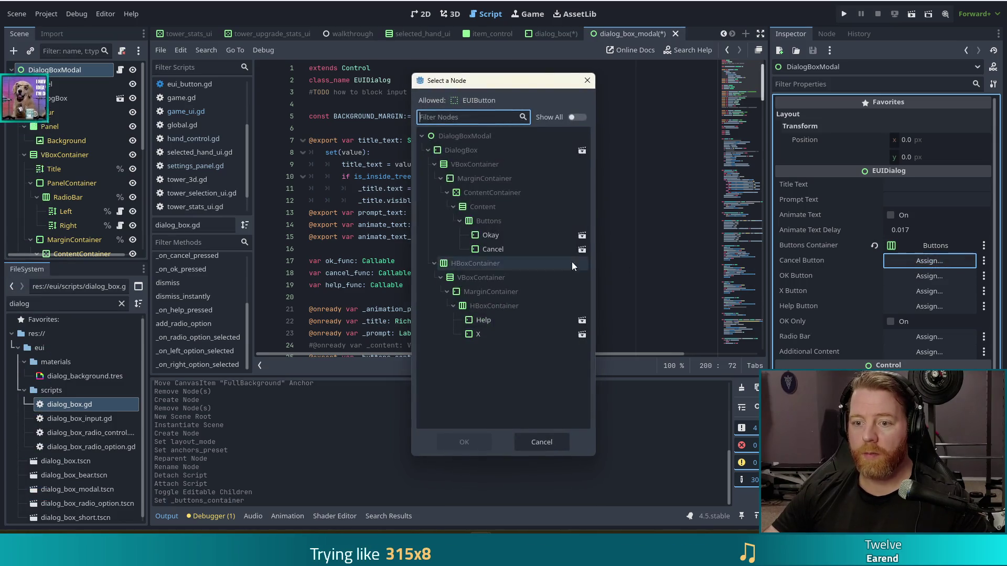
double_click(500, 249)
left_click(946, 276)
left_click(489, 236)
double_click(489, 238)
Assign X, Help, RadioBar and AdditionalContent to the remaining references and save the scene.
left_click(939, 291)
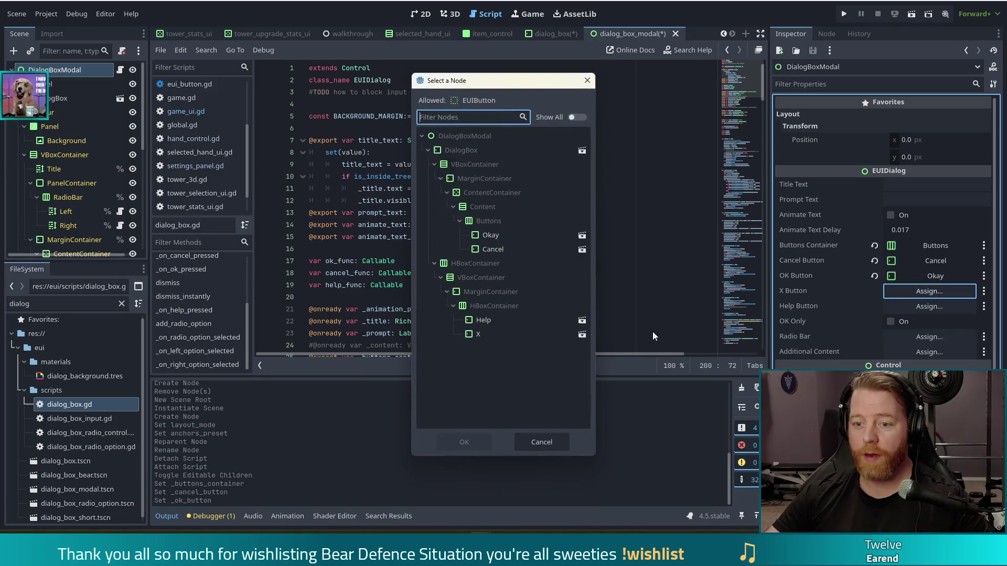
double_click(489, 332)
left_click(942, 307)
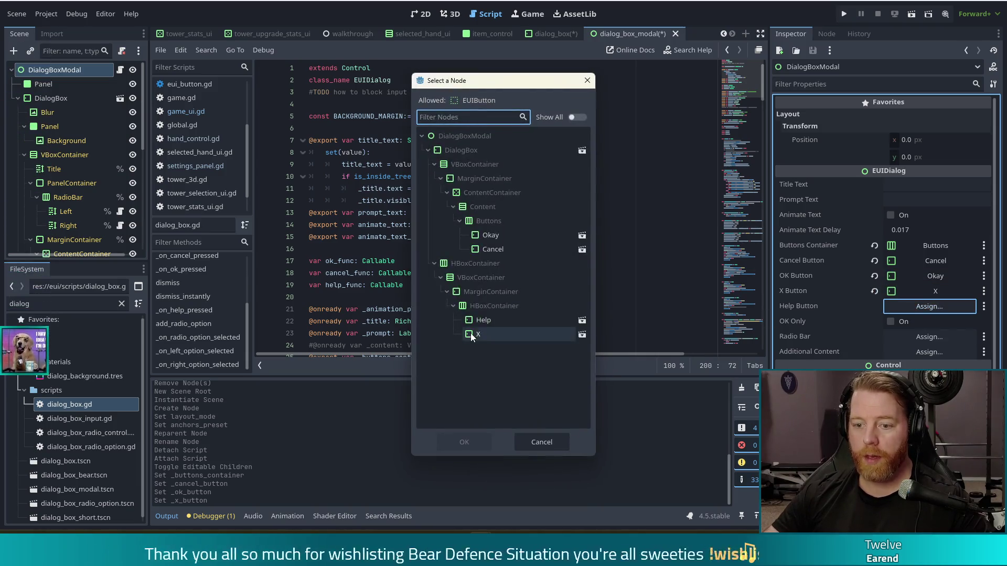
double_click(483, 321)
left_click(933, 338)
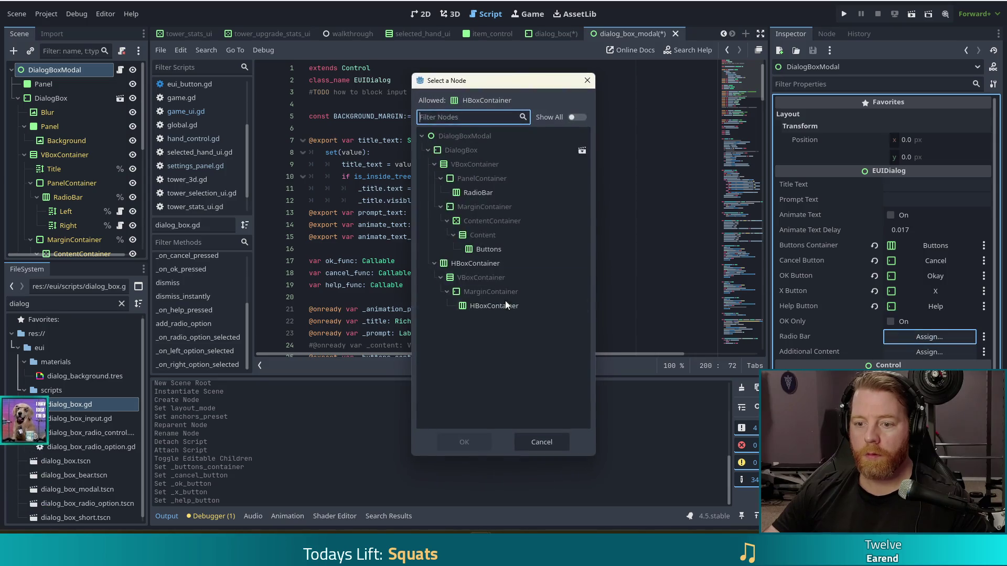
double_click(501, 193)
left_click(944, 353)
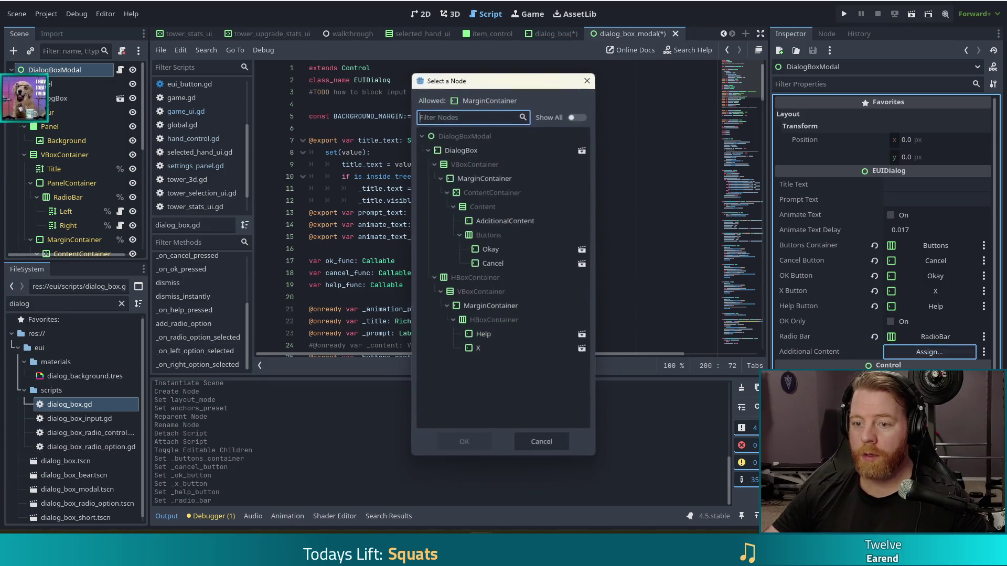
double_click(513, 222)
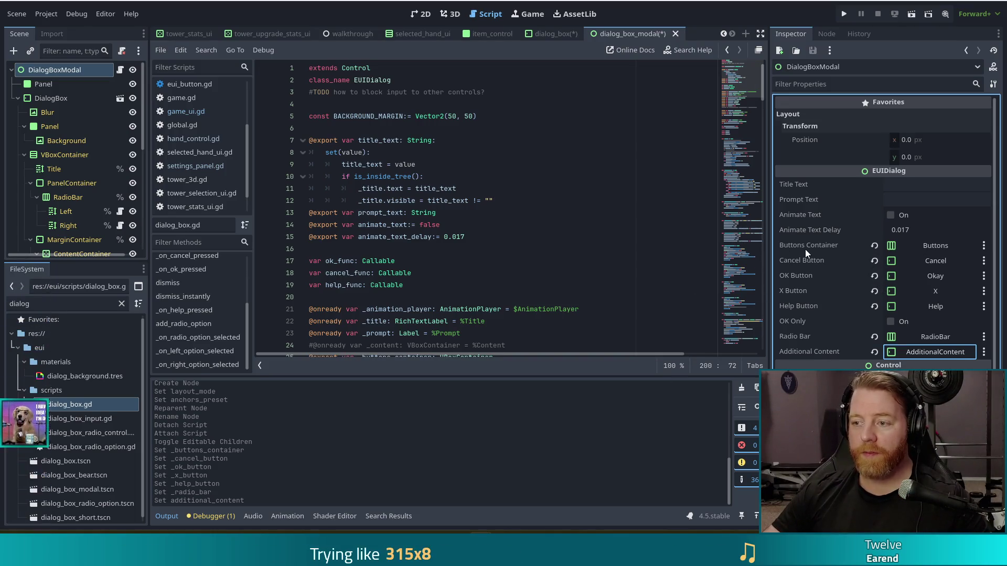
key("ctrl+s")
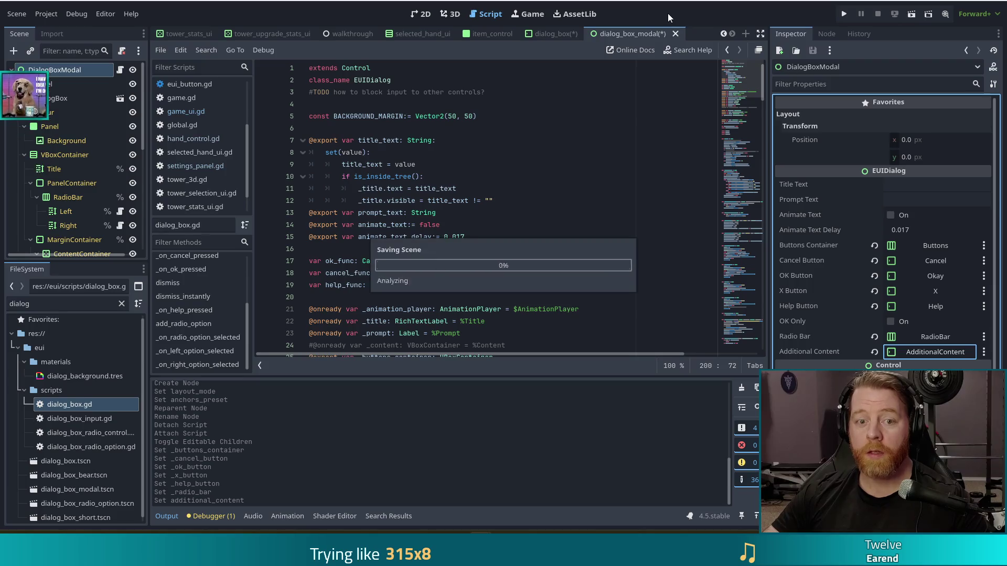
left_click(398, 248)
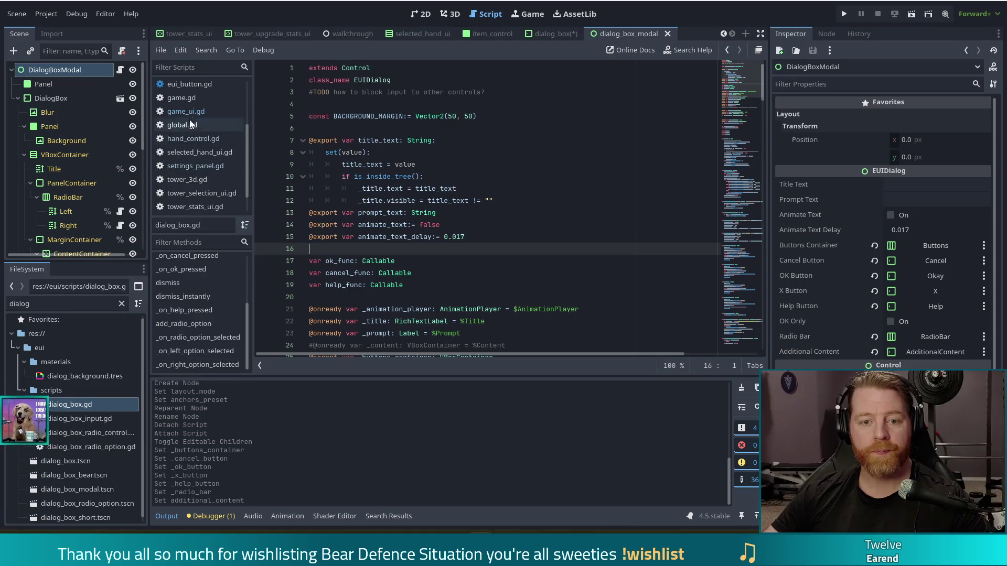
In game_ui.gd, review the _menu_dialog code and follow create_dialog into eui_global.gd.
scroll(197, 165, "up", 2)
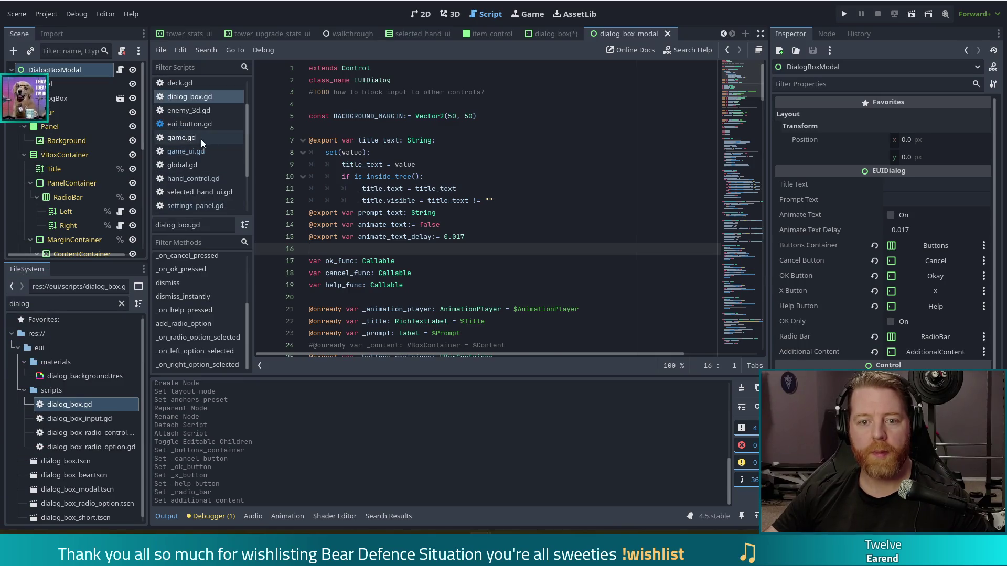
left_click(200, 150)
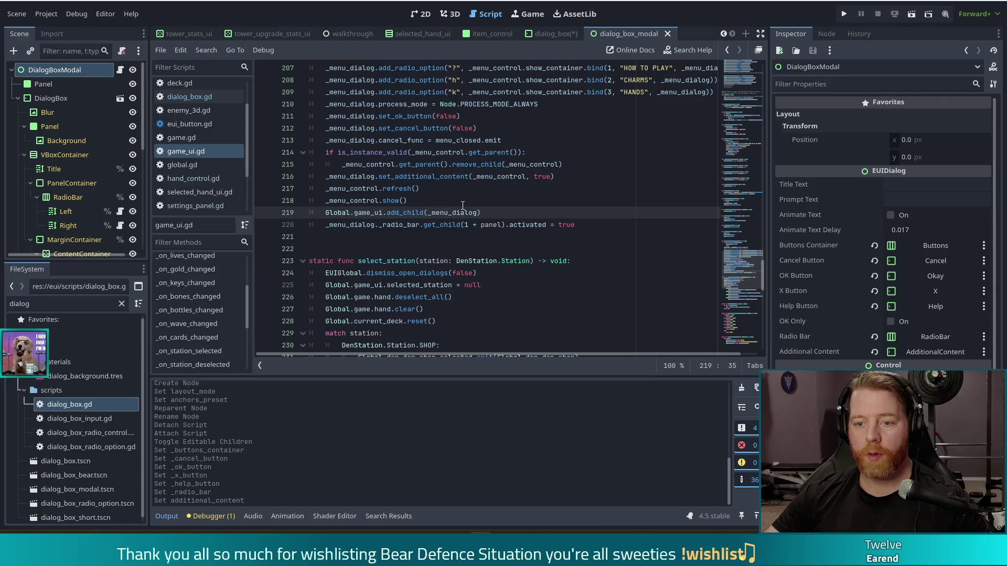
left_click(462, 213, "ctrl")
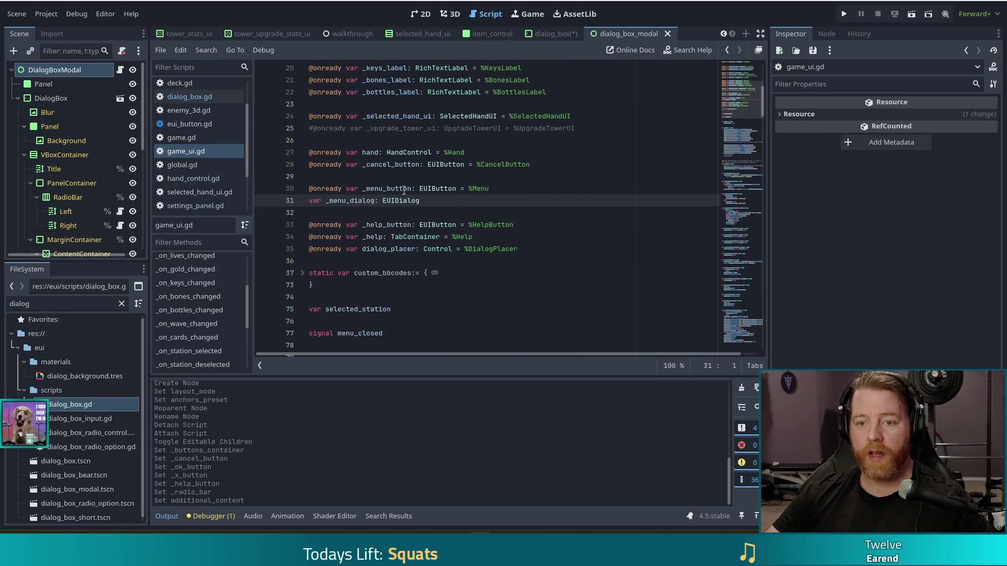
scroll(385, 230, "down", 15)
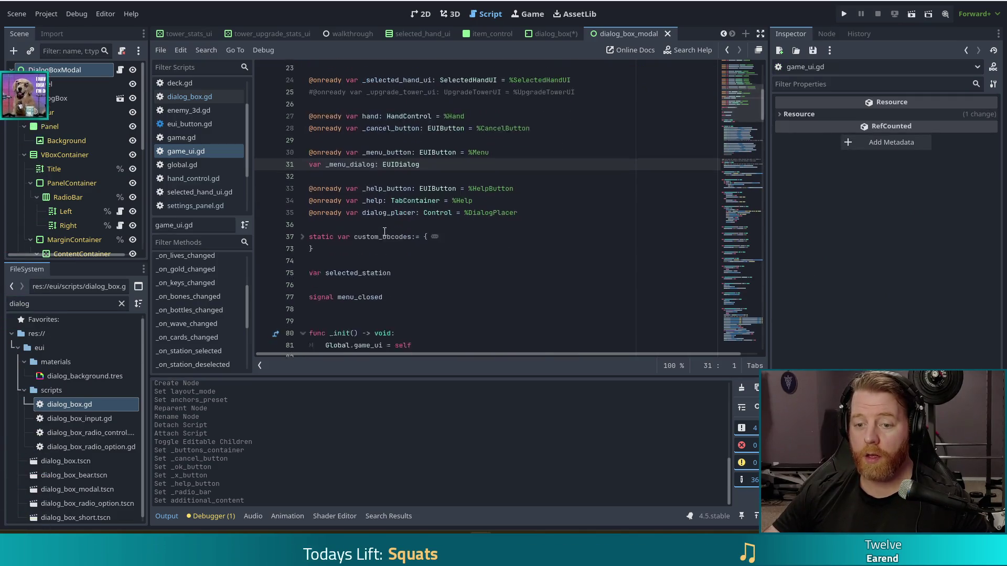
key("alt+Left")
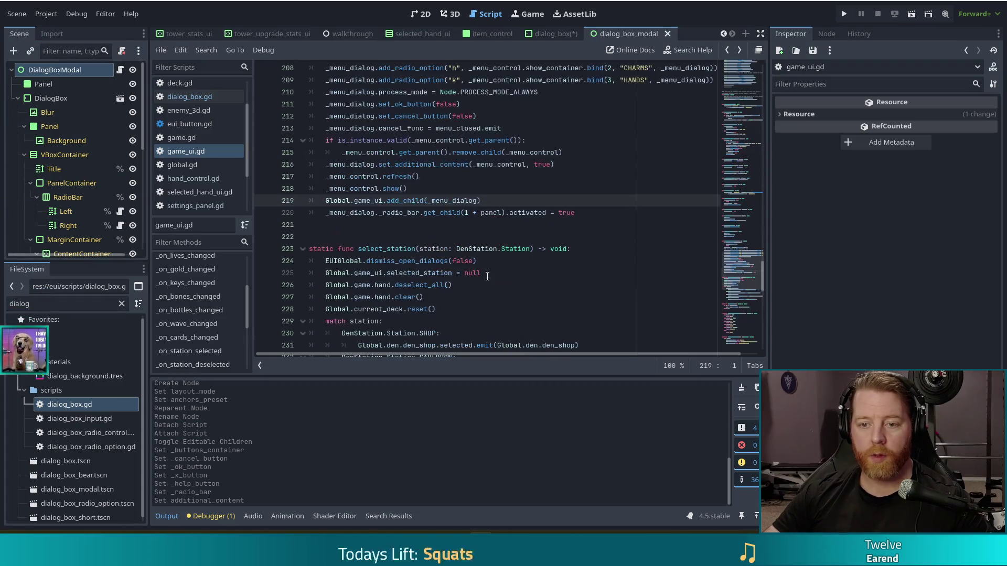
scroll(463, 213, "up", 4)
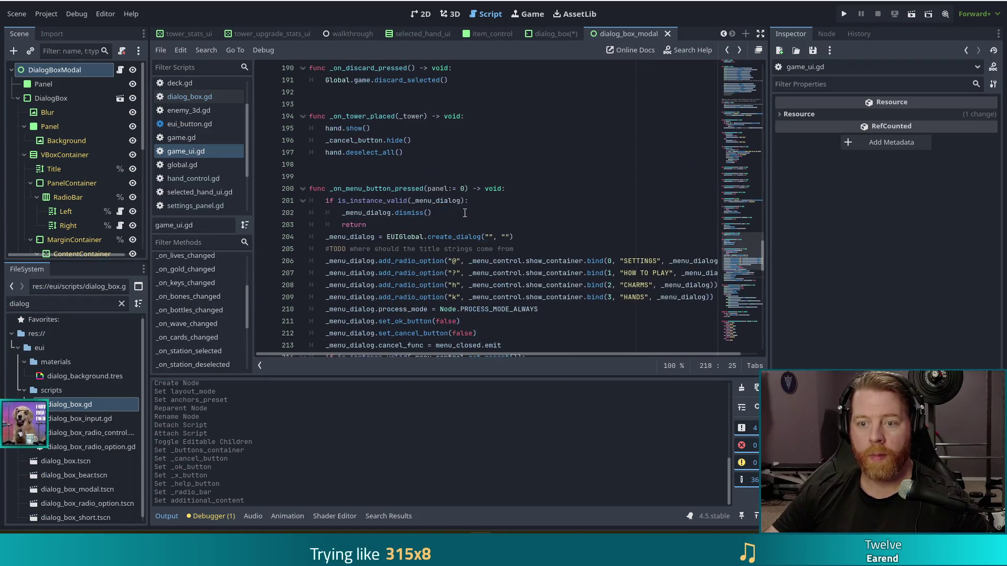
scroll(498, 214, "down", 4)
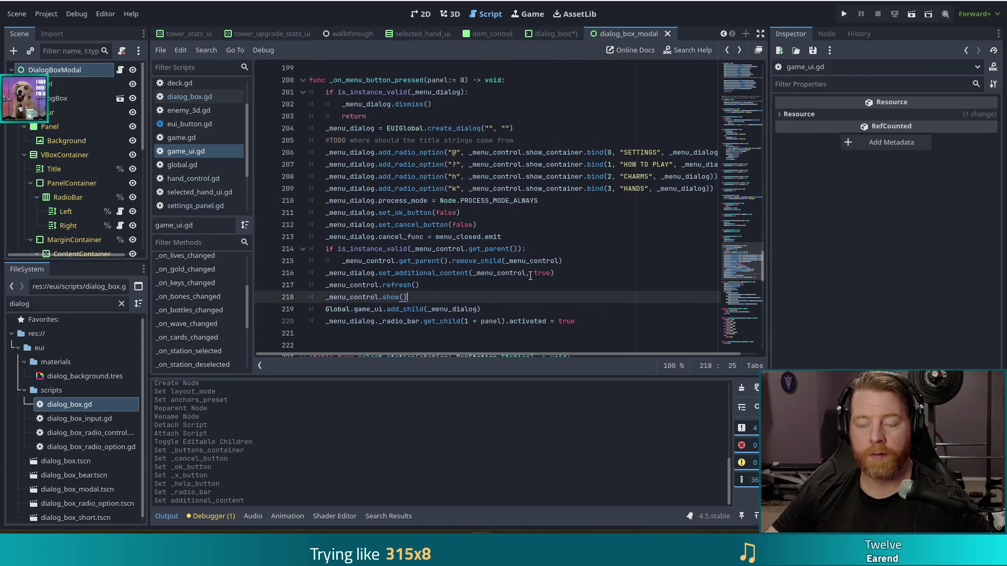
left_click(444, 128)
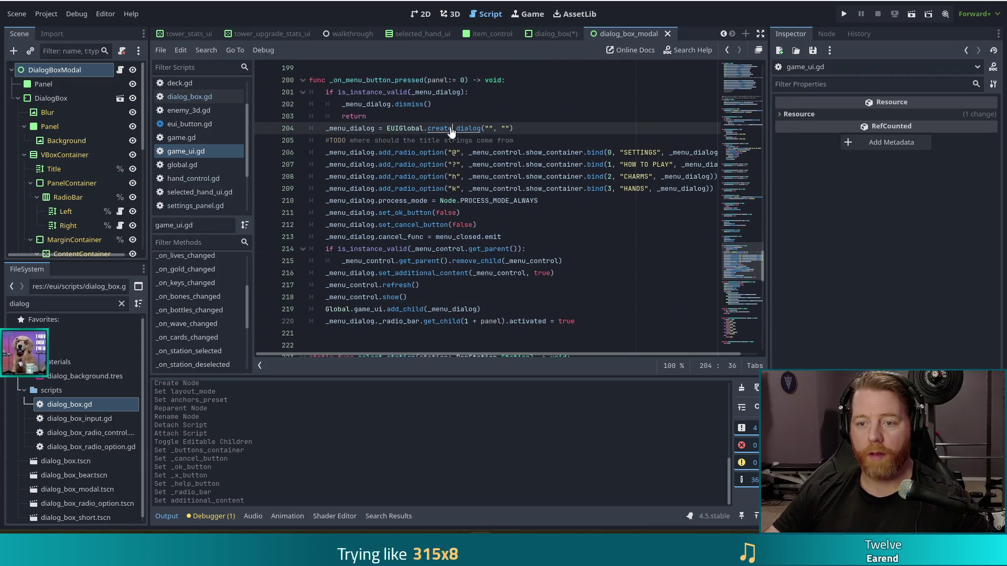
left_click(475, 128, "ctrl")
Duplicate create_dialog as create_dialog_modal, using DIALOG_MODAL_SCENE in the copy.
mouse_move(392, 225)
left_mouse_down()
mouse_move(341, 157)
mouse_move(315, 142)
mouse_move(304, 167)
left_mouse_up()
key("ctrl+c")
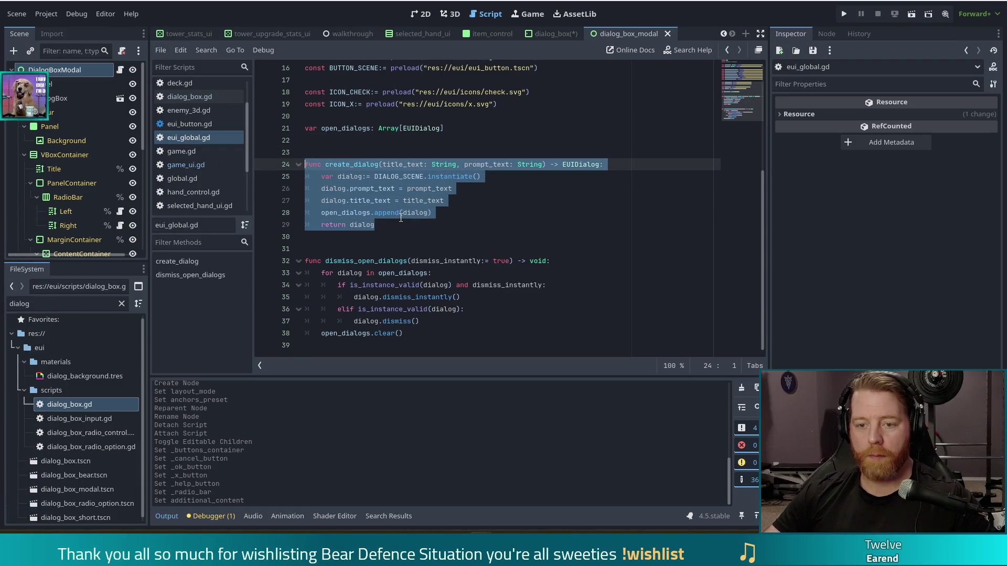
left_click(412, 227)
key("Down")
key("Return")
key("ctrl+v")
key("Up")
key("Up")
key("Up")
key("Up")
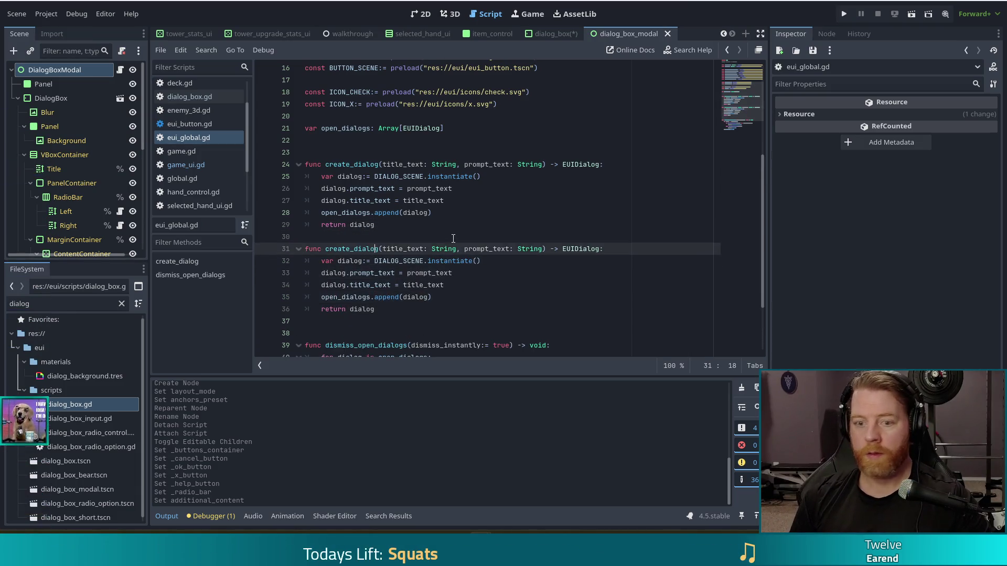
key("Return")
left_click(356, 274)
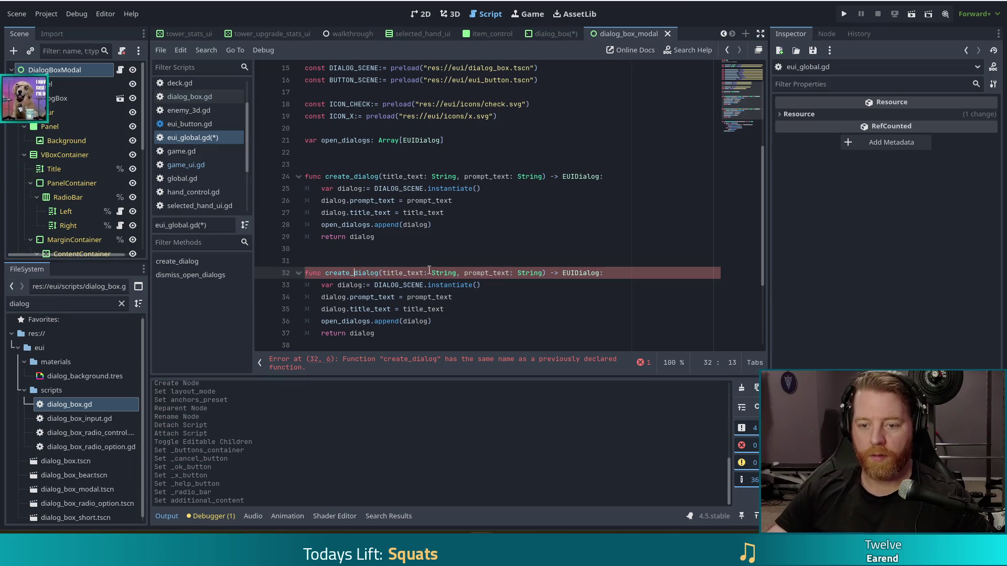
type("_modal")
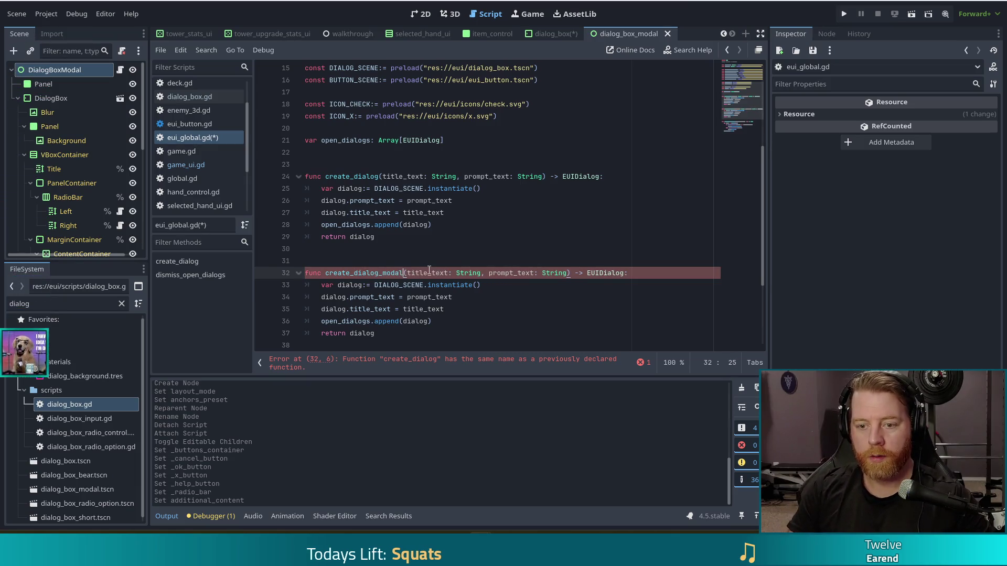
left_click(465, 243)
key("Down")
key("Down")
key("Down")
key("ctrl+Right")
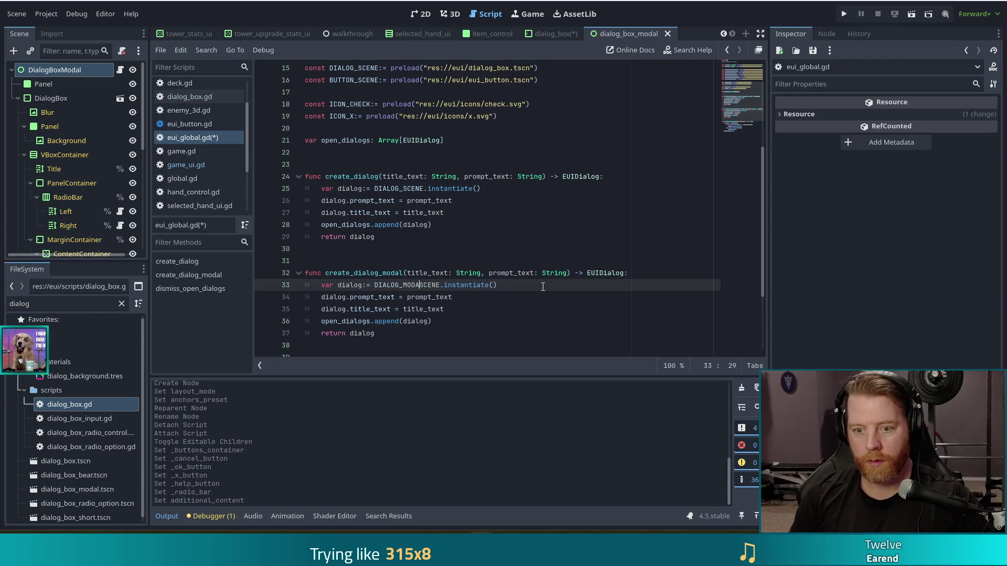
type("L_")
Add a DIALOG_MODAL_SCENE constant preloading dialog_box_modal.tscn, save, and run the project.
left_click(403, 190)
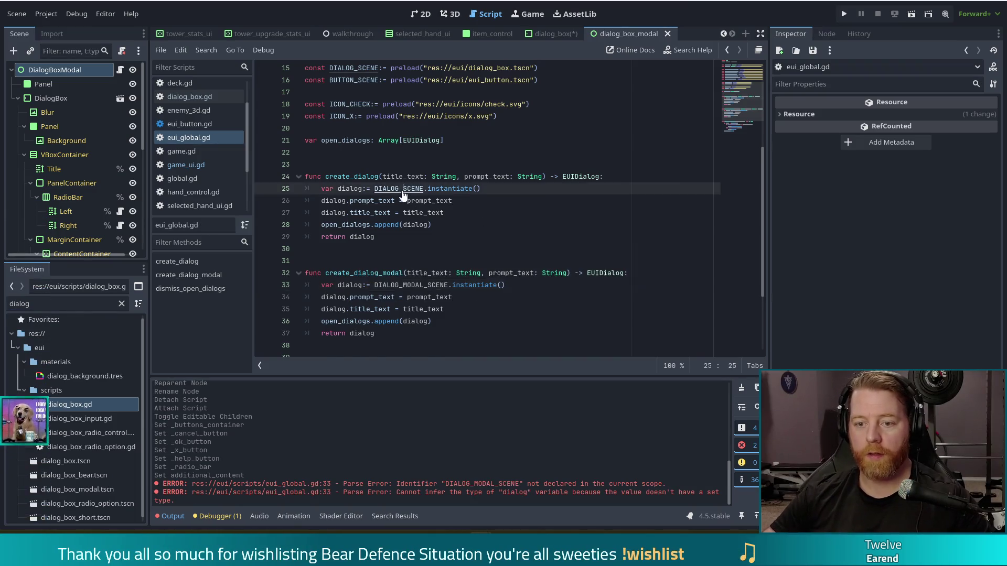
left_click(402, 190, "ctrl")
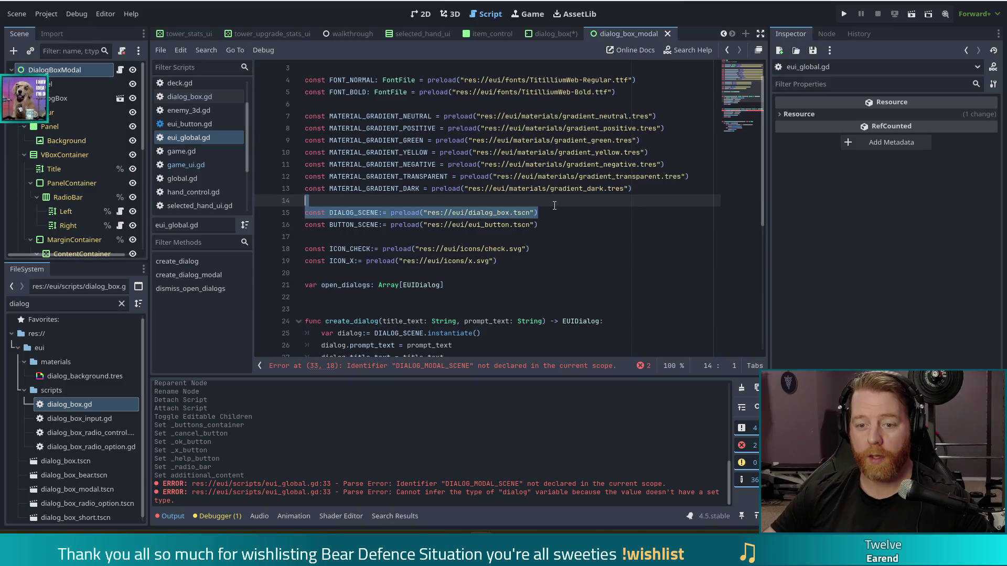
key("ctrl+alt+Down")
left_click(355, 224)
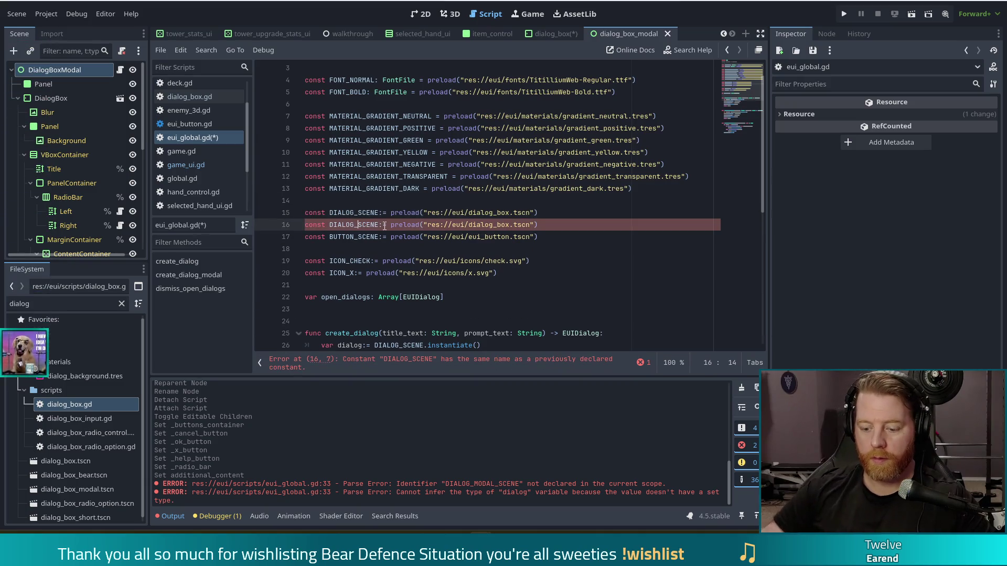
type("MODAL")
left_click(539, 224)
key("ctrl+s")
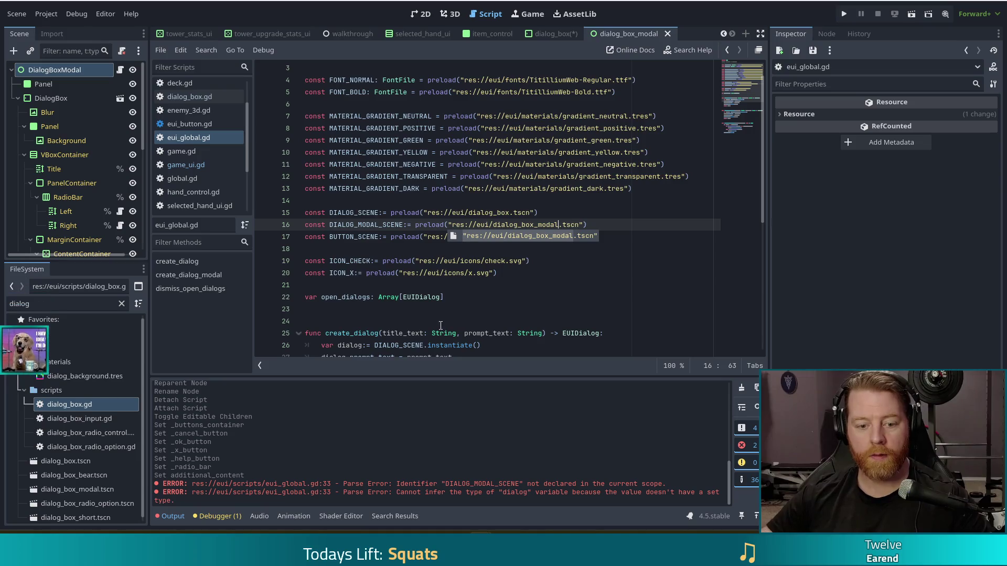
key("Up")
key("ctrl+s")
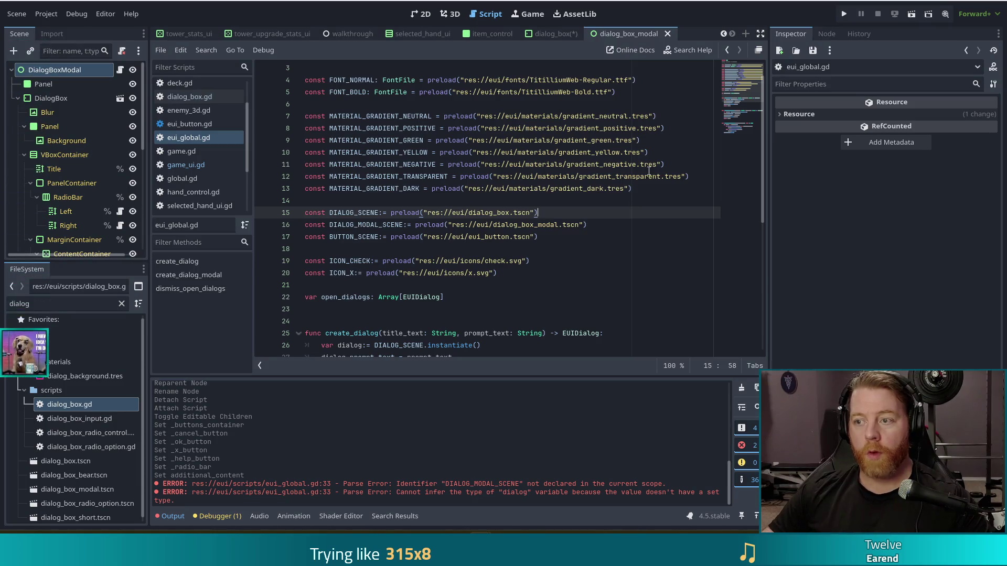
left_click(844, 15)
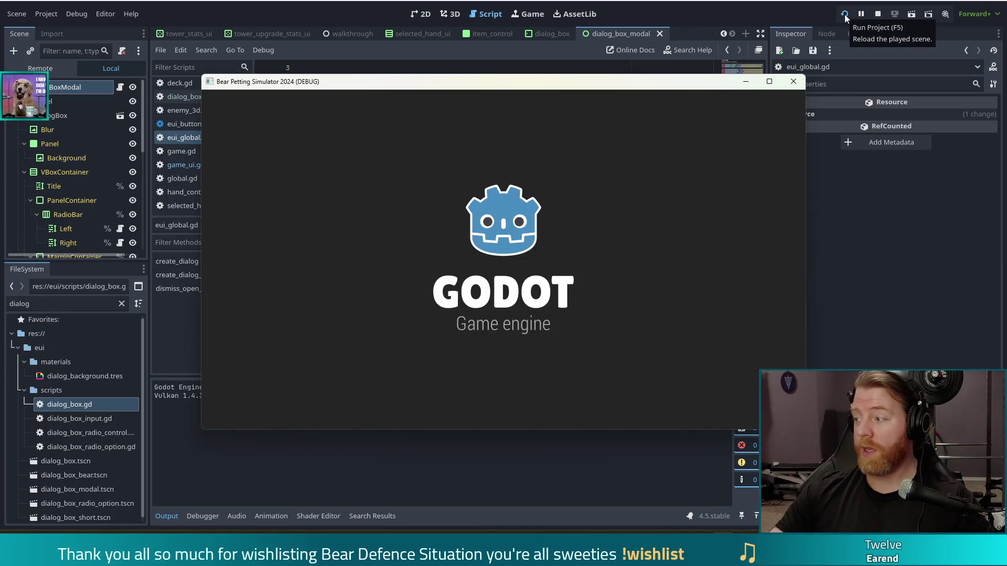
Make game_ui.gd call create_dialog_modal for the menu, save, and test MENU in a new game.
left_click(191, 166)
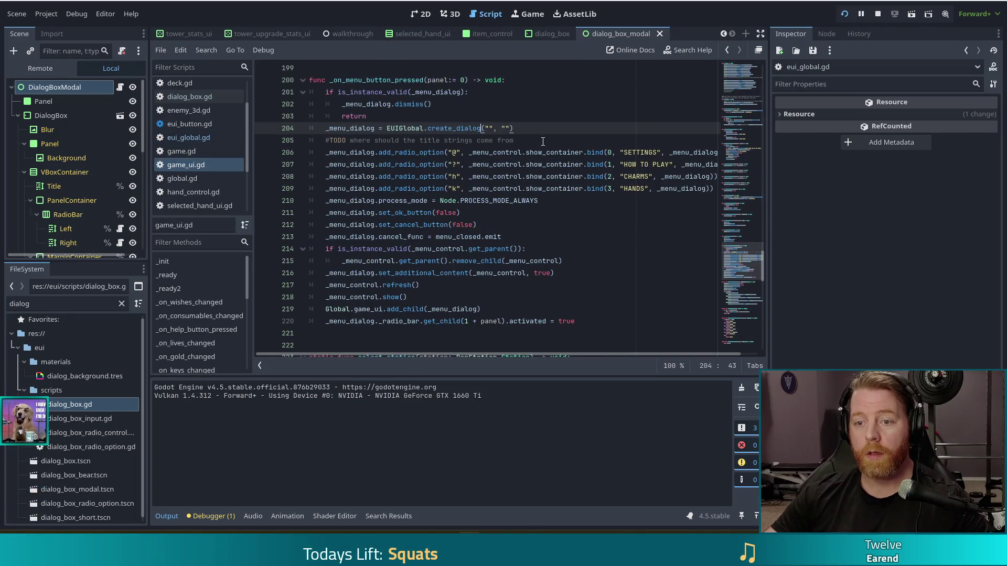
left_click(480, 129)
type("_modal")
key("ctrl+s")
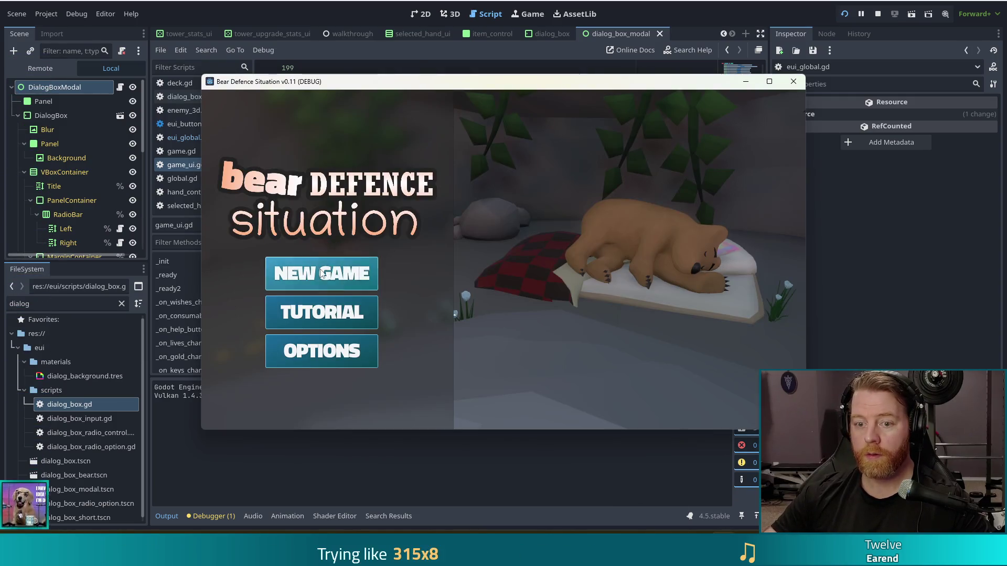
left_click(321, 274)
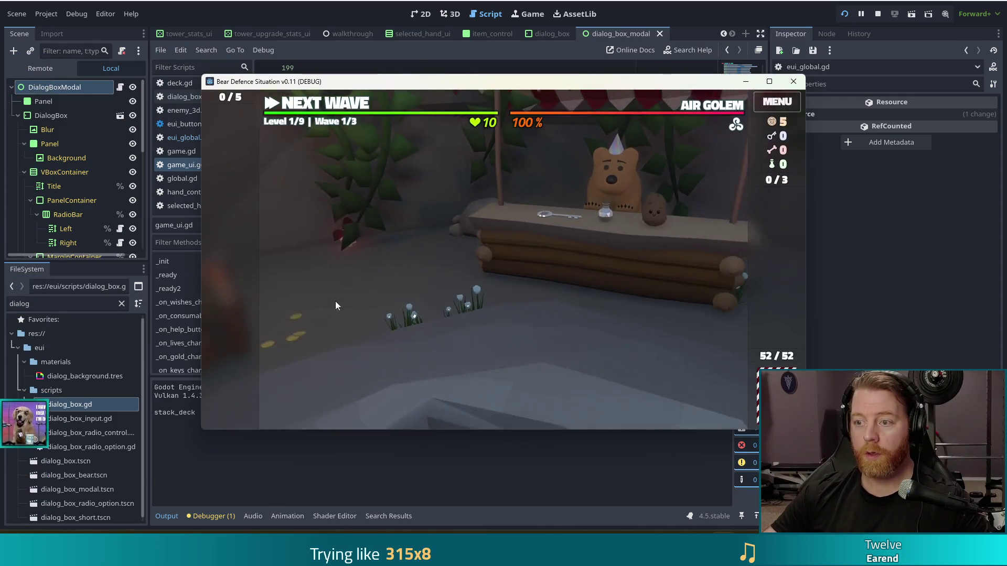
left_click(778, 102)
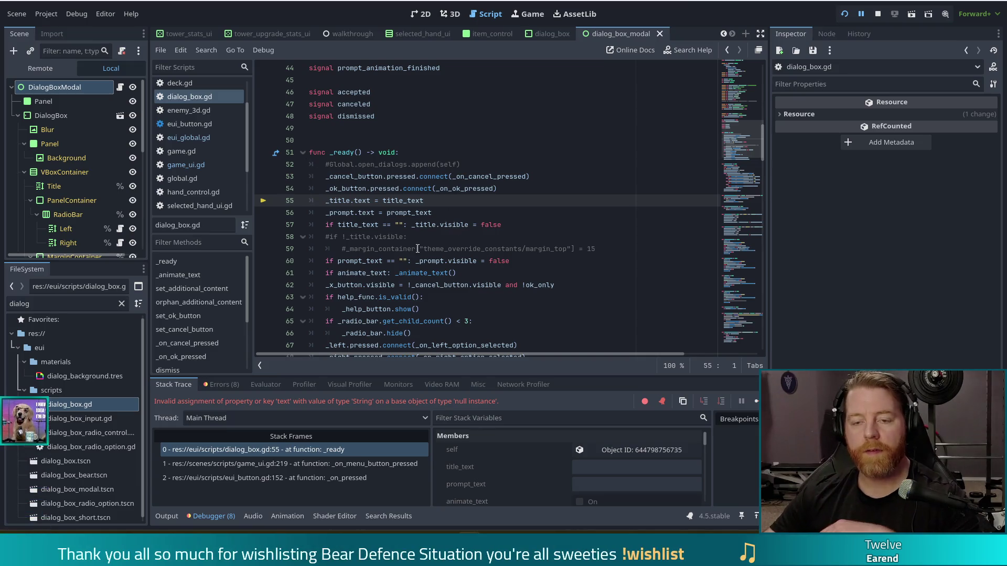
scroll(418, 249, "up", 8)
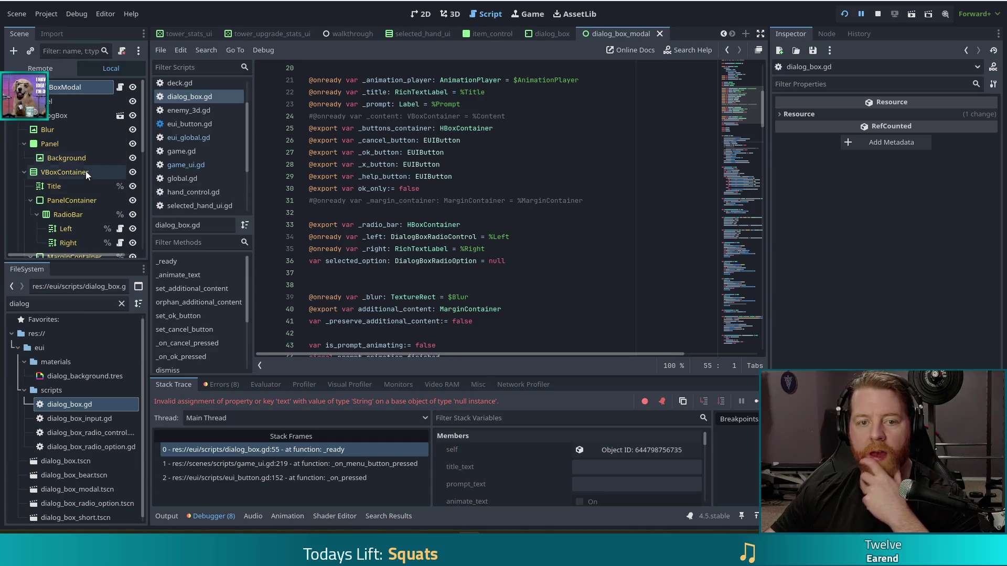
mouse_move(123, 189)
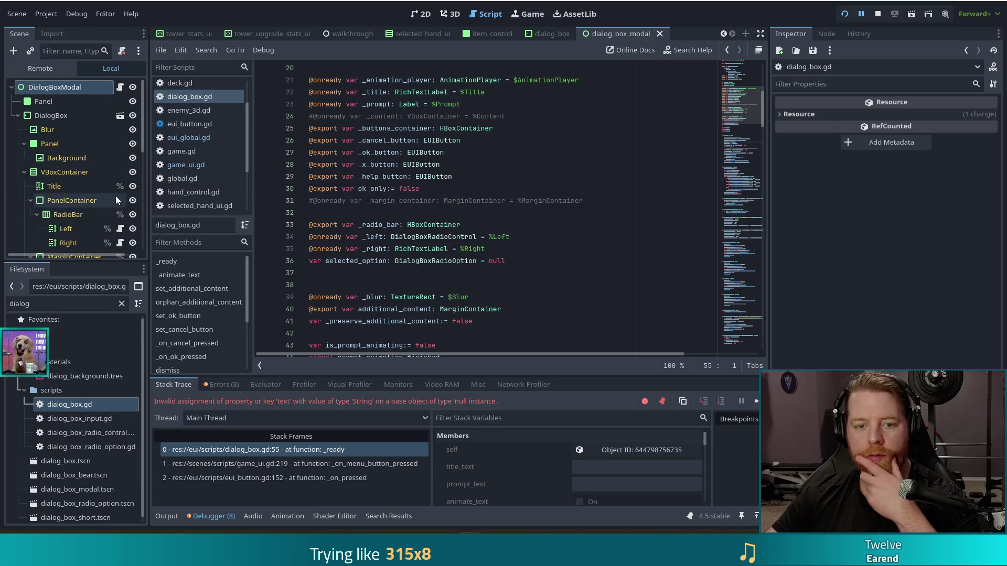
left_click(426, 152)
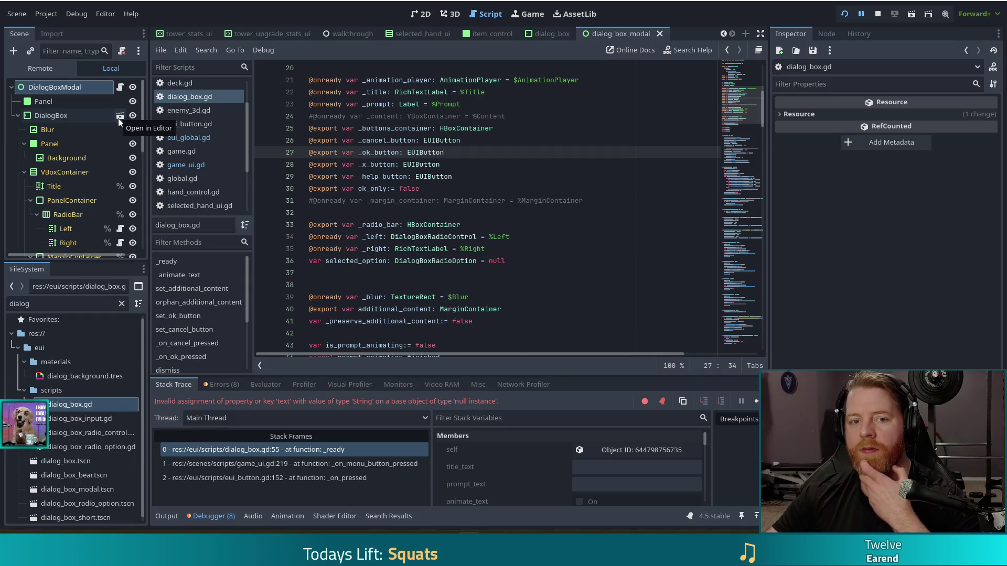
left_click(39, 115)
right_click(38, 115)
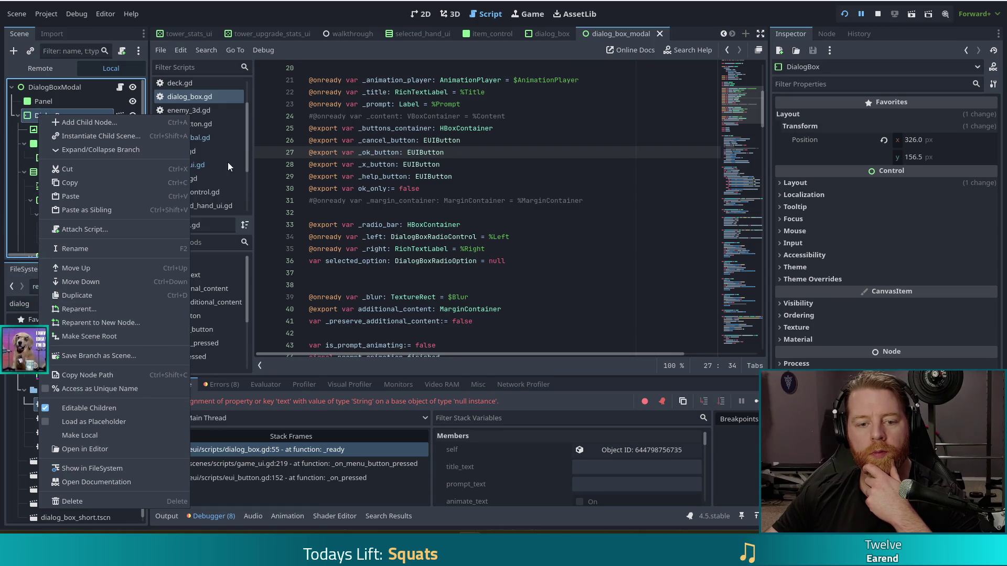
left_click_drag(316, 155, 445, 153)
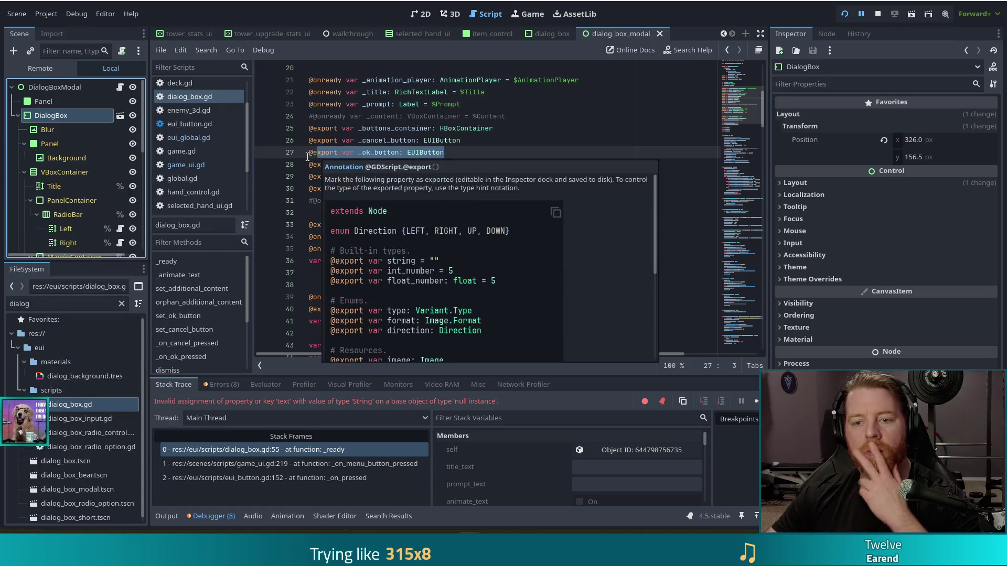
left_click(76, 88)
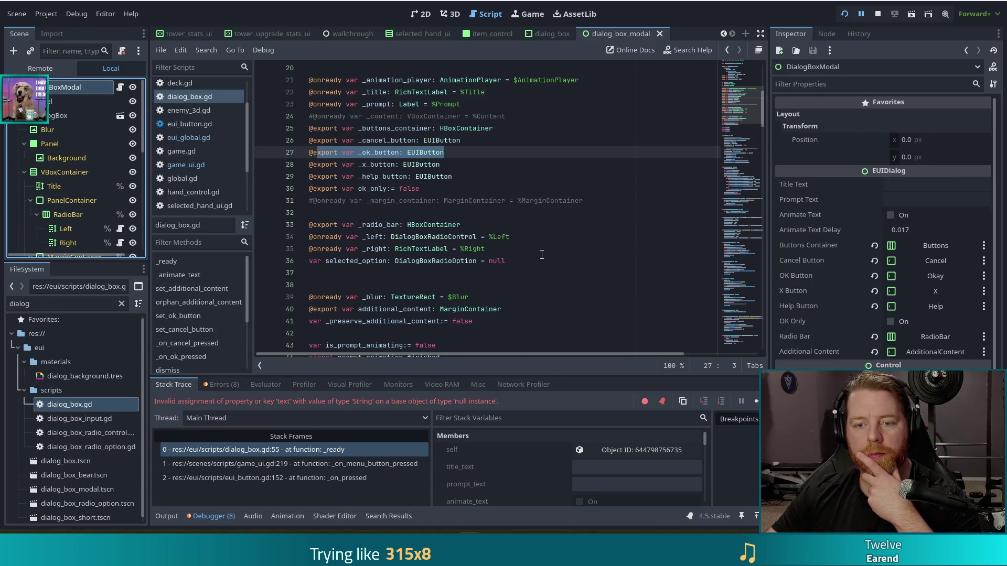
scroll(541, 249, "up", 6)
scroll(541, 249, "up", 1)
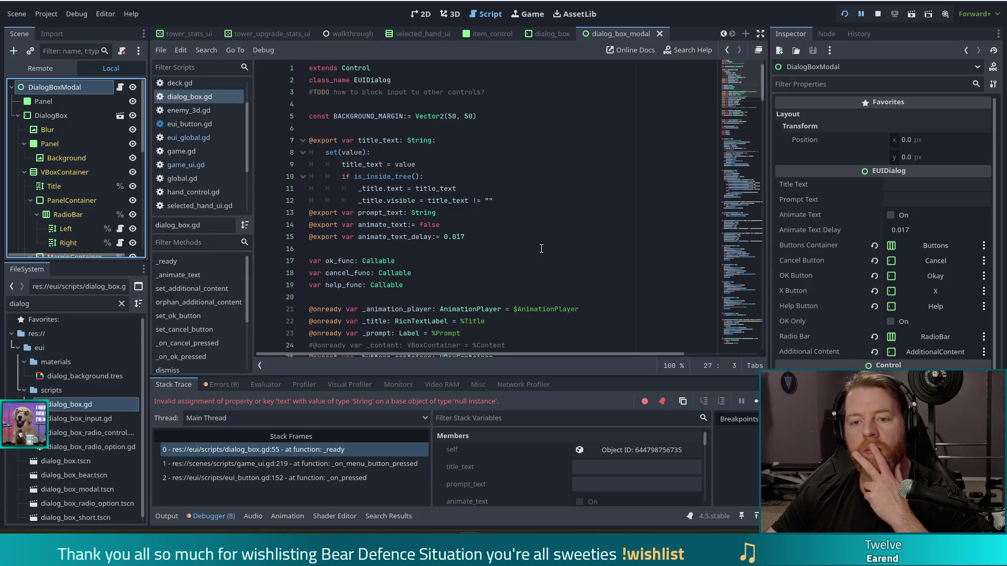
scroll(541, 245, "down", 12)
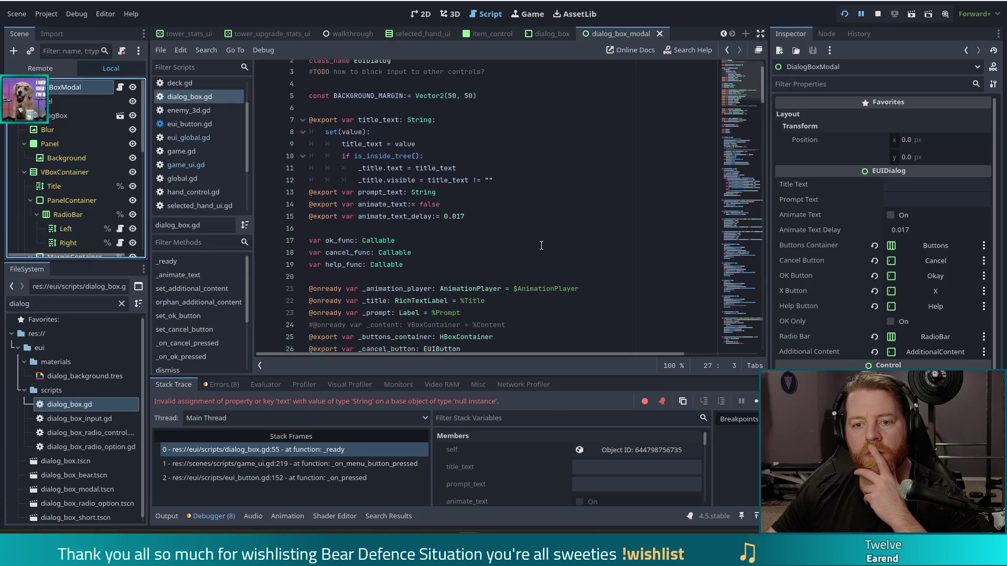
scroll(542, 245, "down", 3)
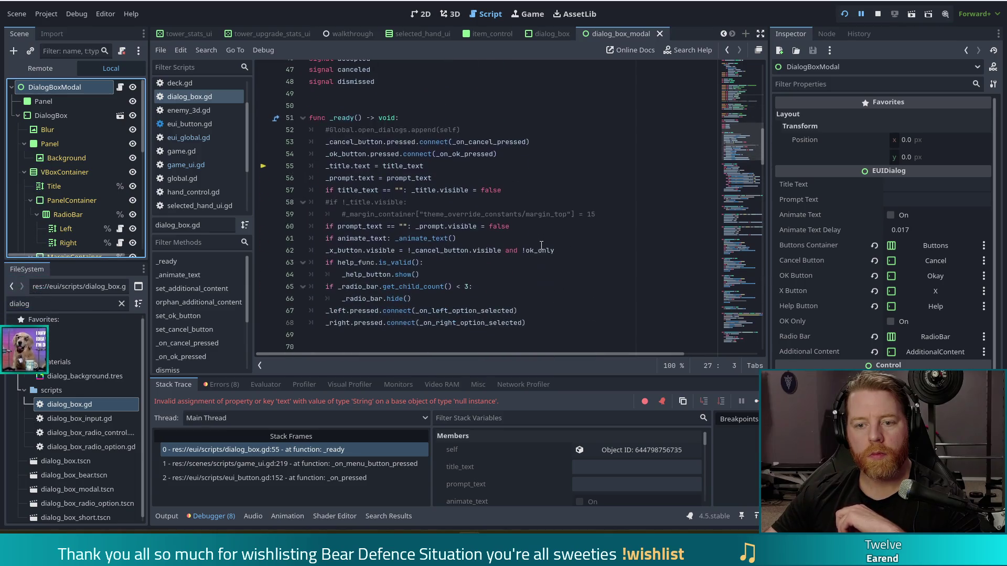
scroll(542, 245, "down", 5)
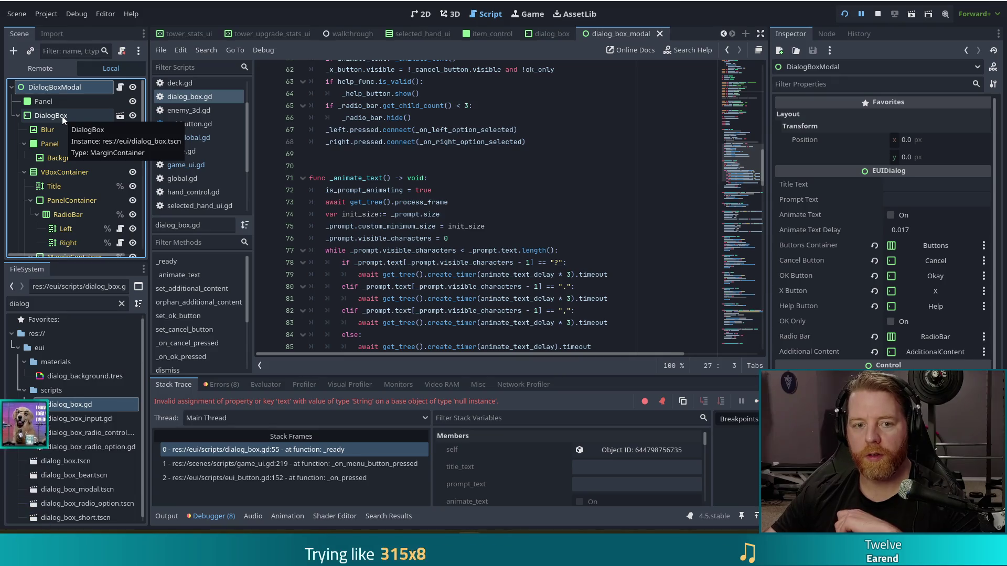
scroll(527, 247, "down", 9)
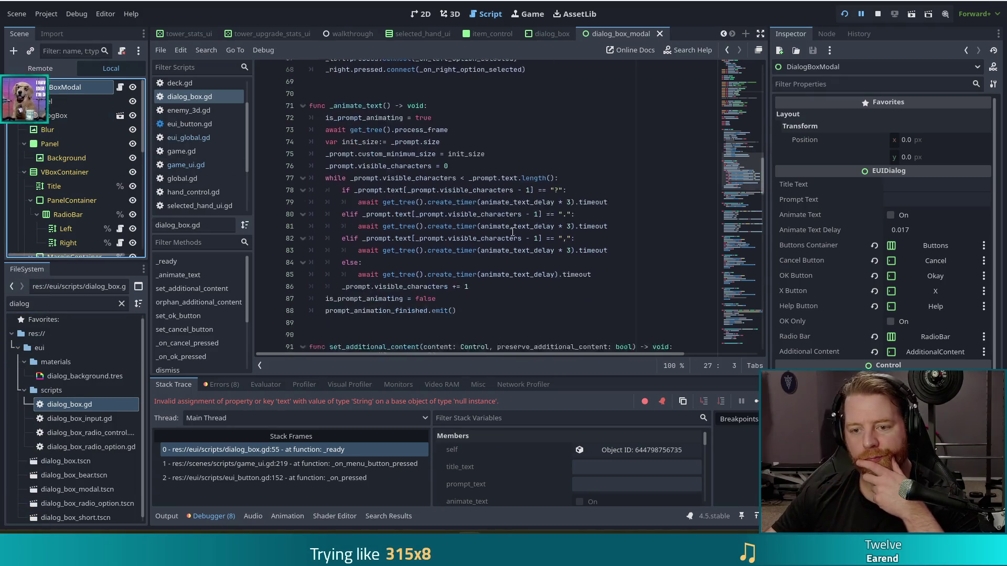
scroll(512, 230, "down", 3)
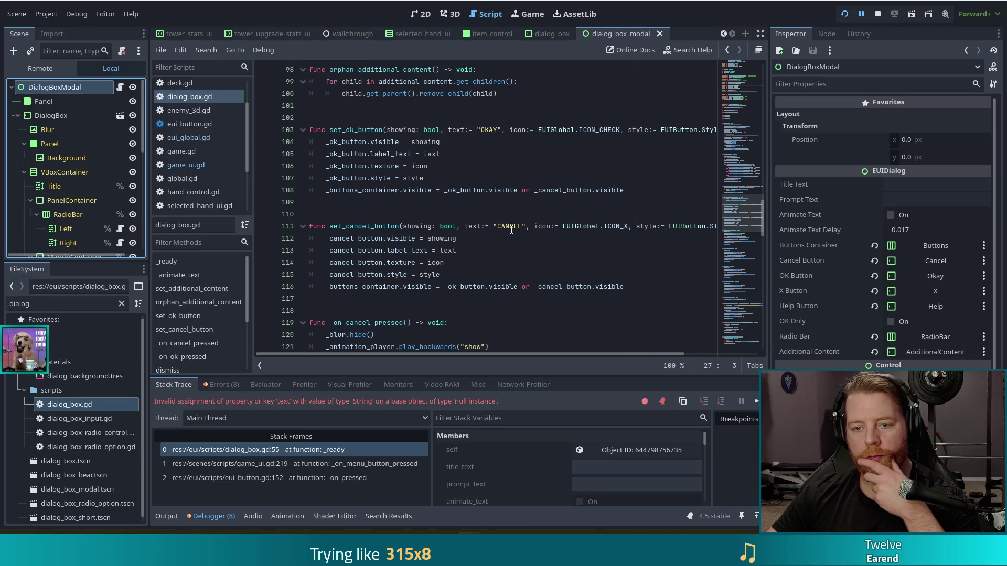
scroll(512, 230, "down", 12)
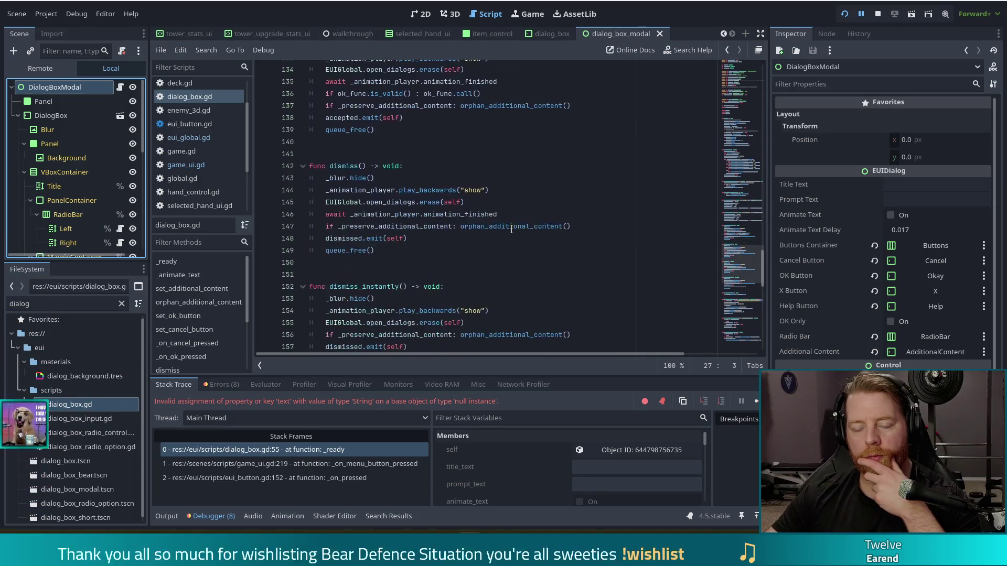
scroll(511, 230, "down", 3)
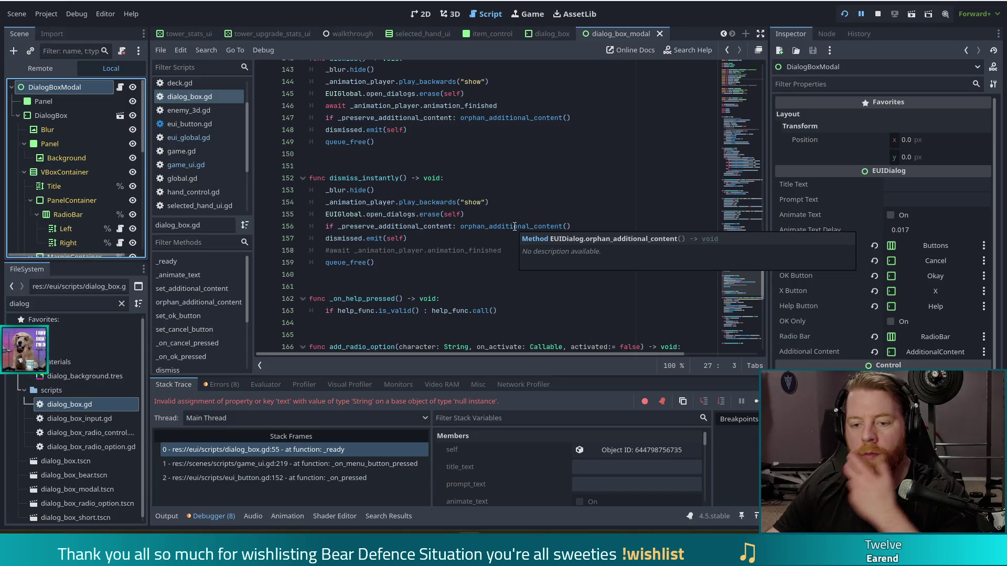
scroll(514, 227, "down", 12)
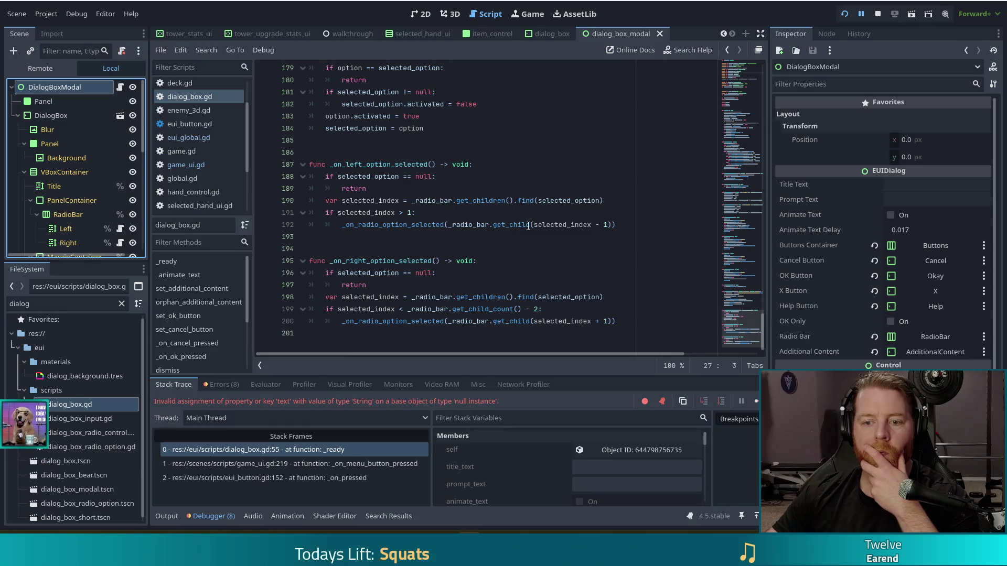
left_click(745, 285)
mouse_move(737, 259)
left_mouse_down()
mouse_move(726, 133)
mouse_move(726, 144)
left_mouse_up()
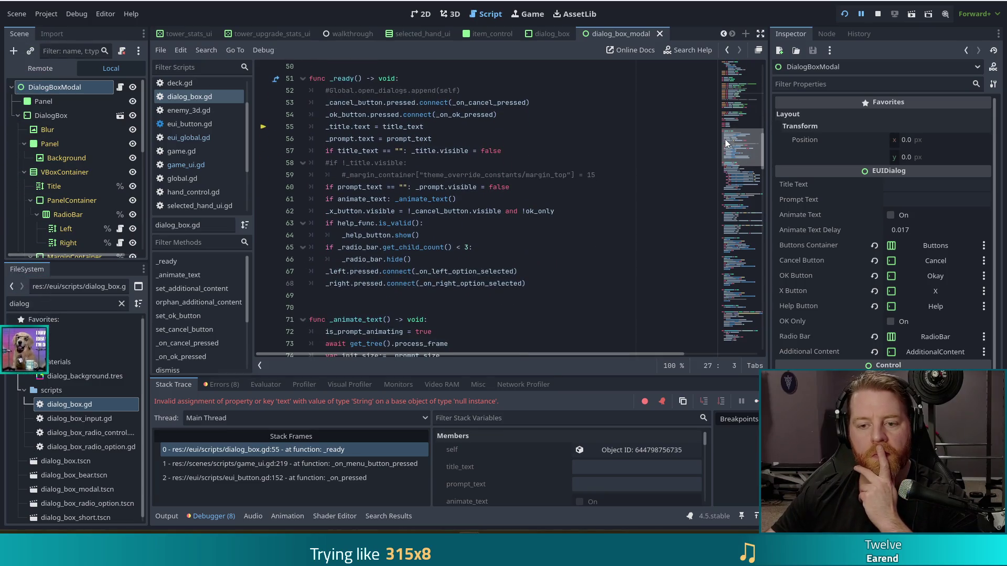
scroll(84, 164, "down", 5)
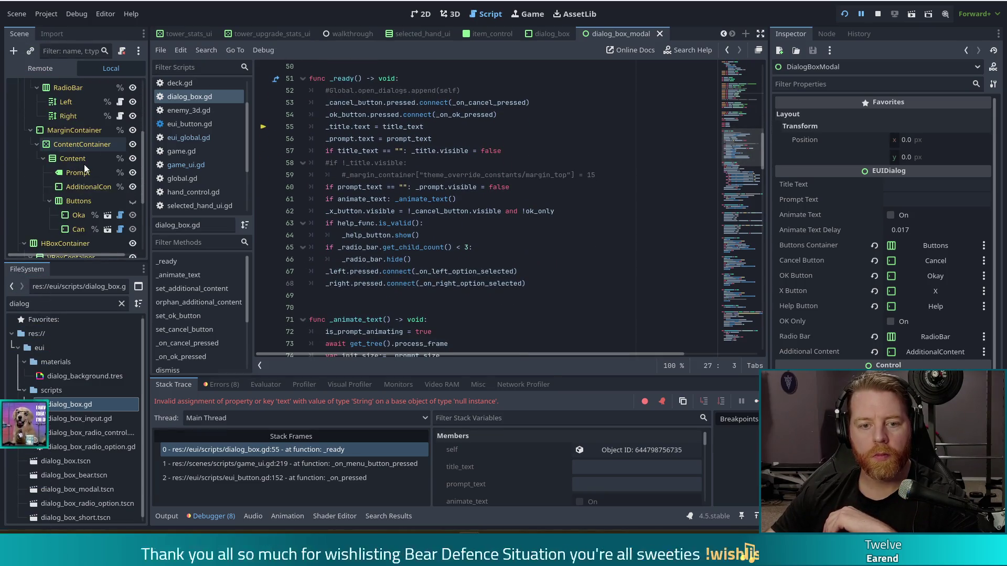
scroll(84, 165, "down", 1)
Show the AnimationPlayer's 'show' animation, then stop the running game with F8.
left_click(76, 240)
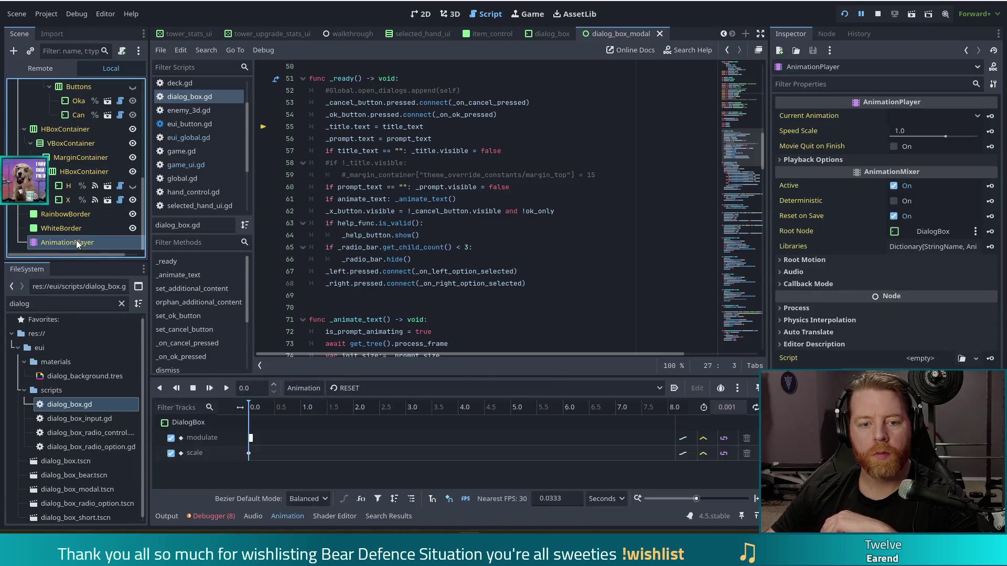
left_click(361, 389)
left_click(358, 445)
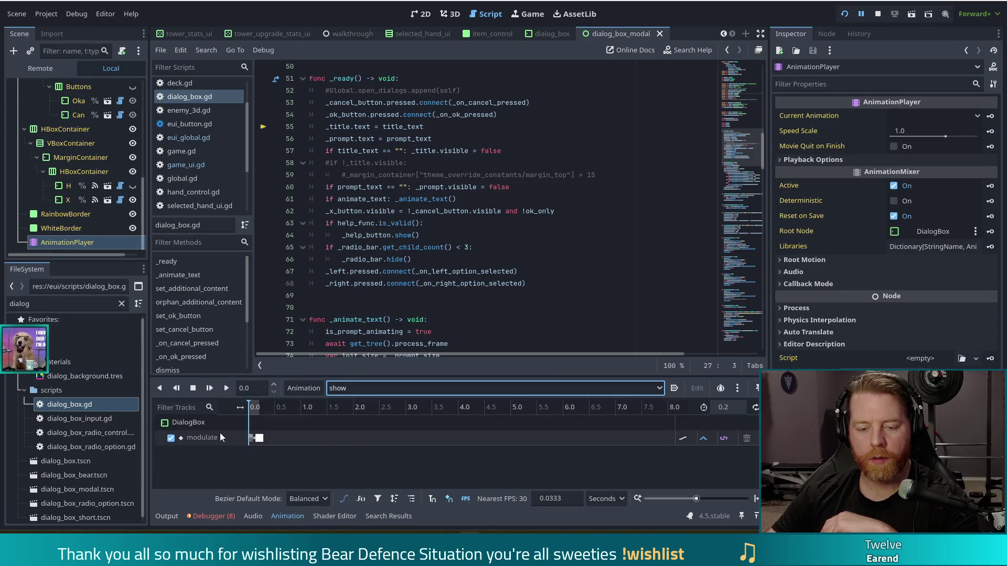
scroll(79, 162, "up", 6)
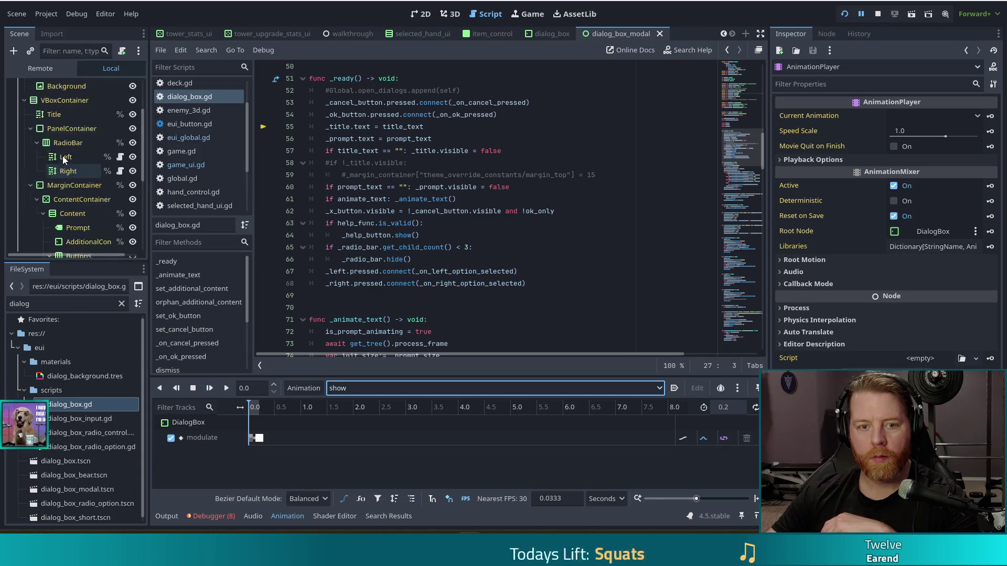
scroll(90, 160, "down", 4)
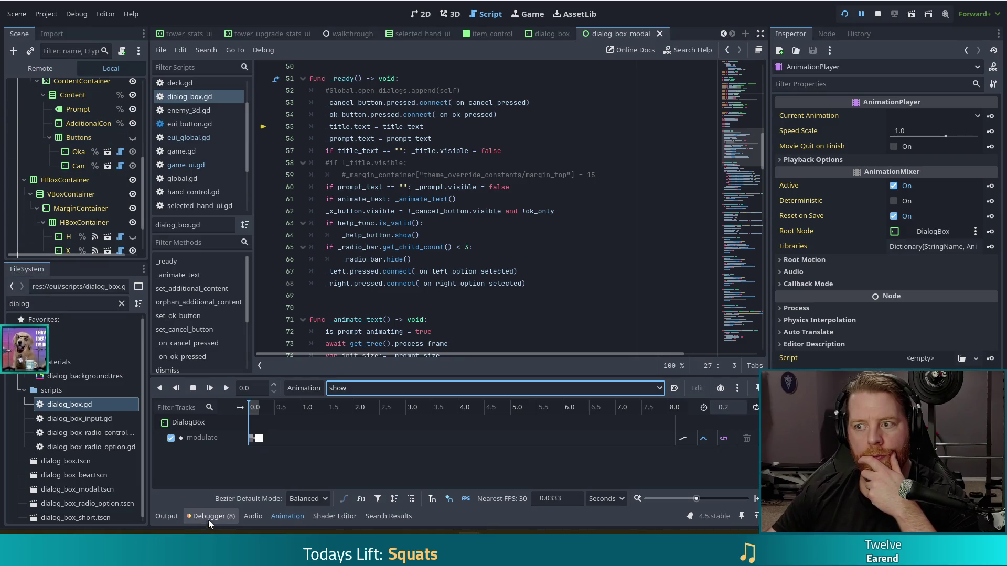
key("F8")
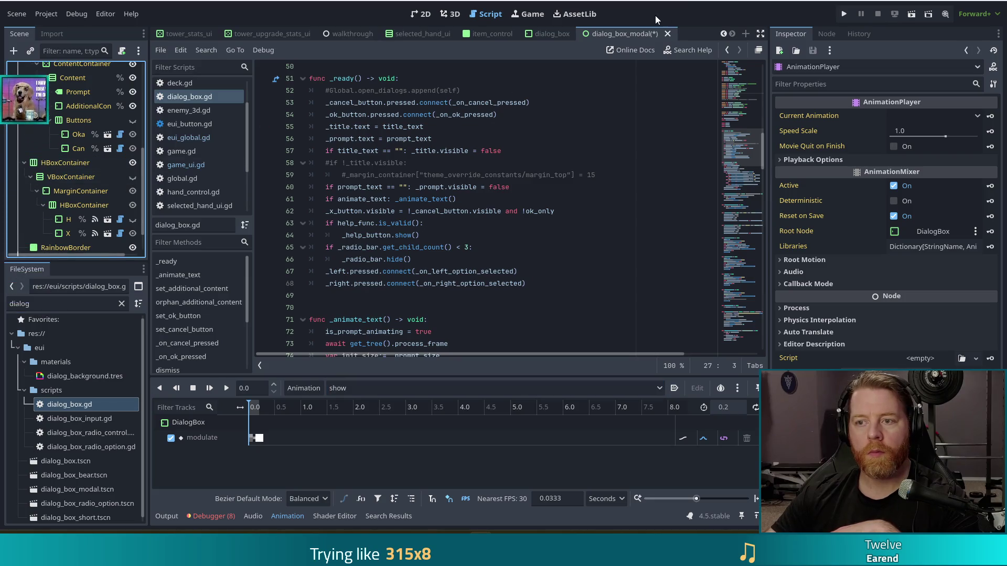
left_click(419, 14)
Replace the old DialogBox node with a fresh dialog_box.tscn instance under DialogBoxModal.
scroll(108, 199, "up", 5)
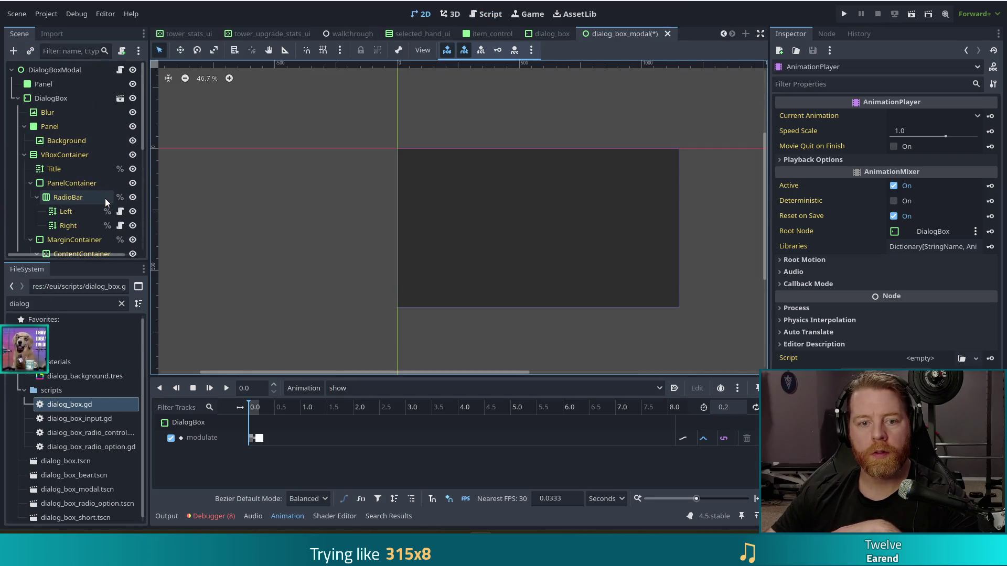
left_click(45, 100)
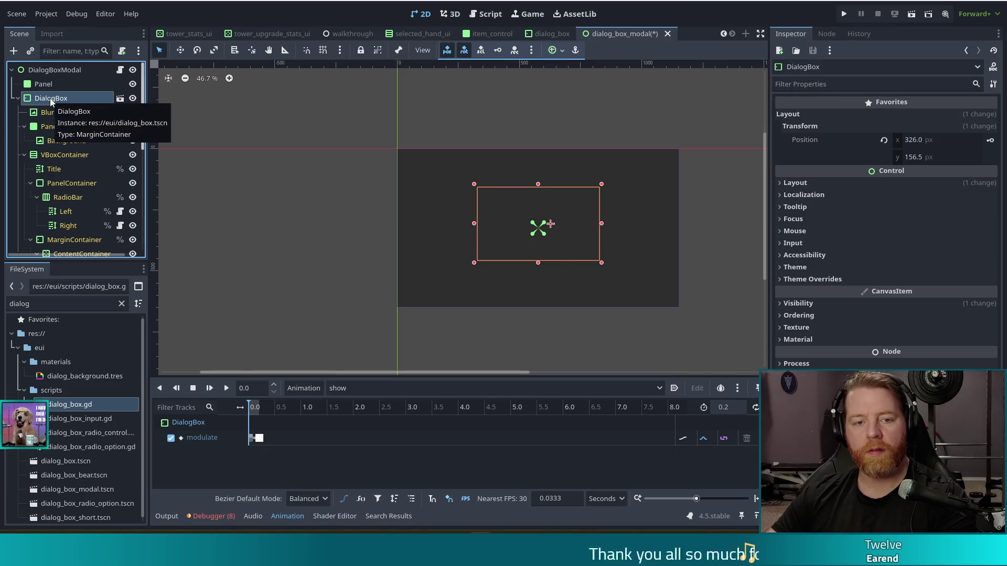
key("Delete")
left_click(472, 282)
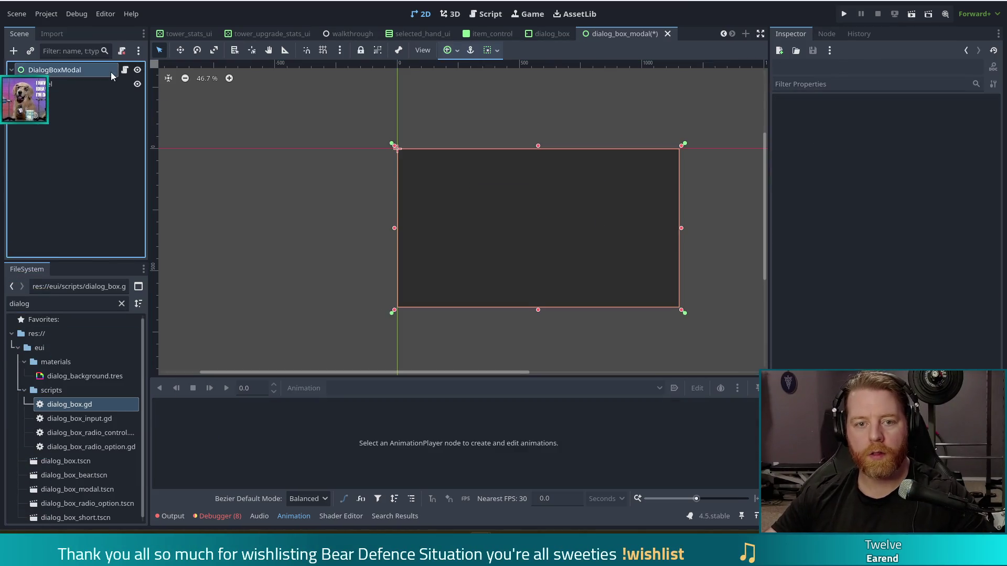
right_click(111, 71)
left_click(62, 253)
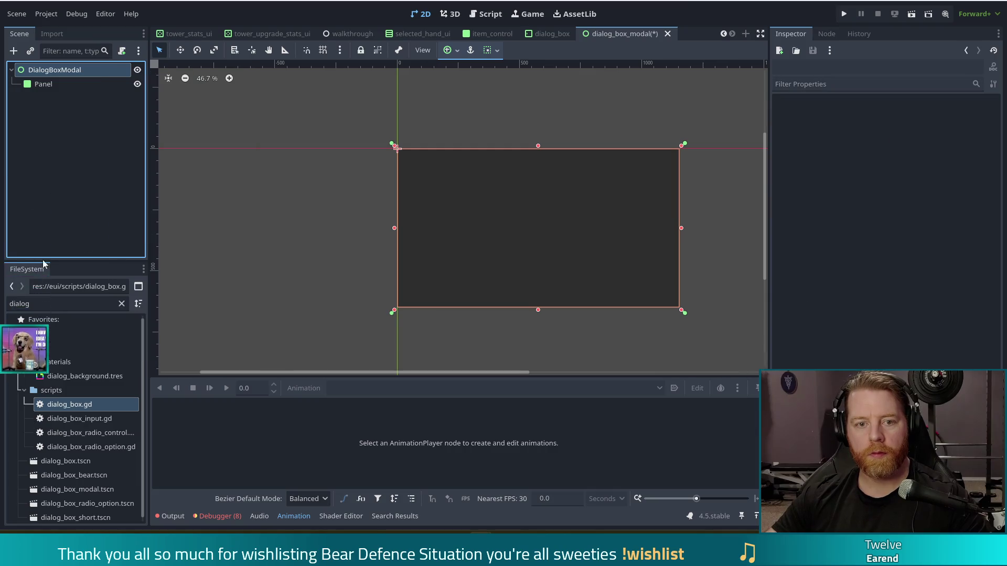
mouse_move(65, 461)
left_mouse_down()
mouse_move(105, 191)
mouse_move(50, 76)
left_mouse_up()
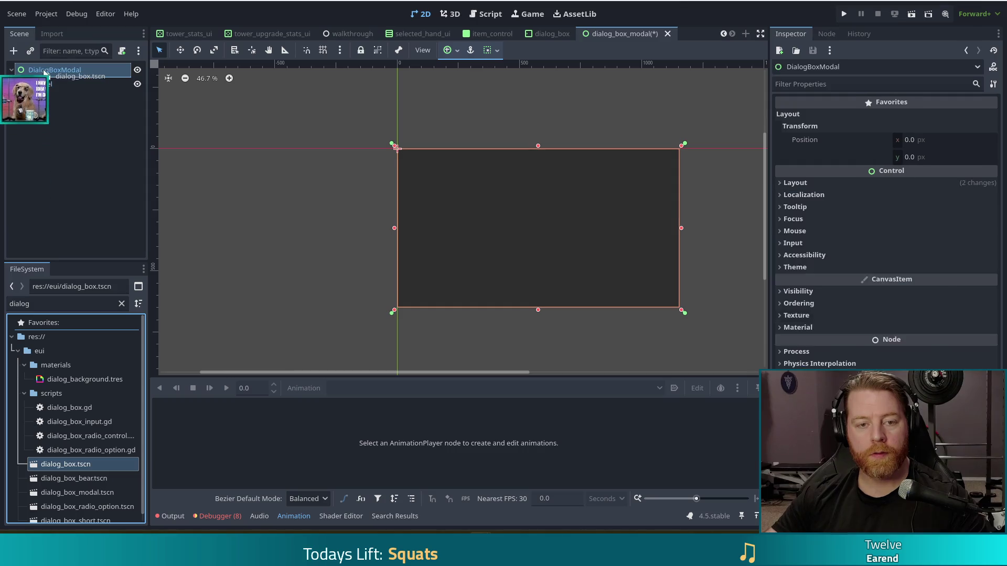
Attach a new dialog_box_modal.gd script to the DialogBoxModal root.
right_click(72, 71)
left_click(107, 182)
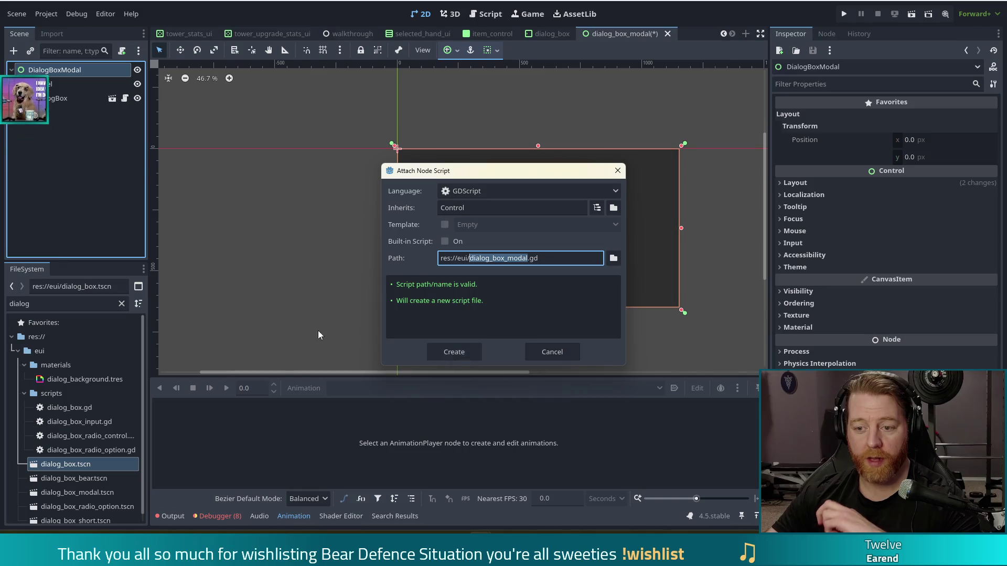
left_click(452, 352)
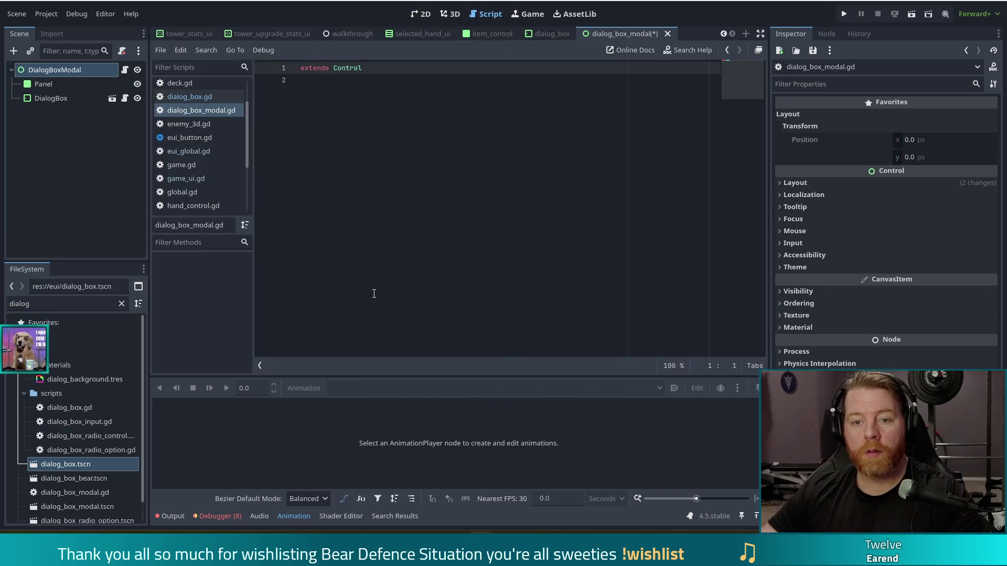
left_click(404, 213)
key("Return")
key("Return")
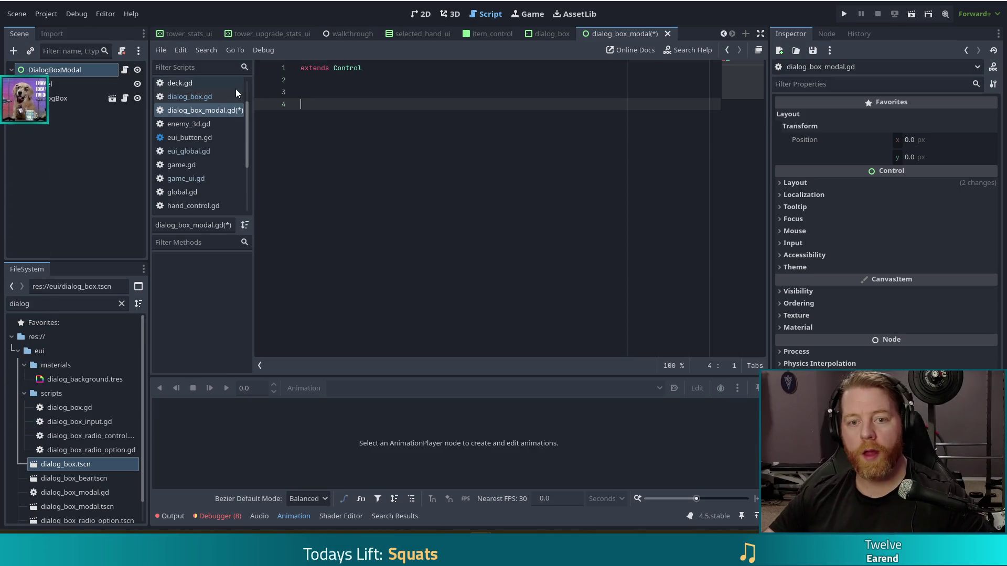
left_click(206, 95)
left_click_drag(755, 150, 748, 81)
left_click(520, 159)
left_click(593, 227)
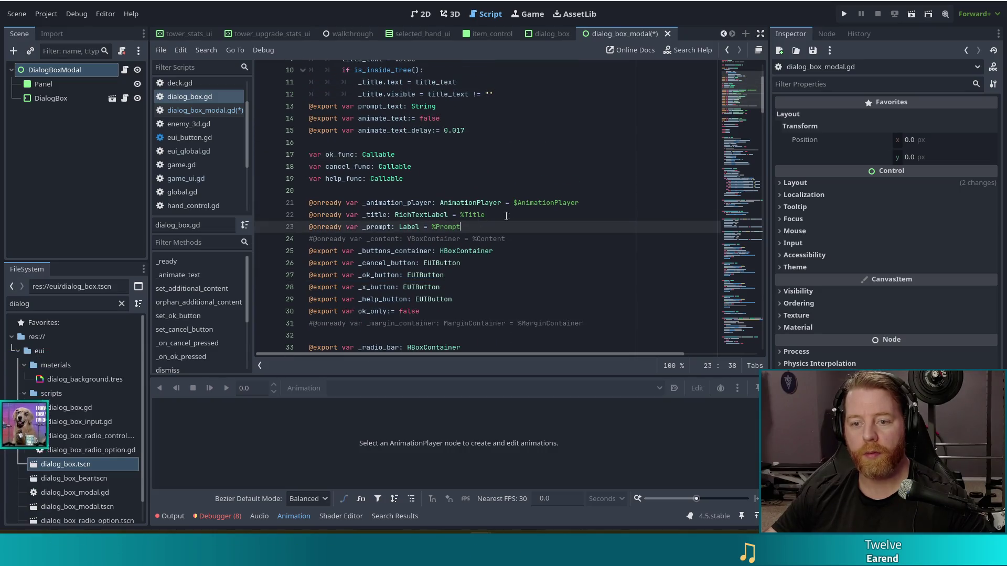
left_click(596, 205, "shift")
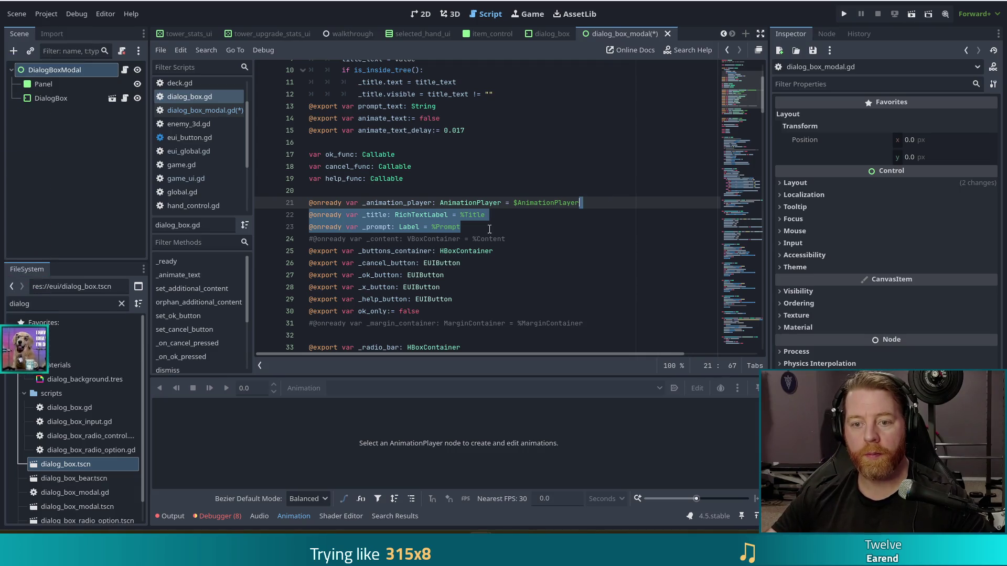
scroll(491, 232, "up", 3)
Copy the title_text and prompt_text export block from dialog_box.gd into dialog_box_modal.gd.
left_click(402, 273)
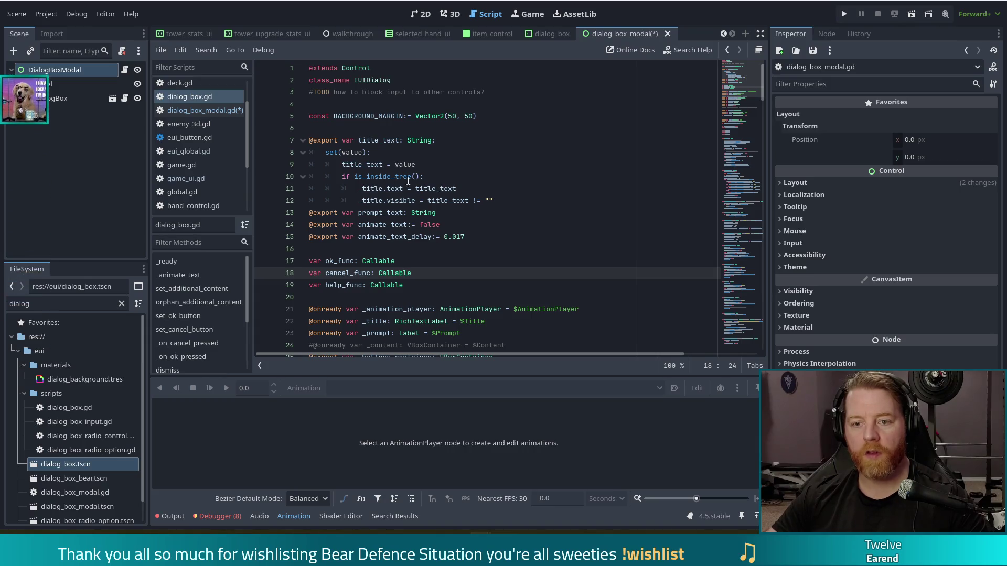
left_click(520, 199)
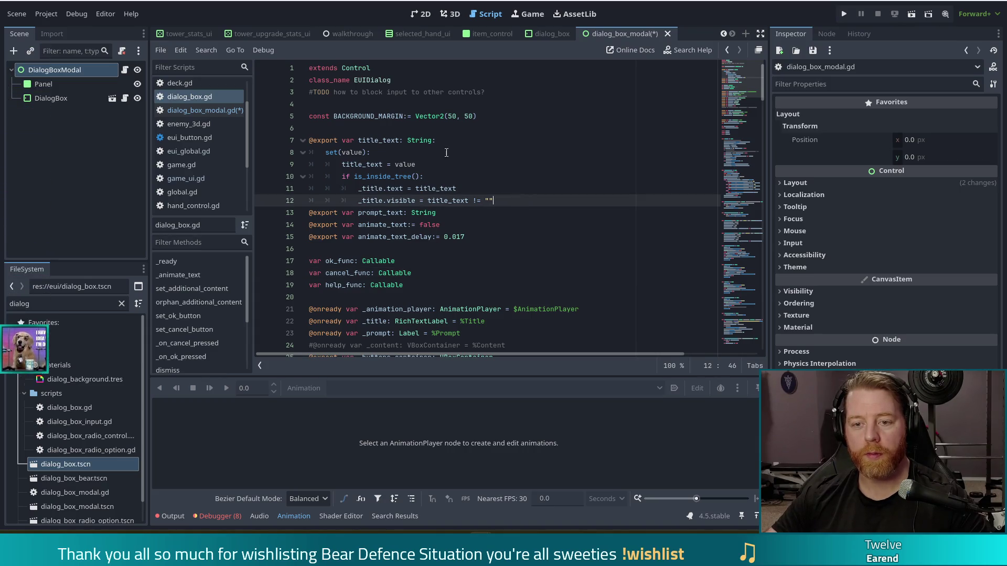
left_click(459, 140)
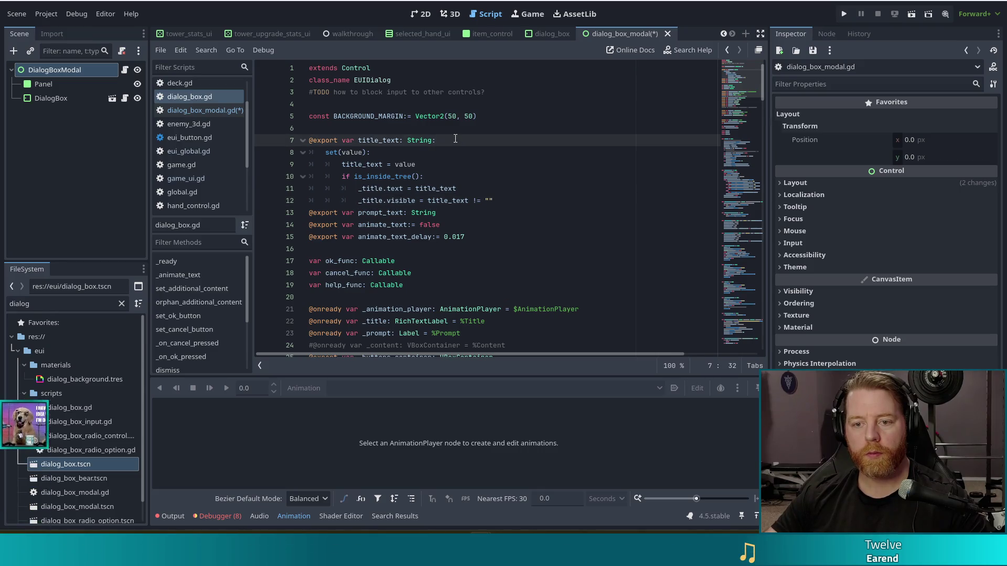
left_click(439, 213)
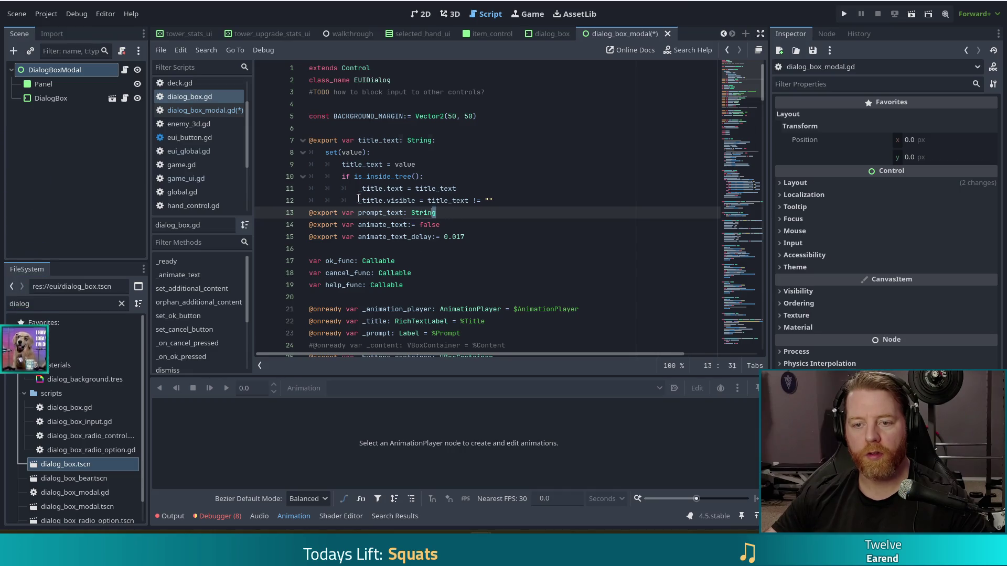
left_click(297, 139, "shift")
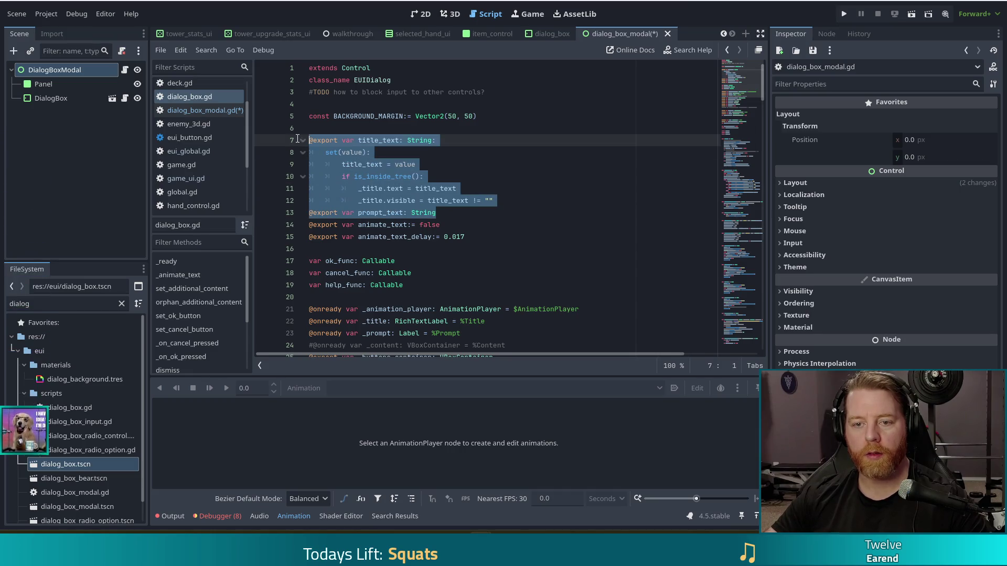
left_click(125, 70)
type("@export var title_text: String: \tset(value): \t\ttitle_text = value \t\tif is_inside_tree(): \t\t\t_title.text = title_text \t\t\t_title.visible = title_text != \"\" @export var prompt_text: String")
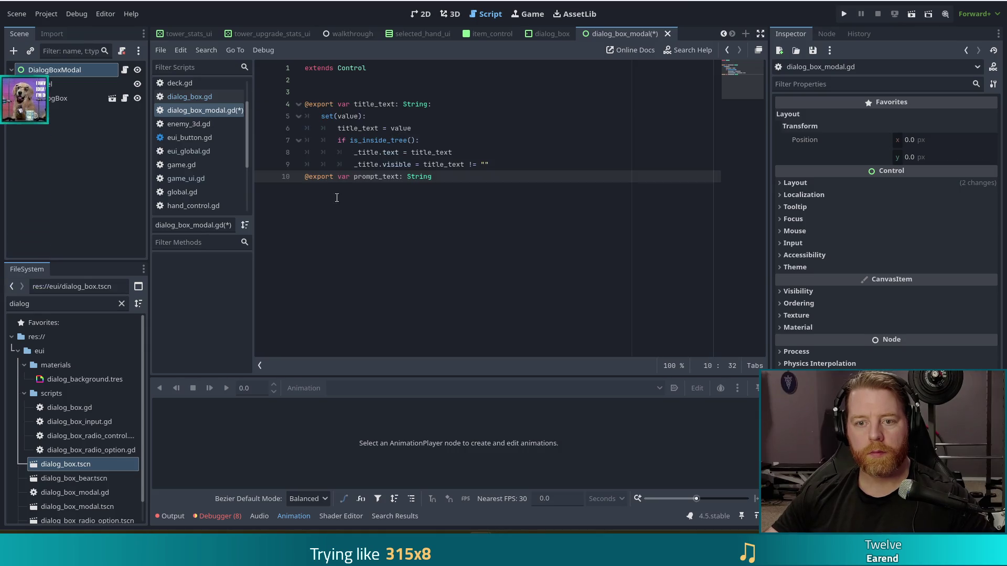
Copy the ok_func, cancel_func and help_func Callable declarations from dialog_box.gd.
key("alt+Left")
left_click(475, 237)
left_click(425, 265)
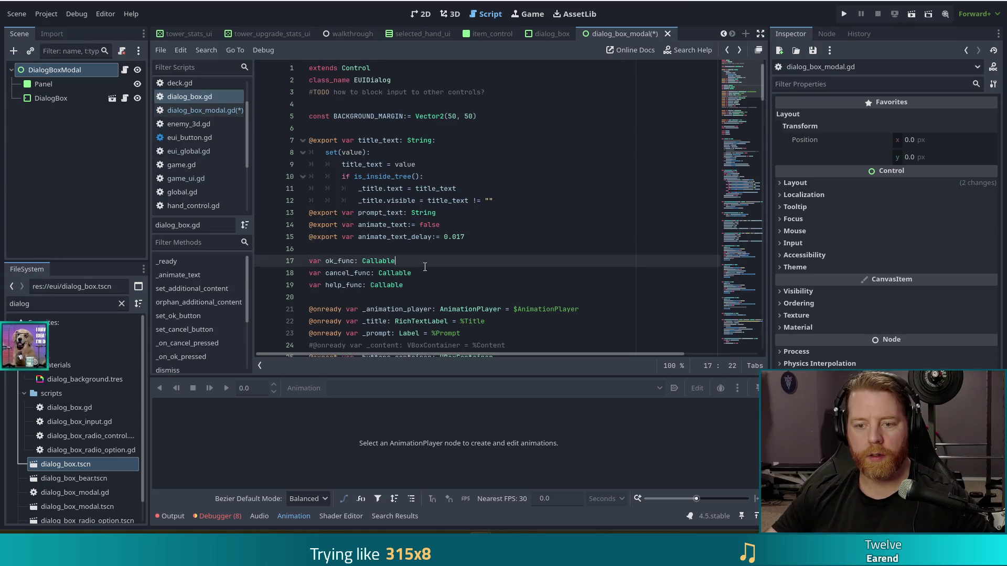
left_click_drag(418, 285, 468, 248)
right_click(467, 248)
left_click(485, 270)
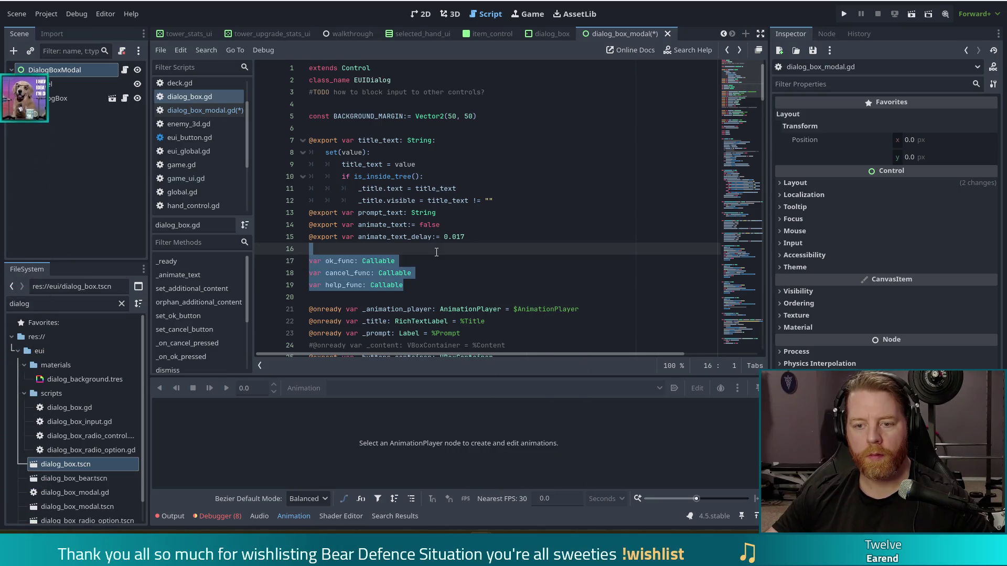
Paste the three Callables below the exports in dialog_box_modal.gd, removing the extra blank line.
scroll(359, 209, "down", 5)
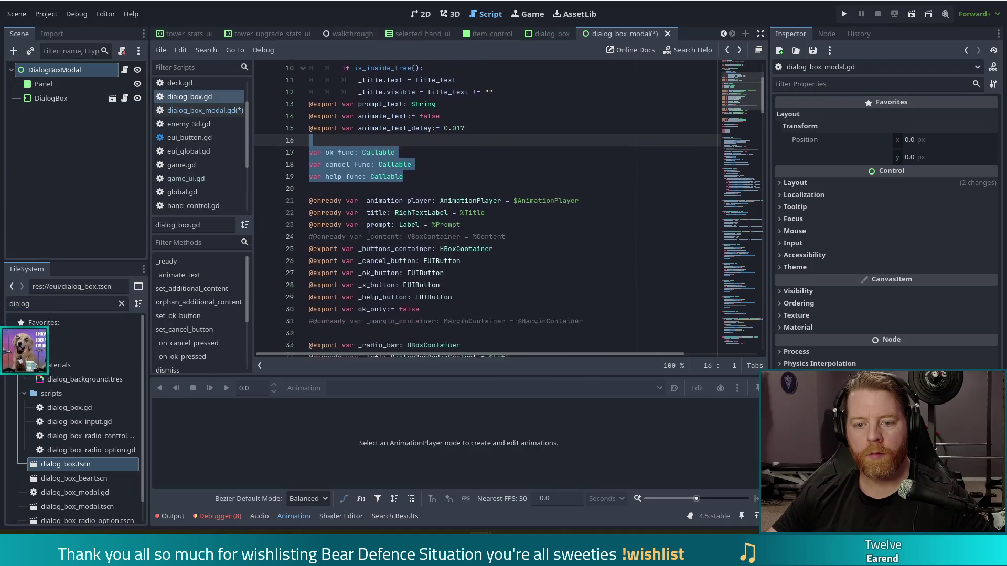
scroll(413, 215, "down", 2)
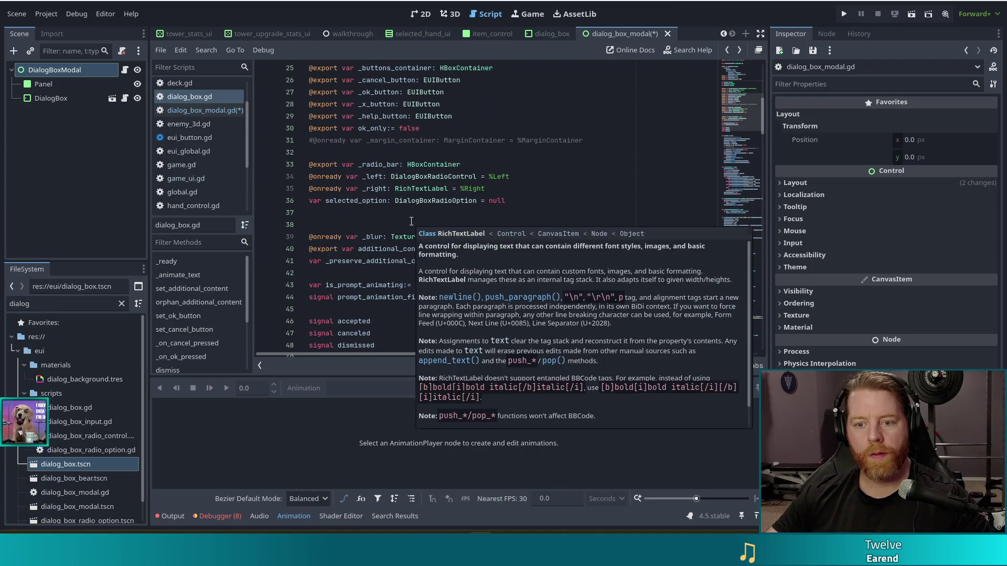
left_click(217, 113)
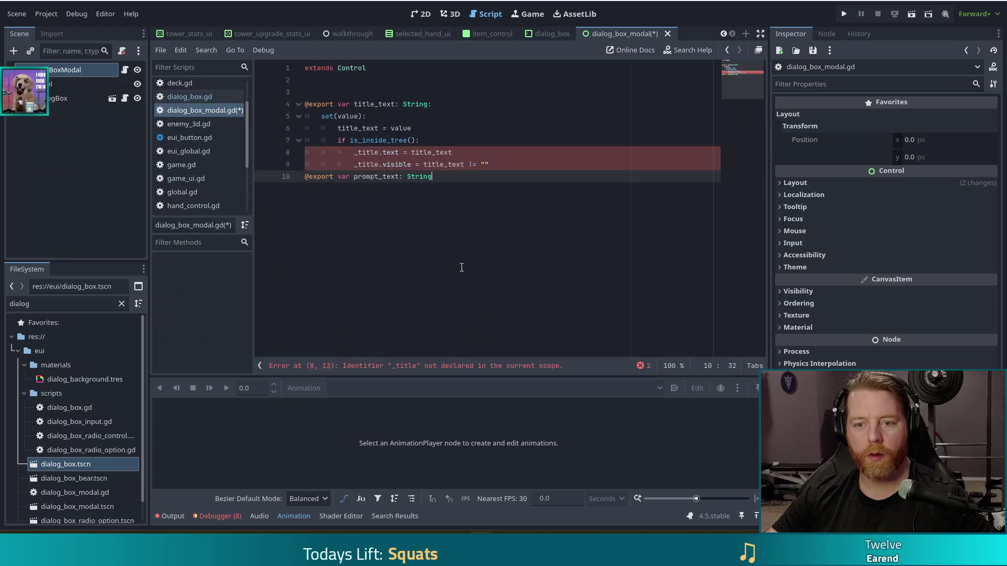
key("Return")
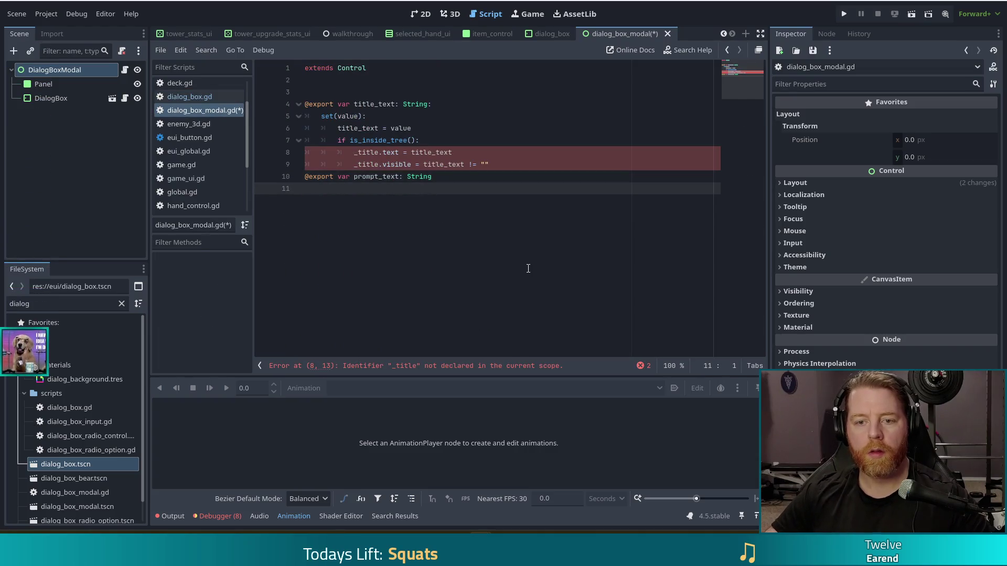
key("Return")
key("ctrl+v")
left_click(310, 189)
key("BackSpace")
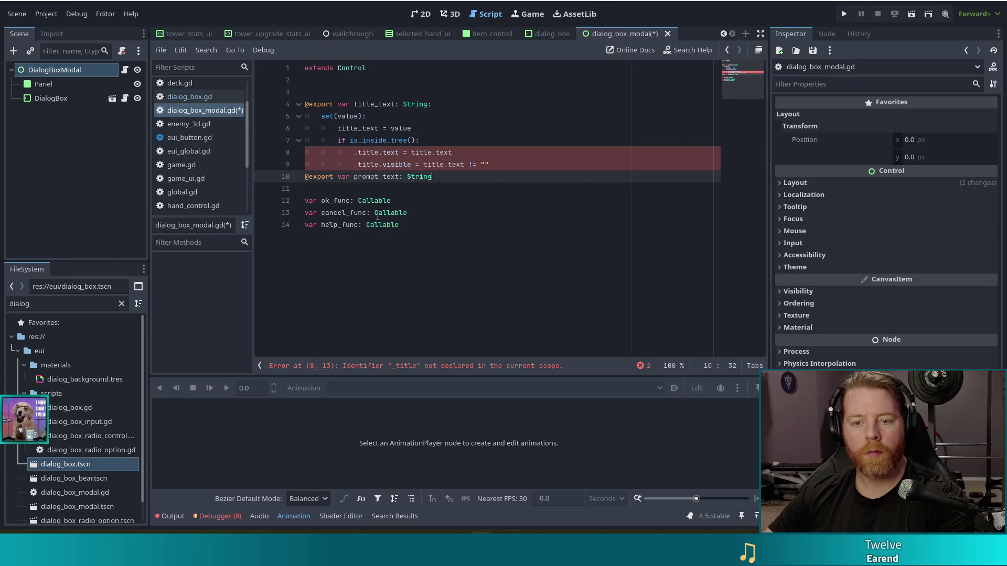
left_click(197, 95)
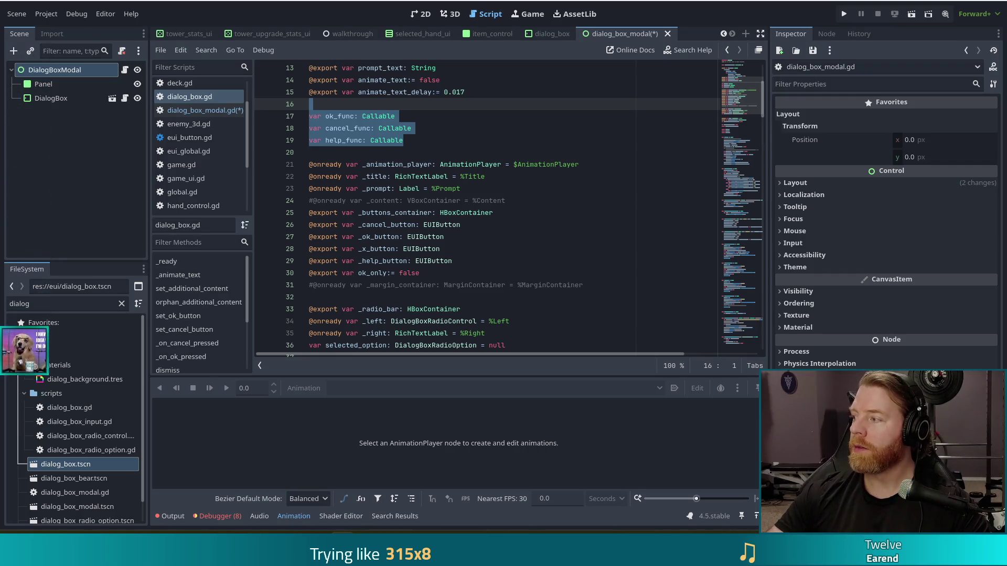
key("alt+Tab")
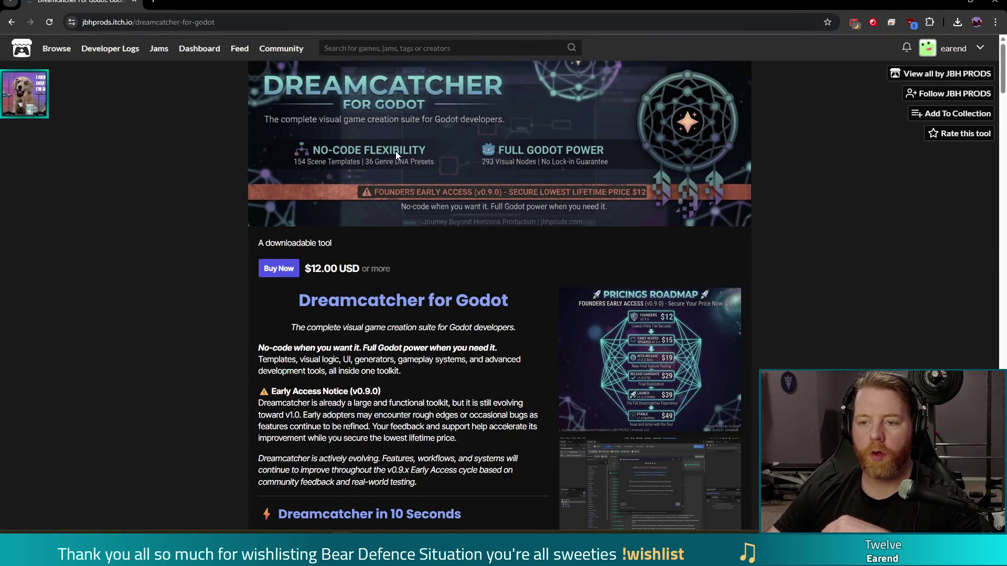
Scroll to the 'Dreamcatcher in 10 Seconds' section and enlarge the welcome wizard screenshot.
scroll(449, 140, "down", 1)
scroll(328, 106, "down", 4)
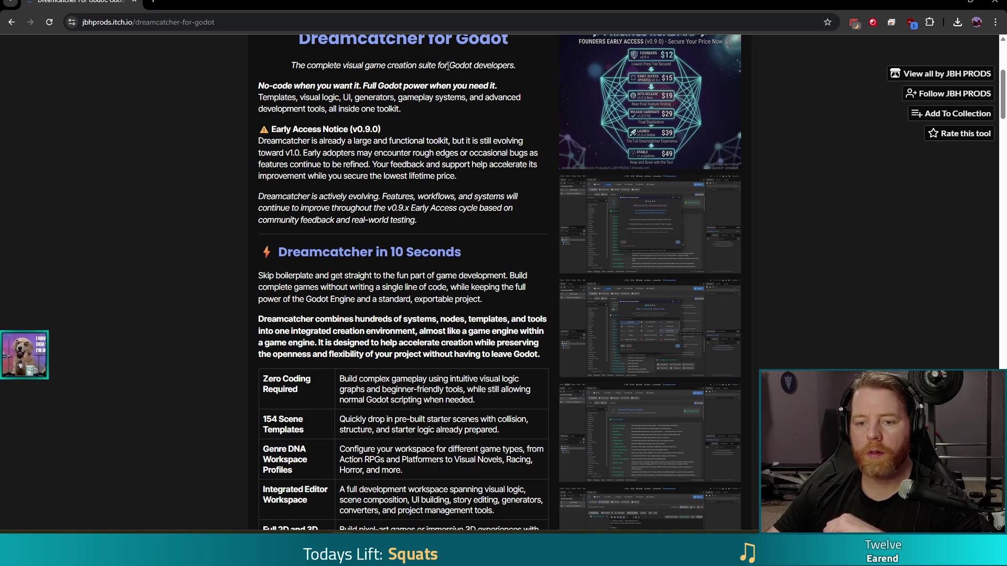
scroll(435, 94, "down", 1)
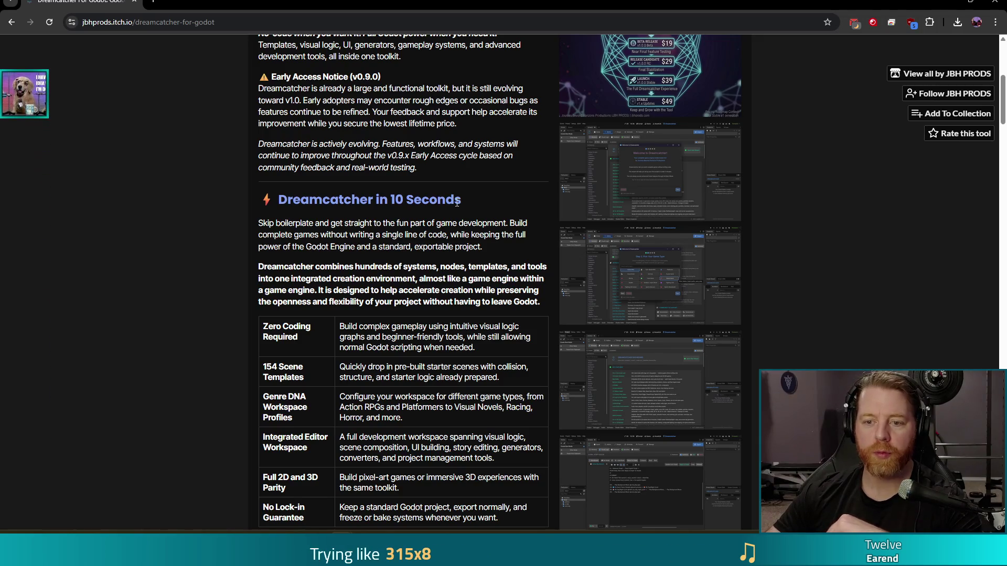
left_click(685, 160)
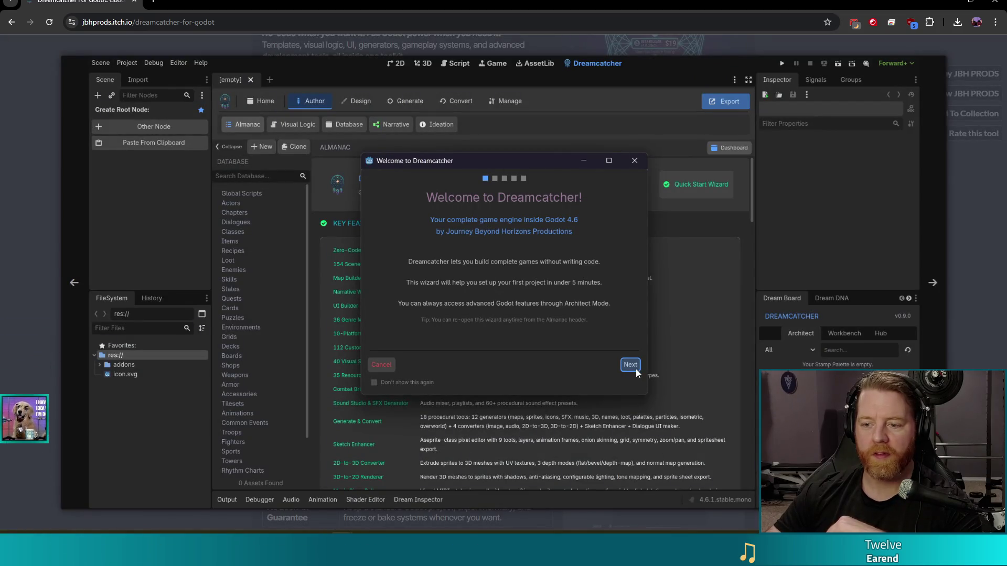
Page through the Dreamcatcher screenshots (wizard, Dashboard, Global Script Editor, node graph), then close the viewer.
left_click(933, 285)
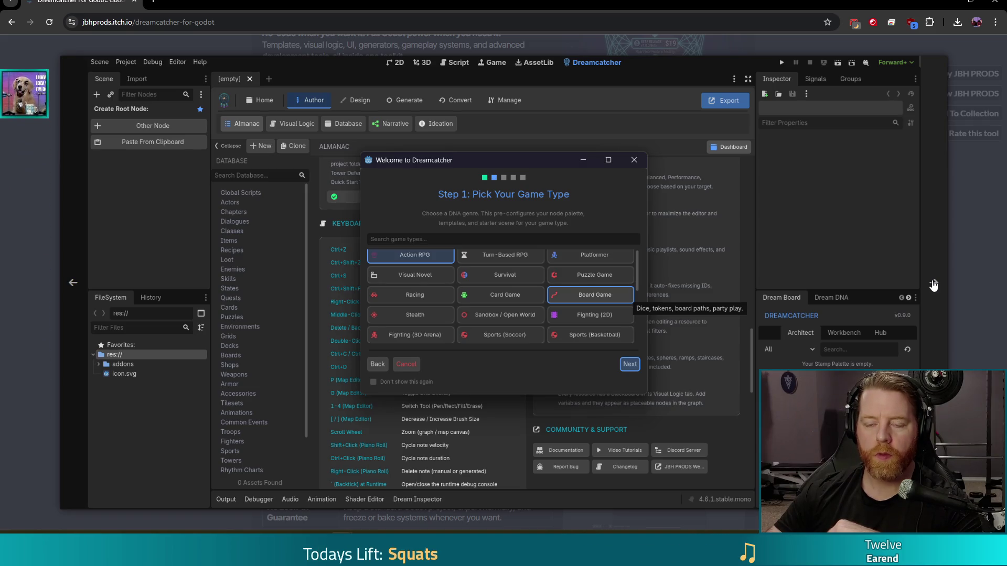
left_click(937, 289)
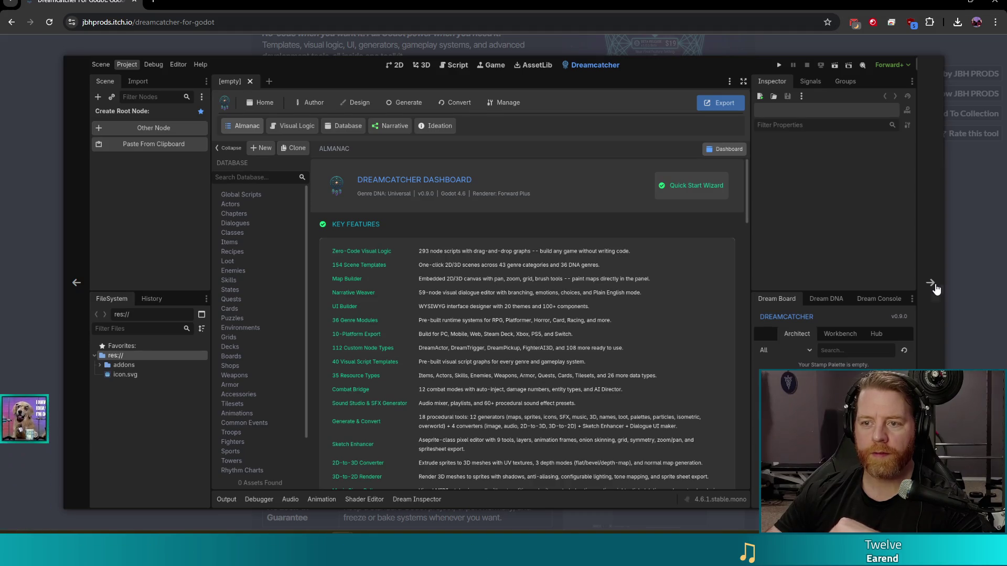
left_click(936, 289)
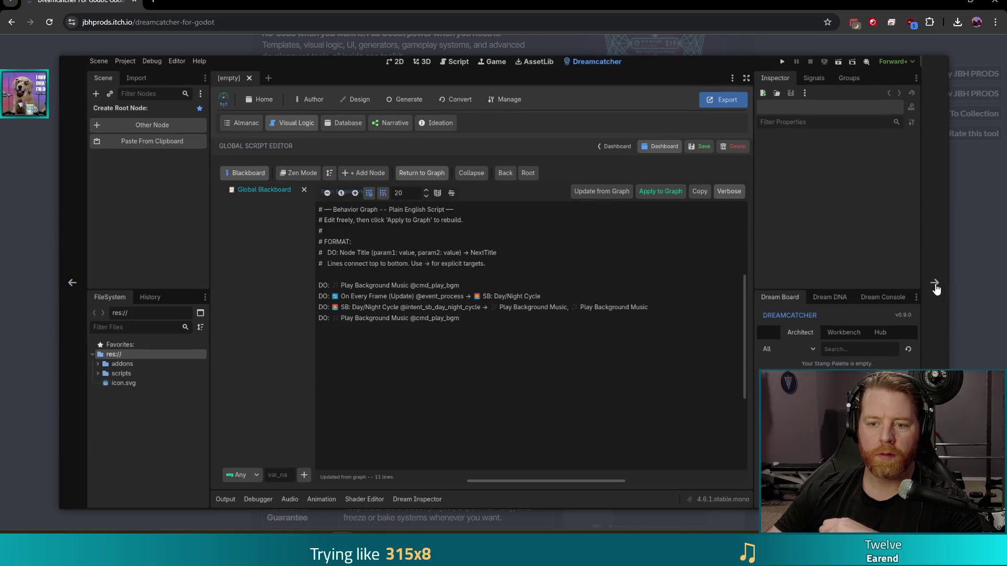
left_click(936, 289)
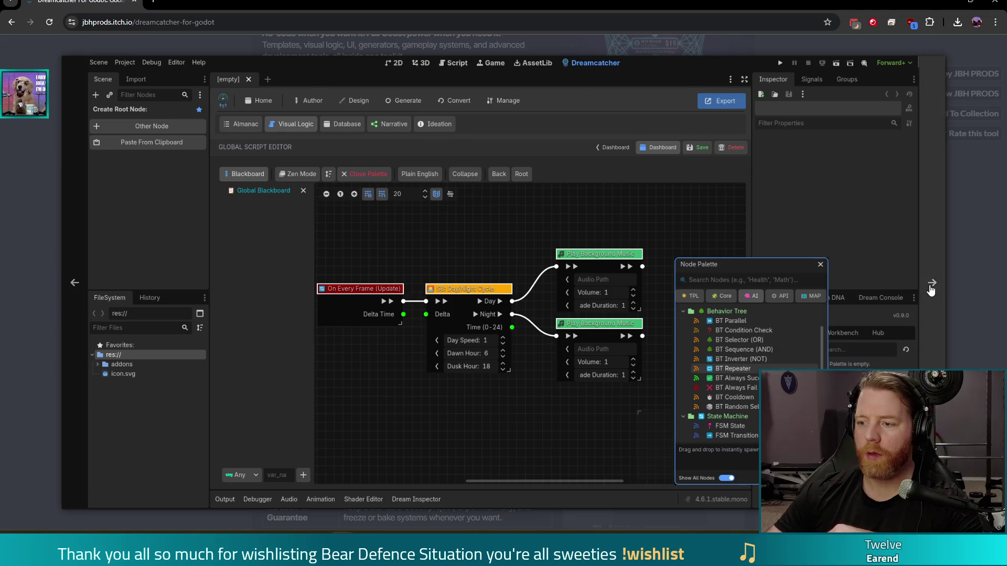
left_click(931, 285)
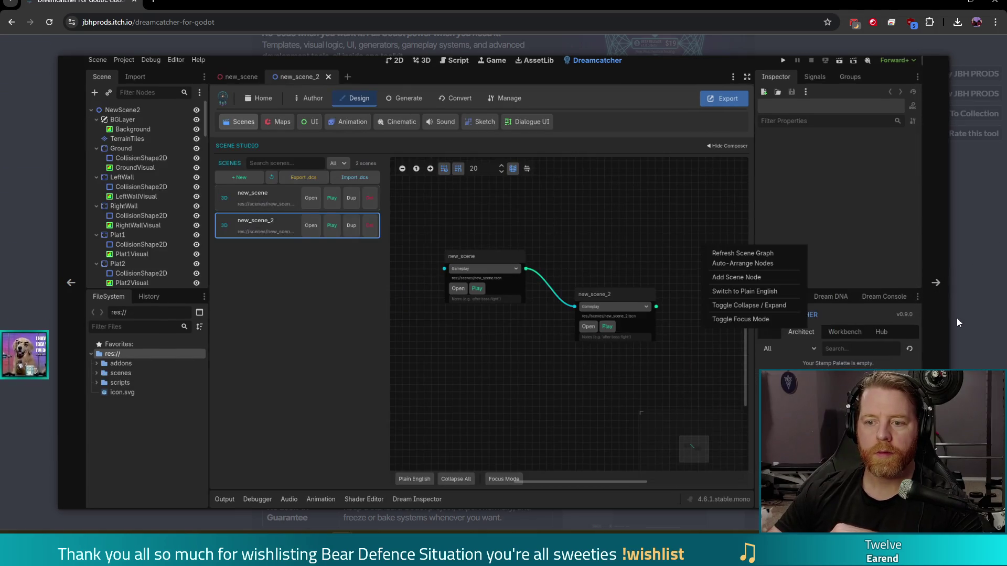
left_click(973, 216)
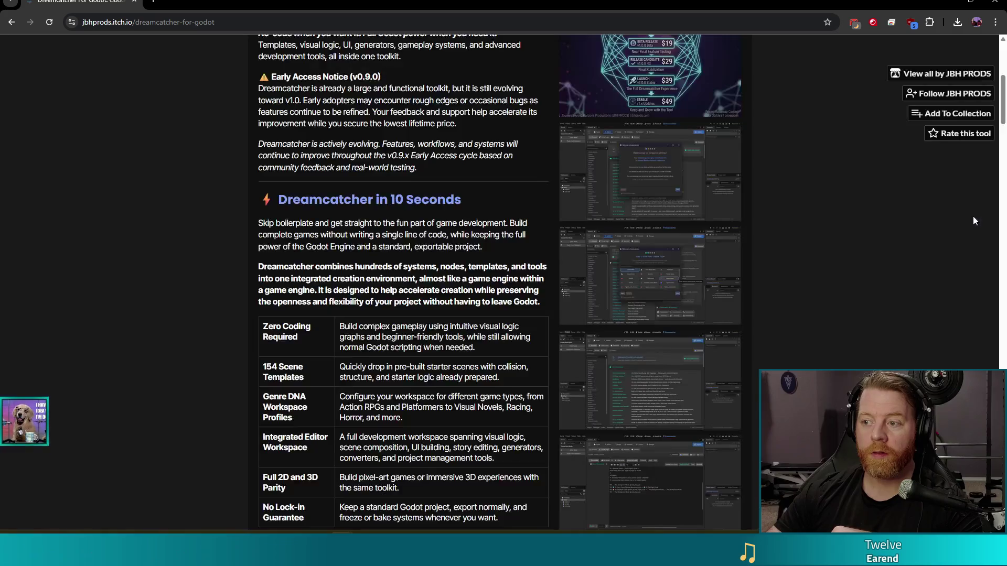
View the enlarged Pricings Roadmap image, close it, and scroll down to the feature description.
scroll(767, 308, "up", 1)
left_click(740, 292)
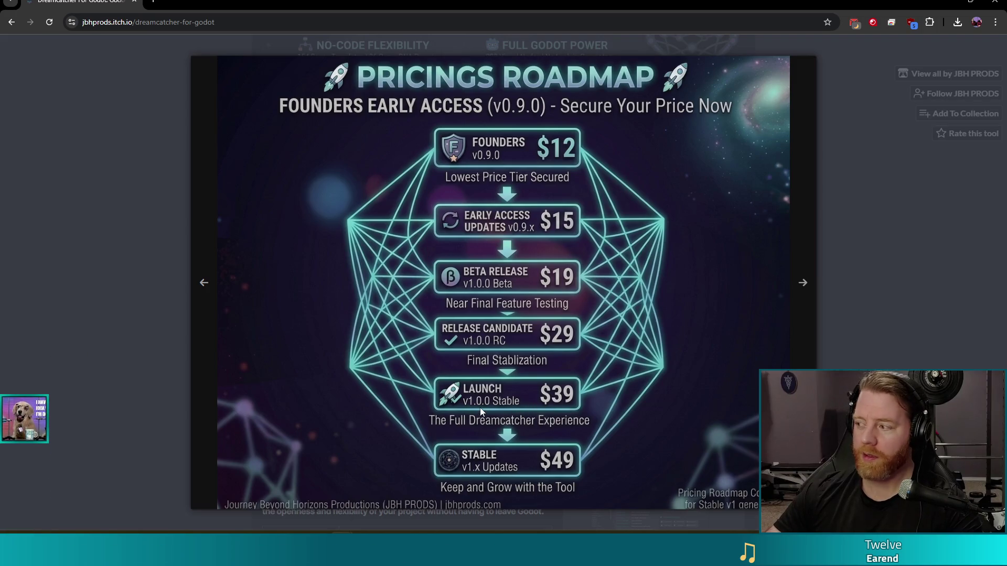
left_click(99, 202)
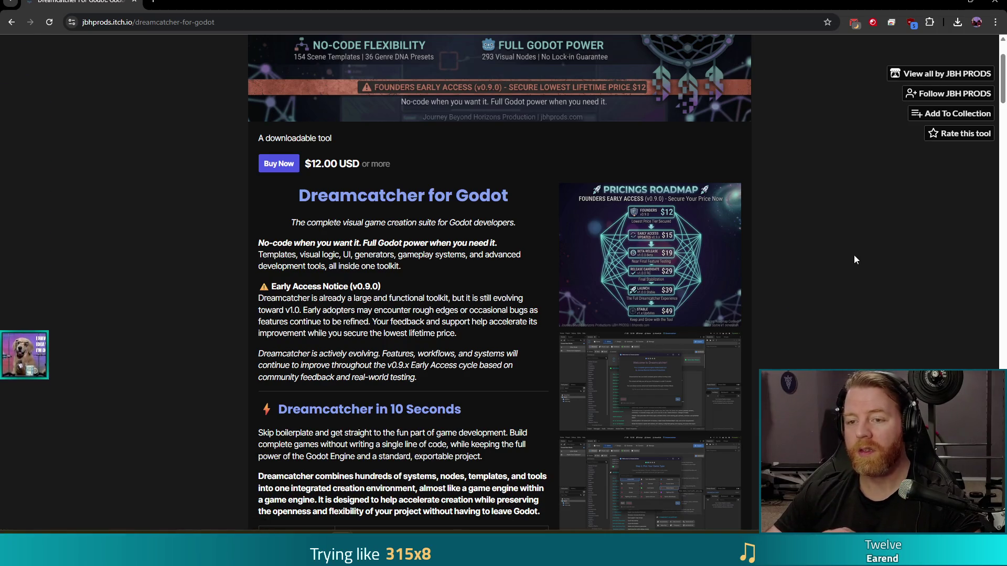
scroll(859, 267, "down", 15)
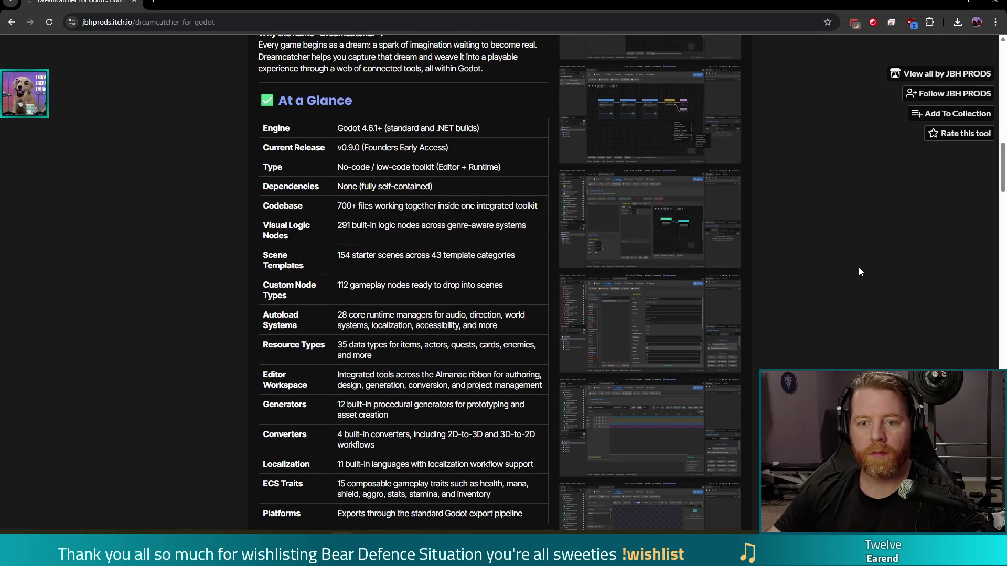
scroll(859, 268, "down", 14)
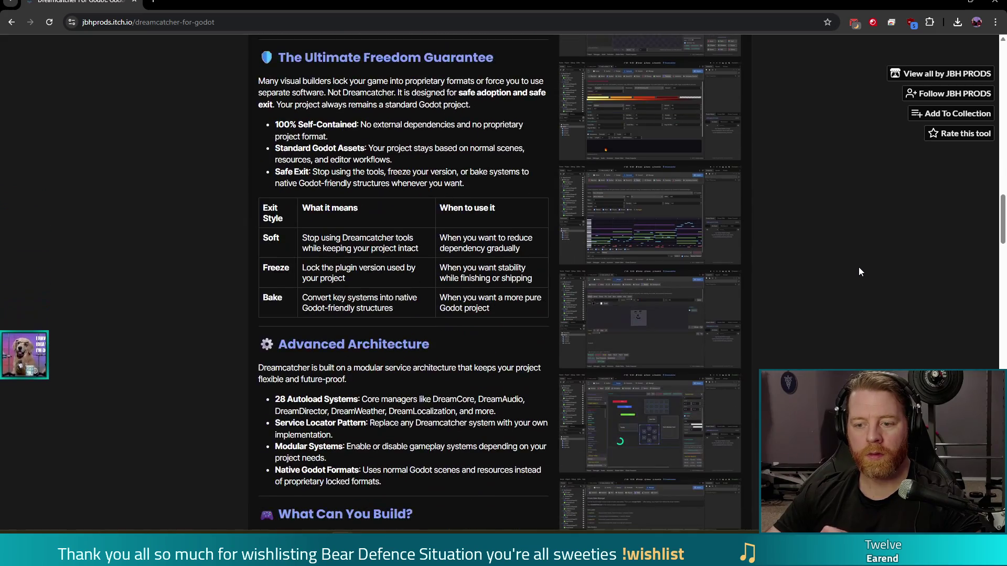
scroll(848, 260, "down", 5)
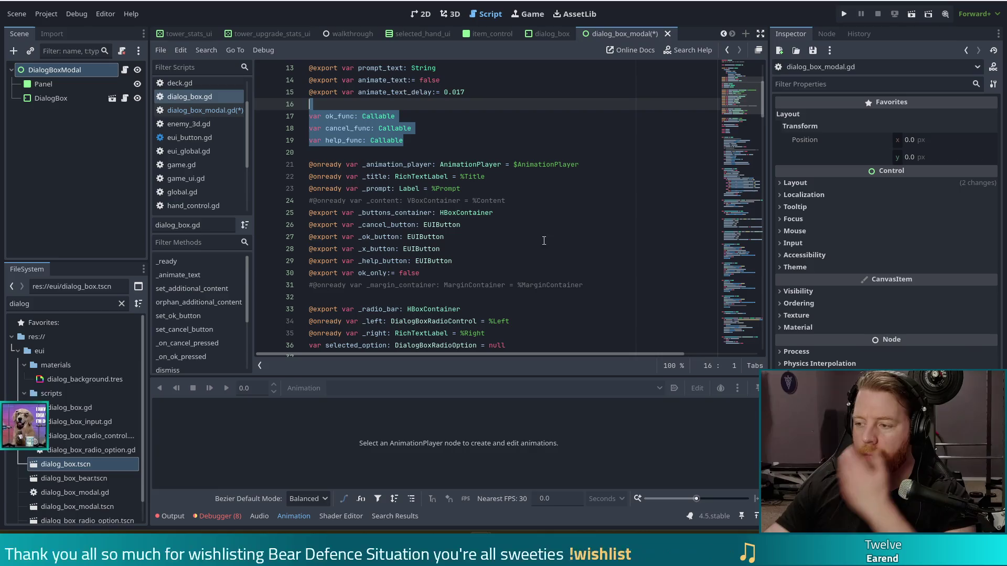
Deselect the Callable lines, select DialogBox in the Scene dock, and move to the browser search.
left_click(420, 141)
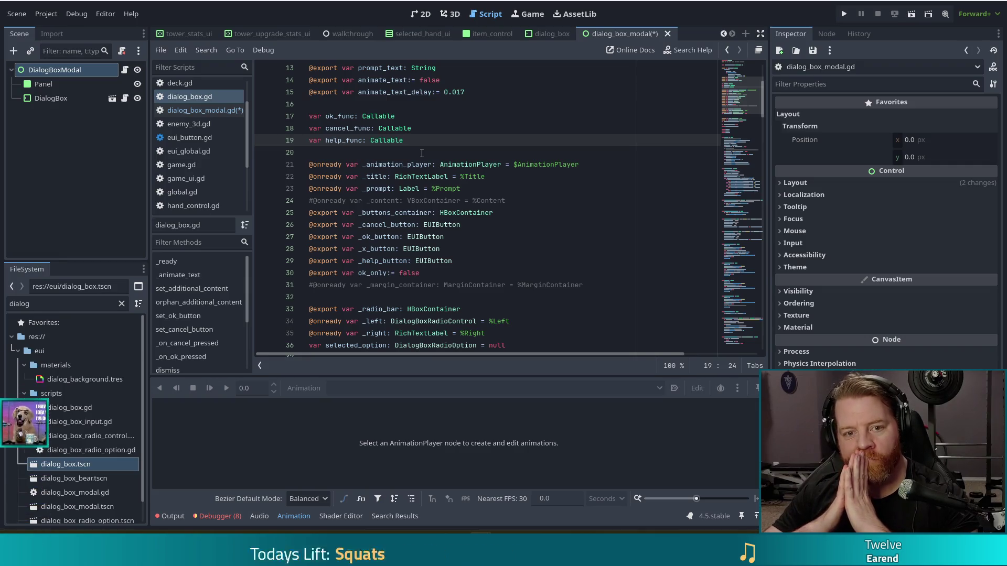
left_click(76, 98)
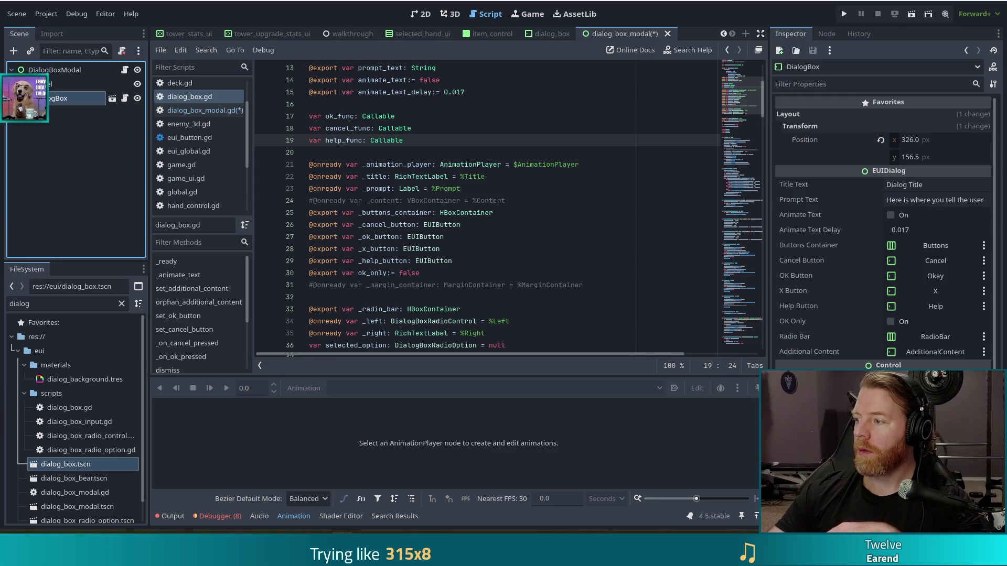
key("alt+Tab")
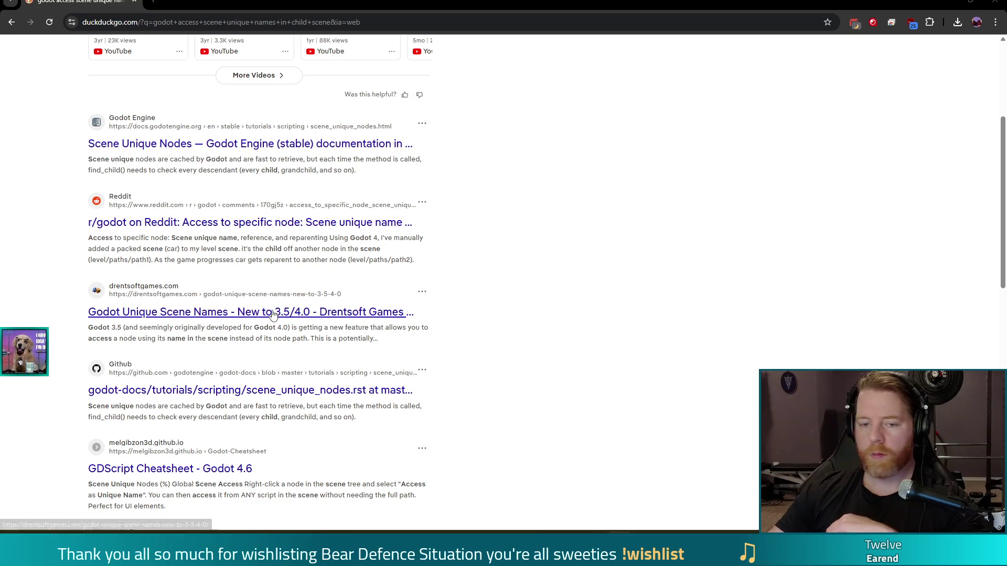
Browse the 'godot access scene unique names in child scene' results and open the r/godot thread.
scroll(478, 369, "down", 4)
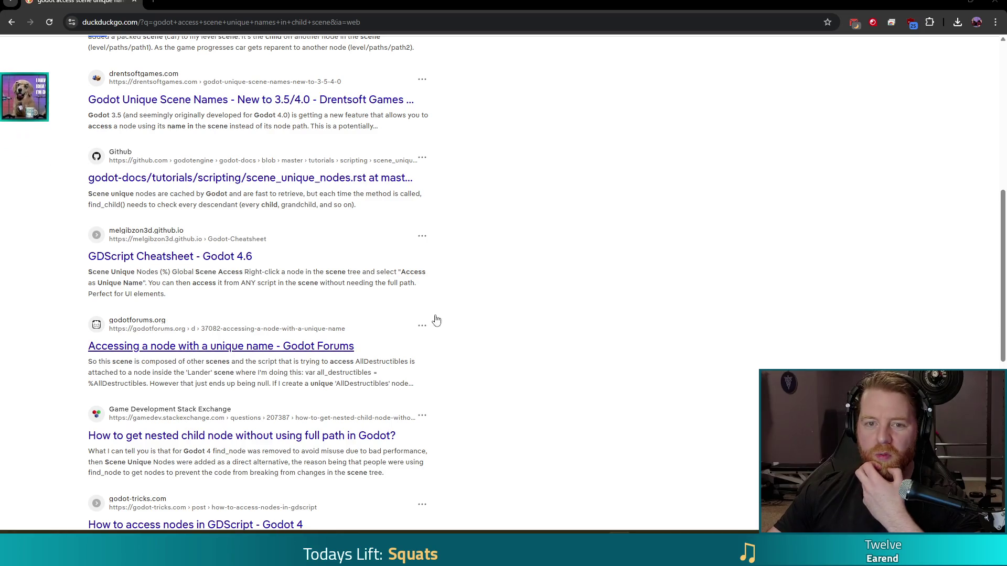
scroll(437, 316, "up", 3)
scroll(431, 314, "up", 5)
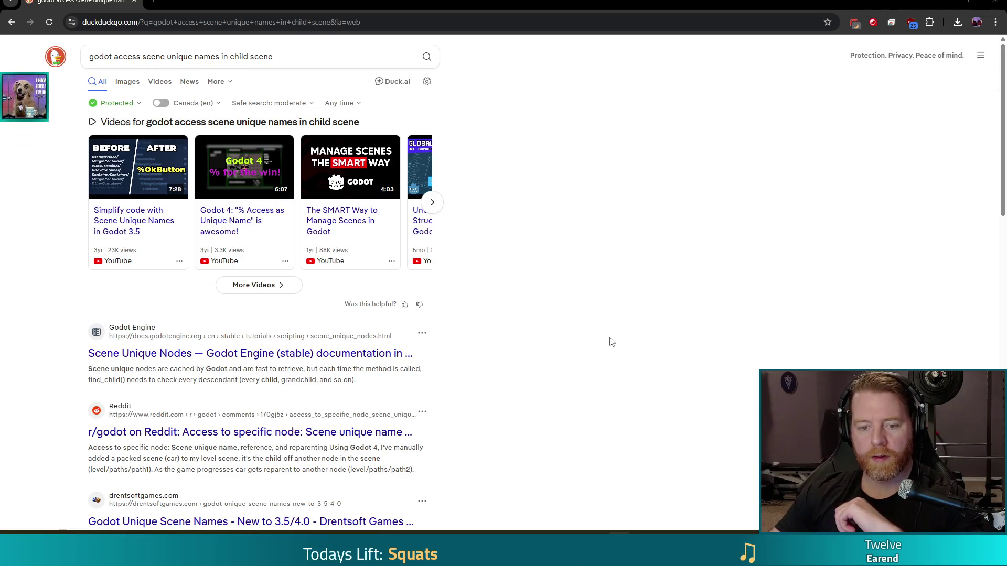
scroll(611, 342, "down", 7)
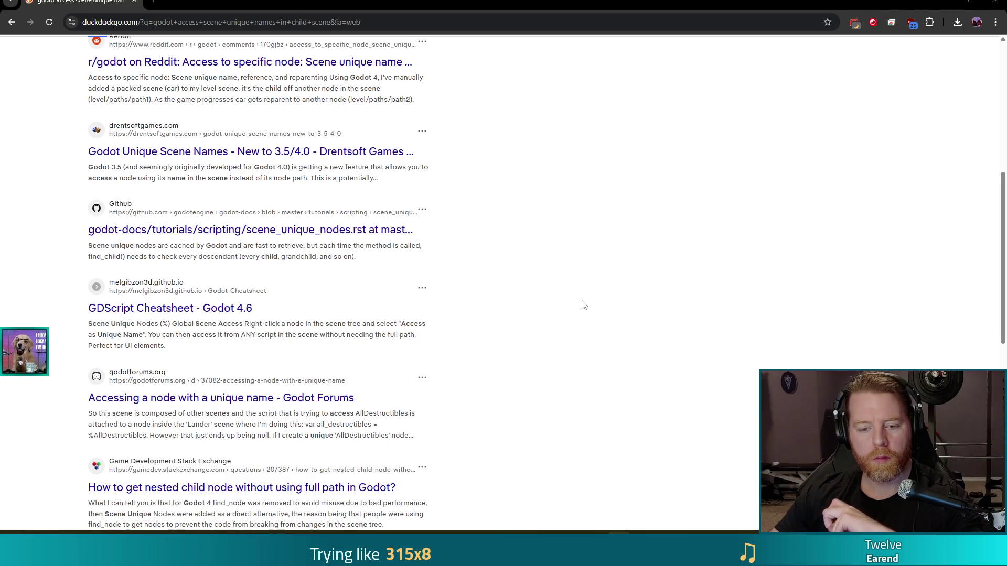
scroll(584, 305, "down", 4)
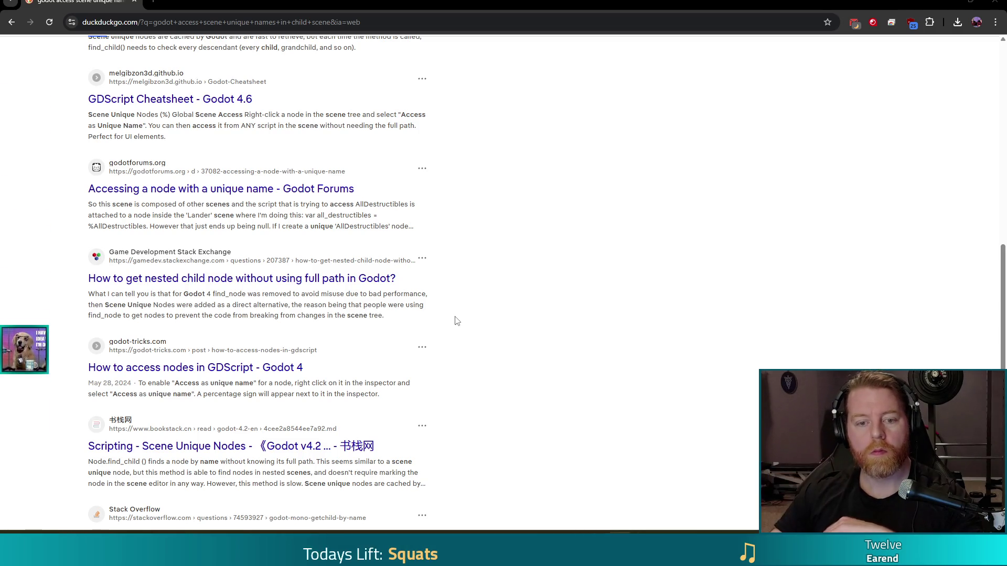
scroll(514, 304, "down", 1)
scroll(514, 304, "down", 2)
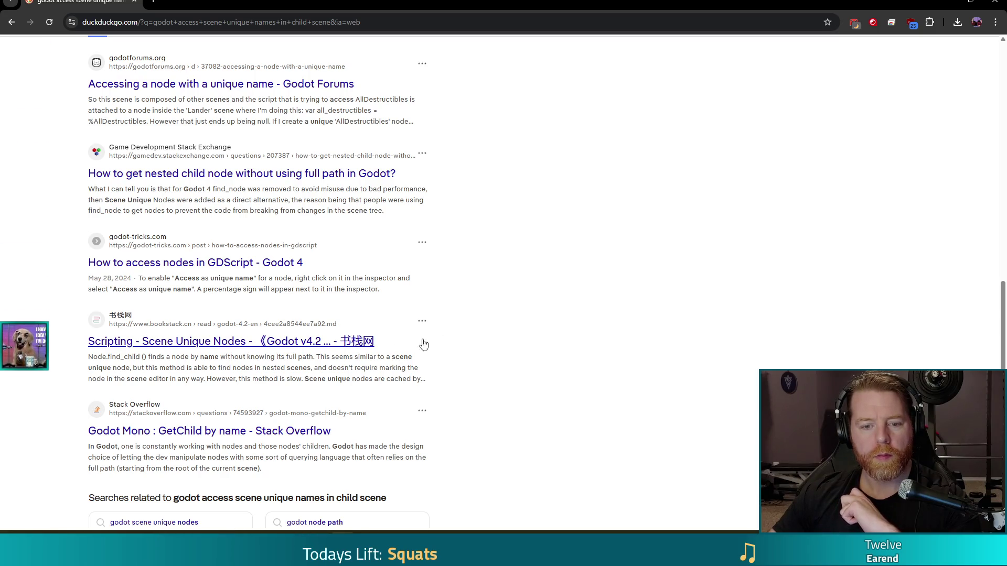
scroll(499, 341, "up", 9)
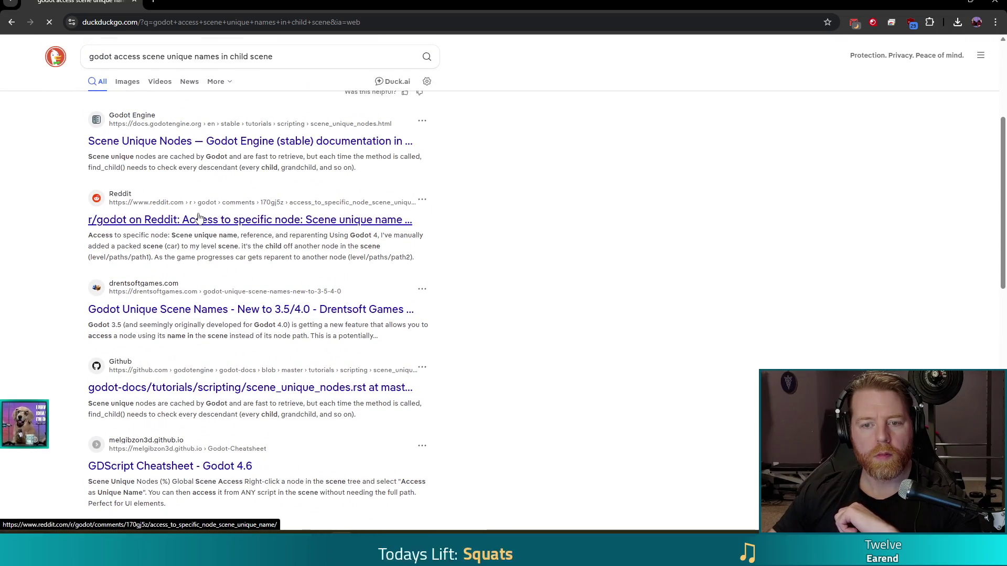
left_click(148, 219)
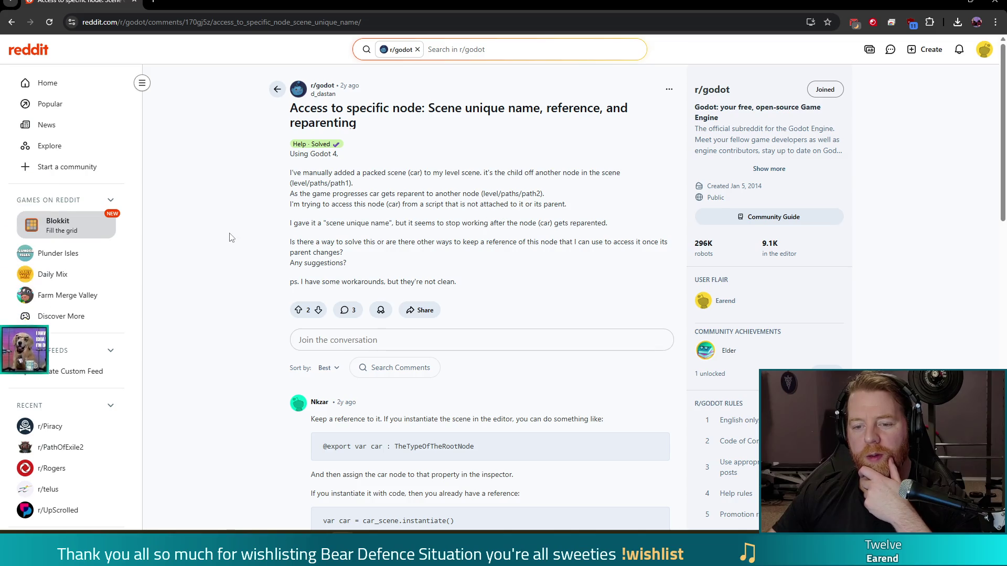
Scroll the Reddit comments and follow the docs link on the same-scene limitation.
scroll(225, 237, "down", 4)
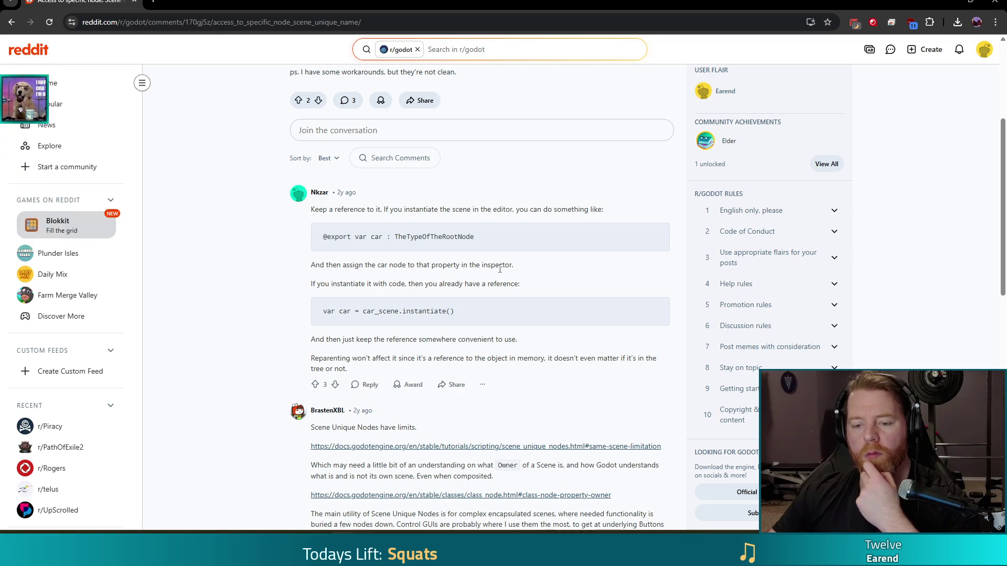
scroll(498, 269, "down", 4)
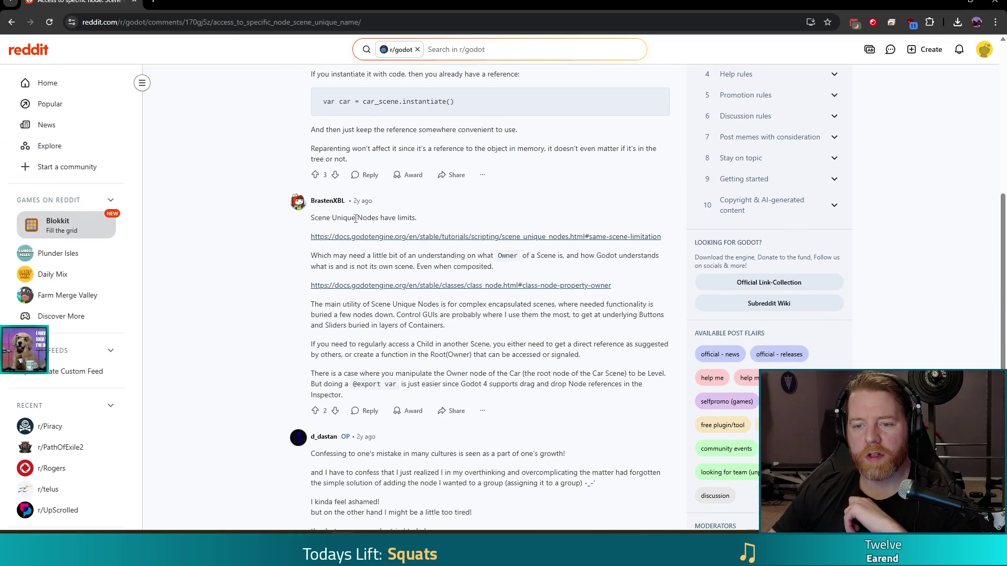
left_click(580, 237)
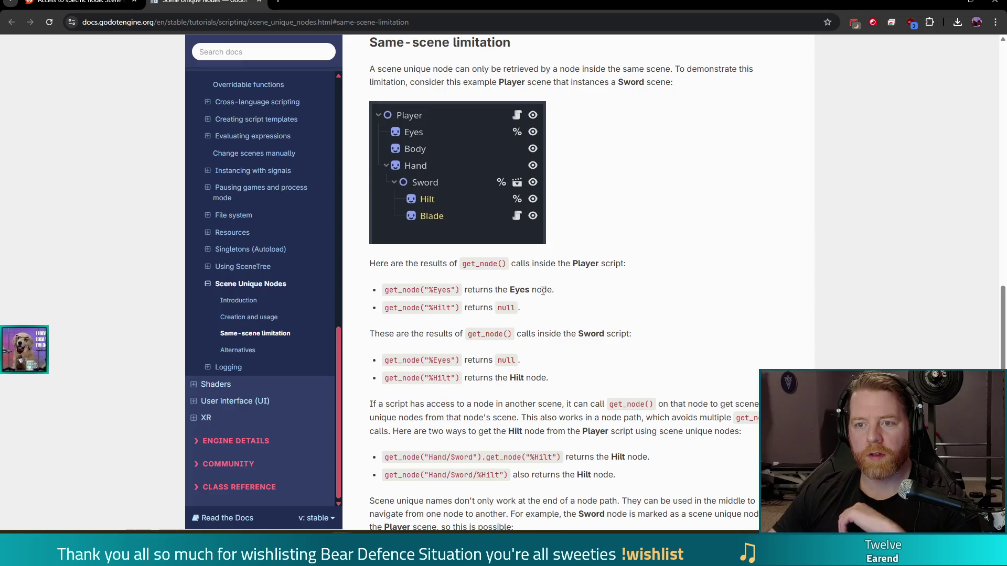
Read the Same-scene limitation section with its Player/Sword example, then minimize the browser.
scroll(550, 290, "down", 2)
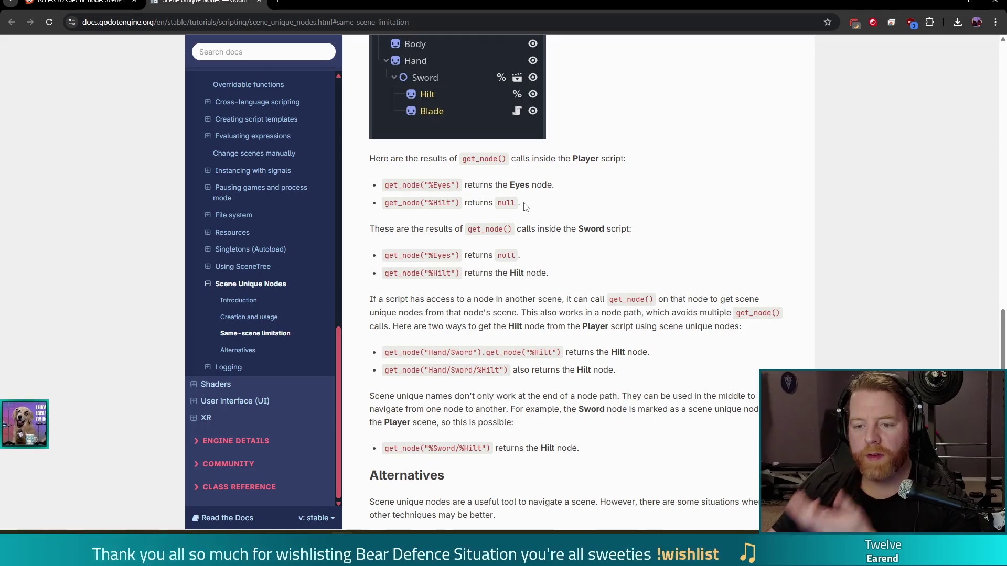
scroll(631, 297, "down", 1)
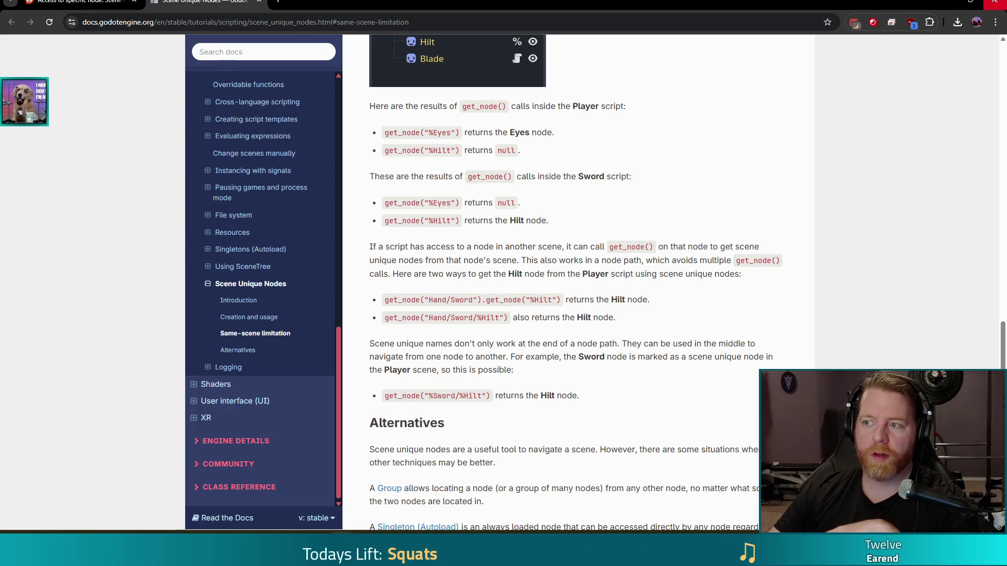
left_click(995, 1)
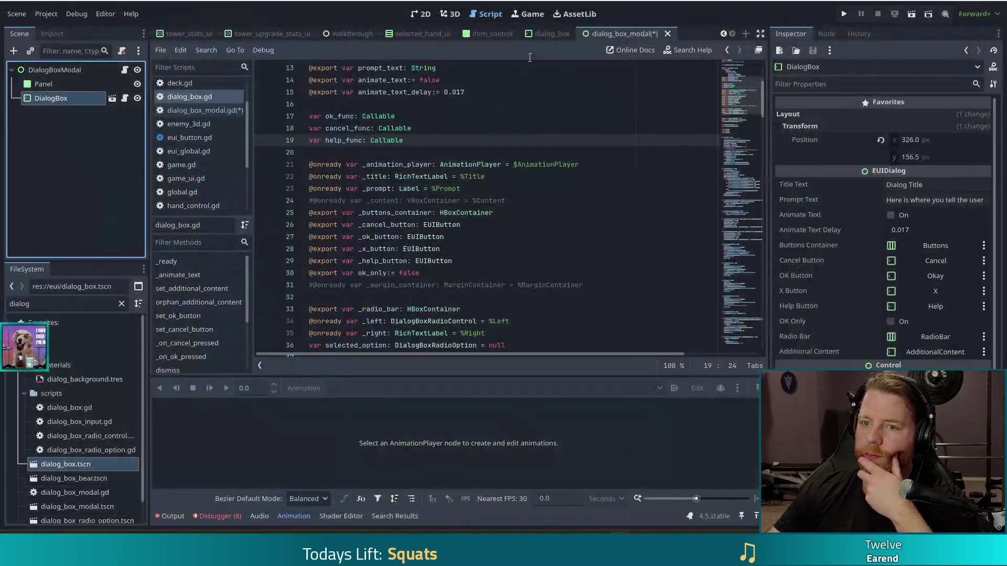
Close dialog_box_modal unsaved, delete its .gd and .tscn files, save, and show the 2D view.
left_click(667, 34)
left_click(570, 301)
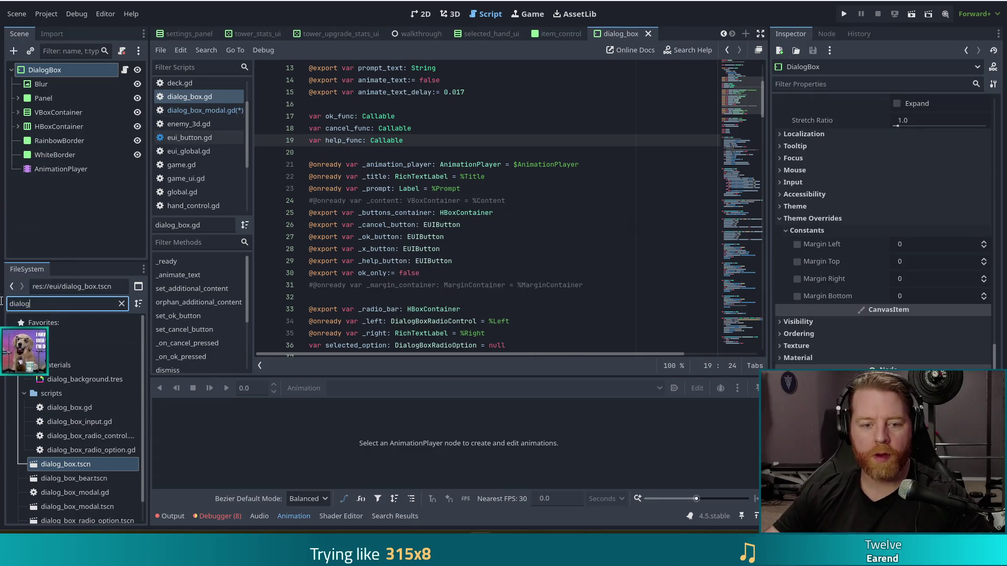
type("mod")
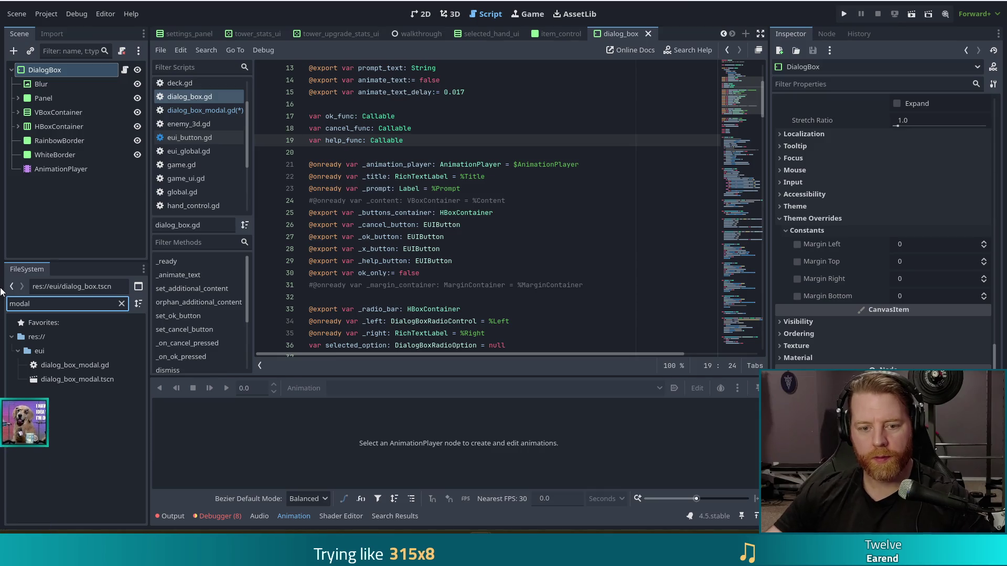
left_click(71, 380, "shift")
key("Delete")
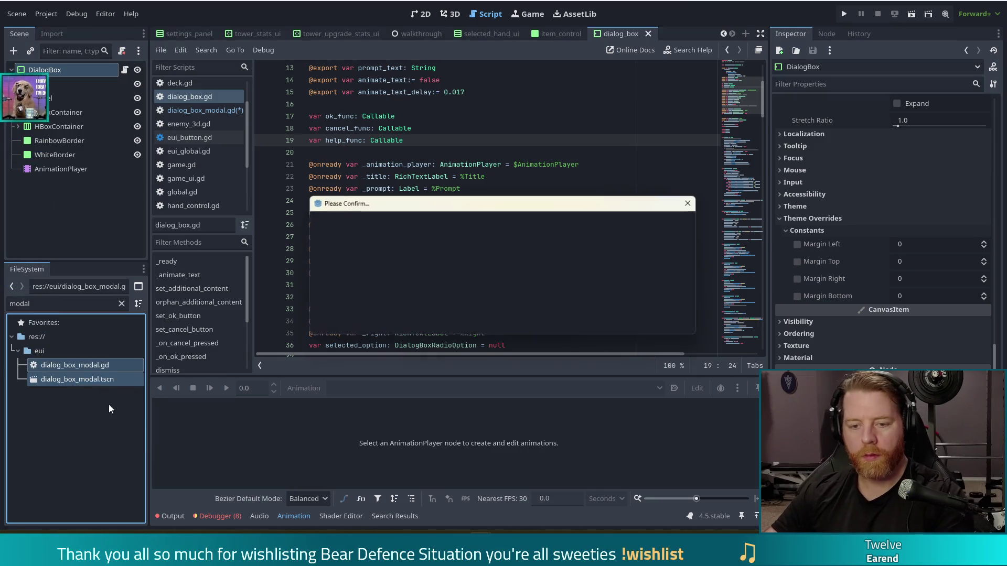
left_click(432, 322)
left_click(527, 176)
key("ctrl+s")
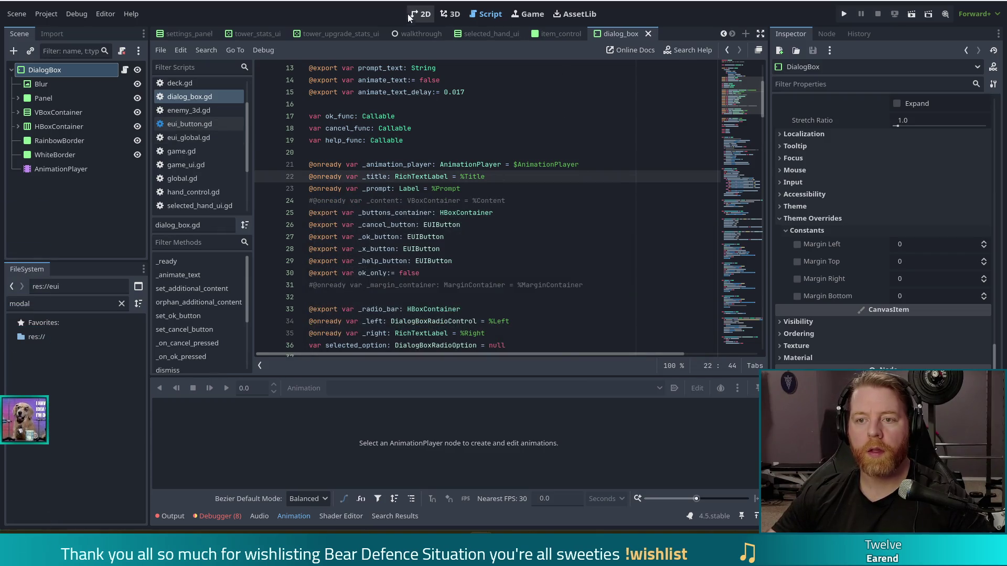
left_click(416, 13)
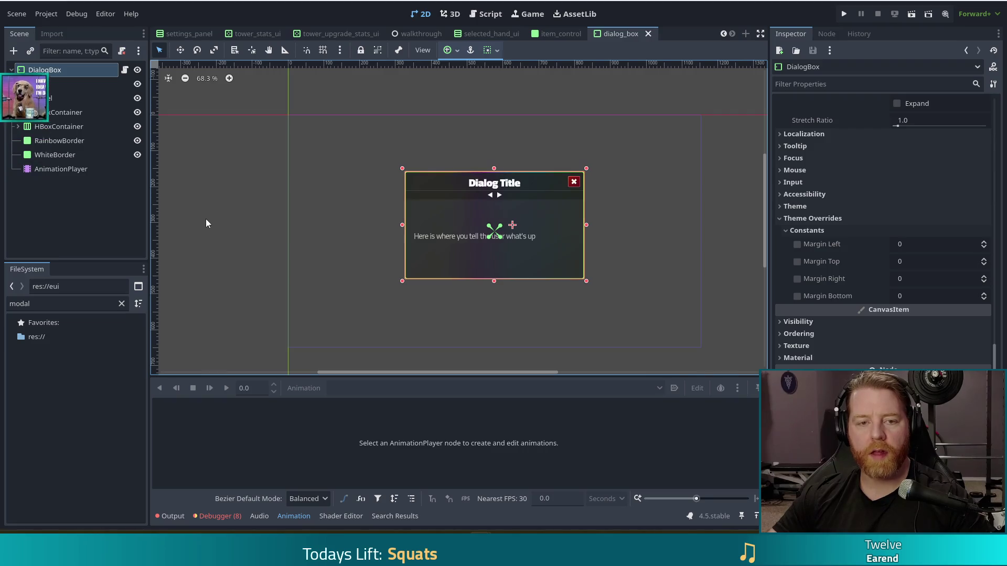
Add a Control node under DialogBox and make Control the scene root.
left_click(13, 53)
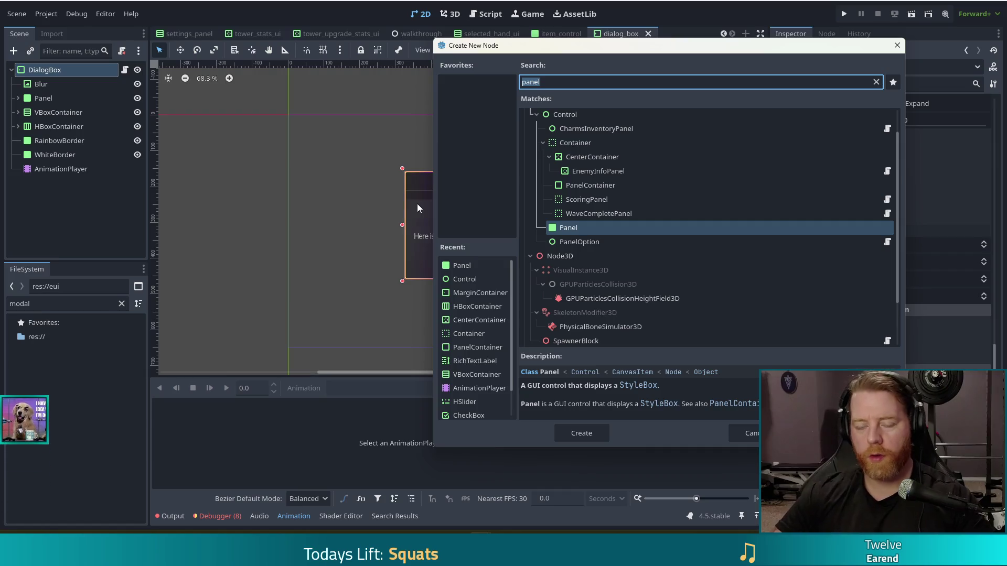
double_click(564, 114)
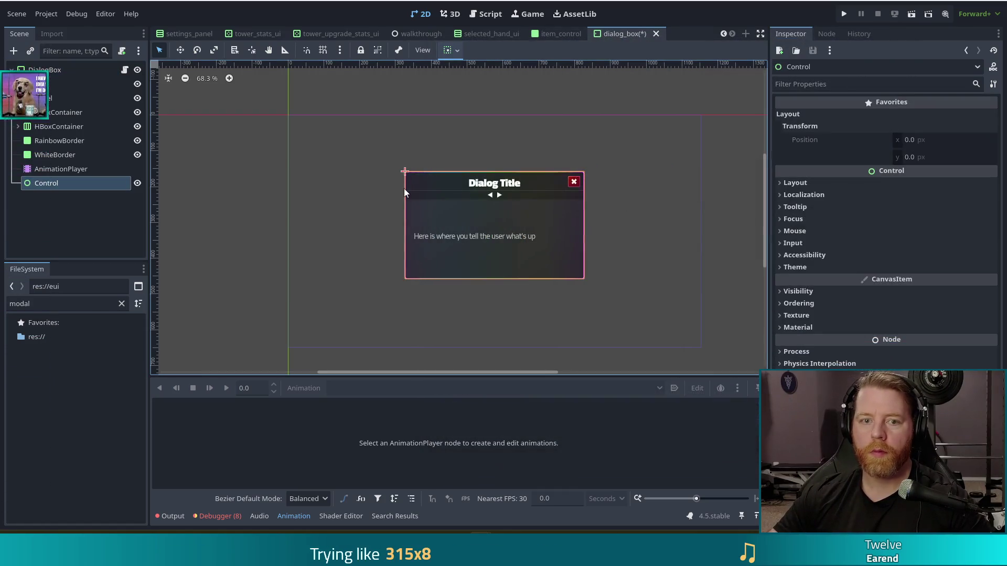
left_click(42, 184)
right_click(47, 185)
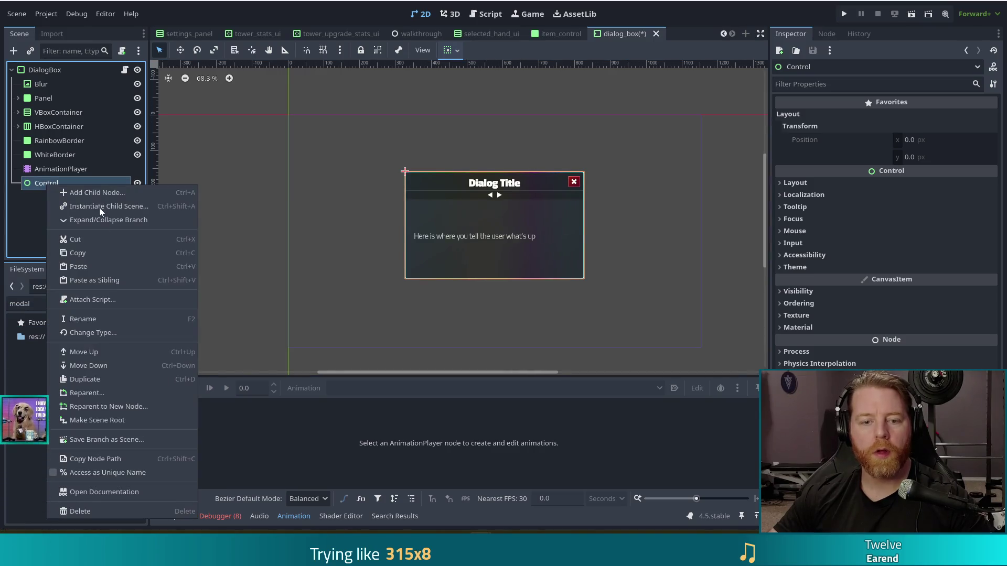
left_click(113, 420)
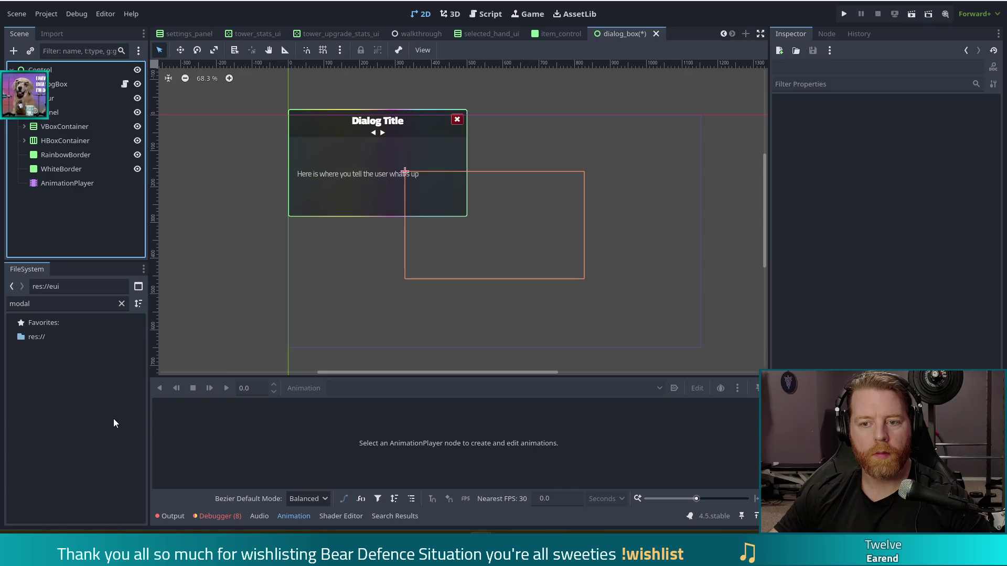
Set the Control root's Anchors Preset to Full Rect in the Layout section.
left_click(40, 69)
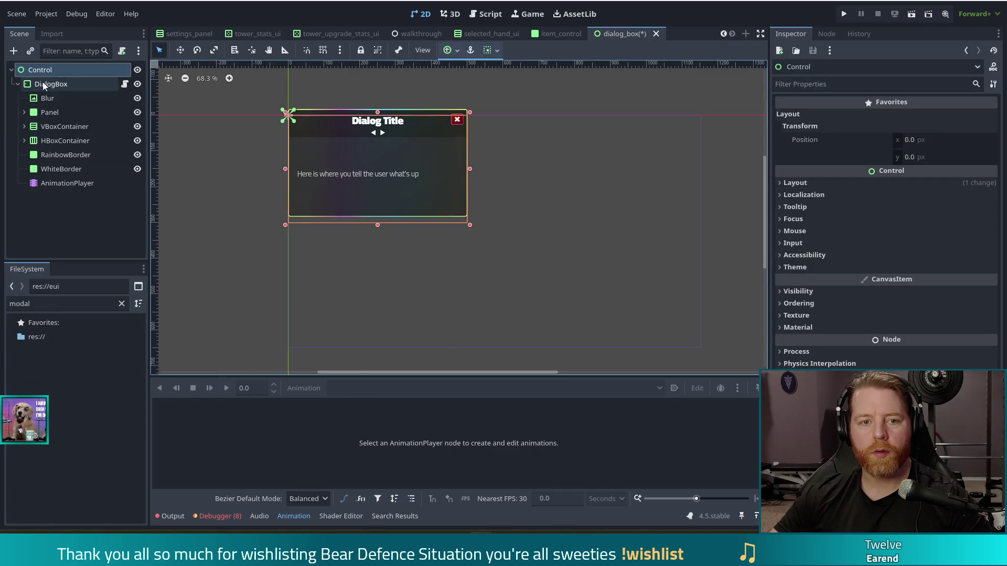
left_click(811, 182)
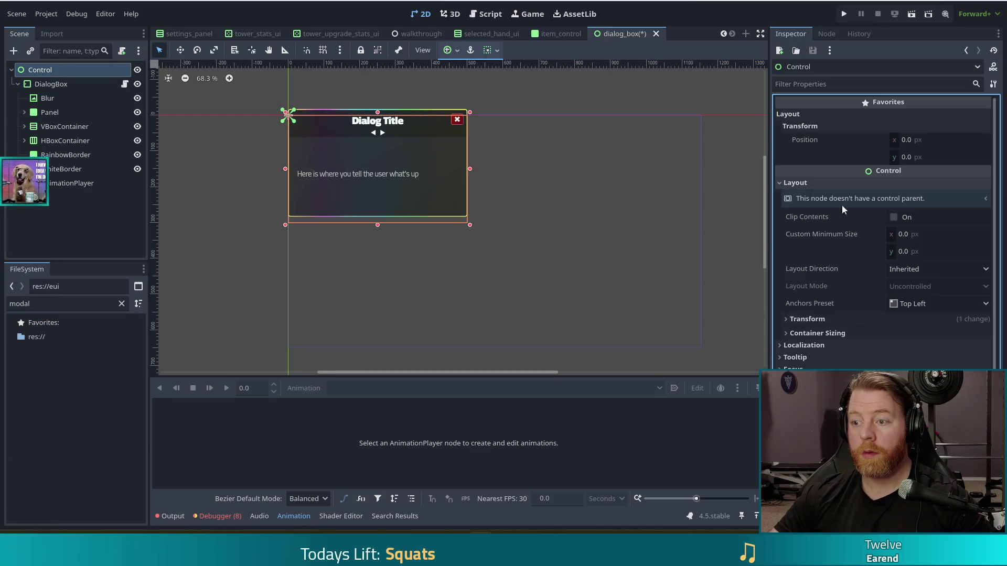
left_click(915, 307)
left_click(916, 298)
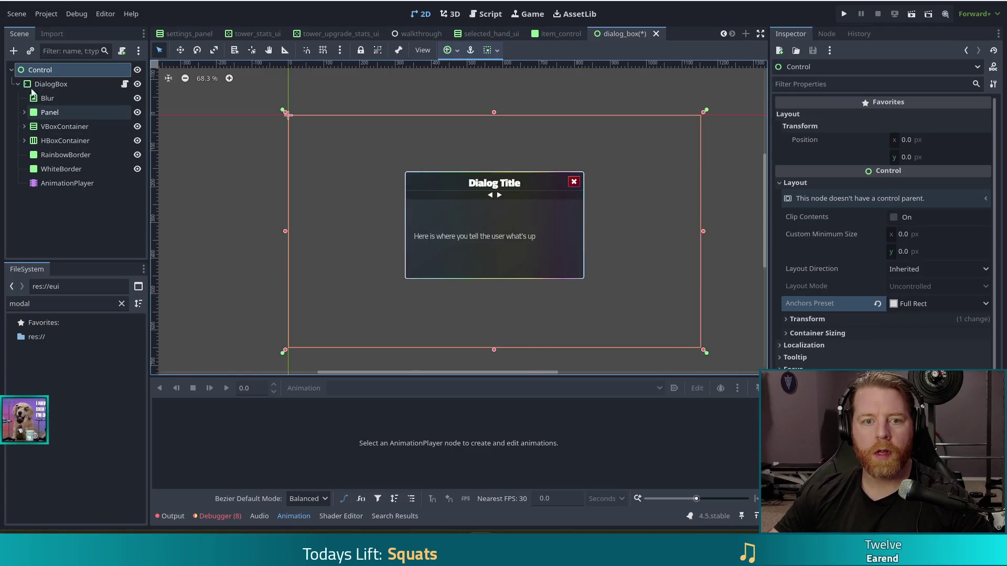
left_click(97, 88)
Filter the FileSystem for 'dialog' and attach dialog_box.gd to the Control root.
right_click(97, 89)
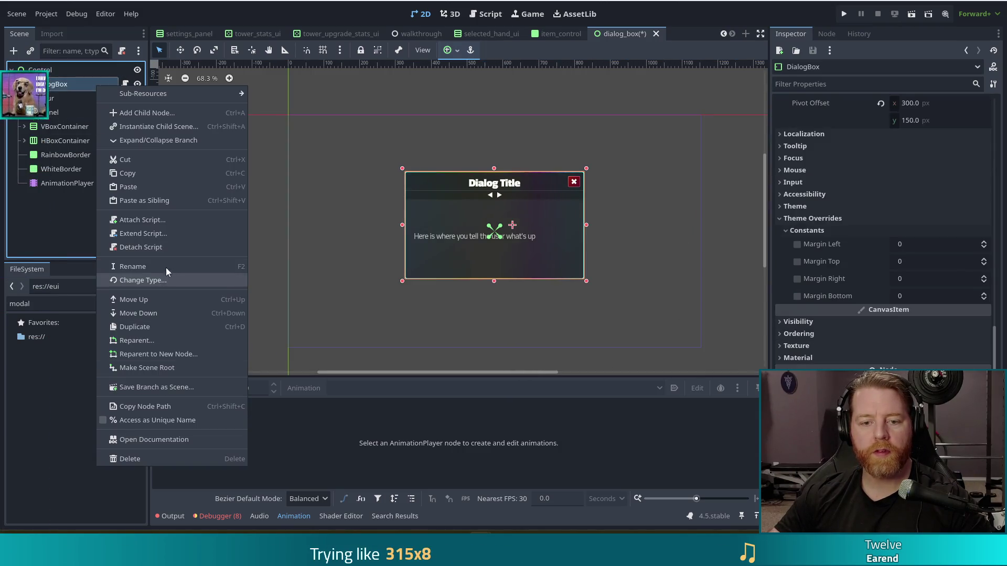
left_click(79, 286)
double_click(50, 304)
type("dialog")
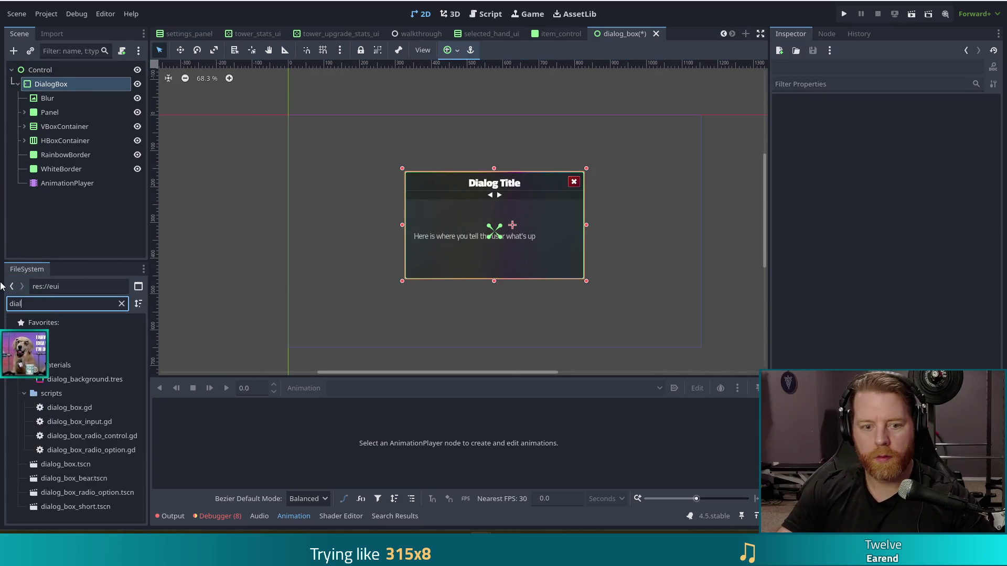
left_click_drag(69, 407, 69, 86)
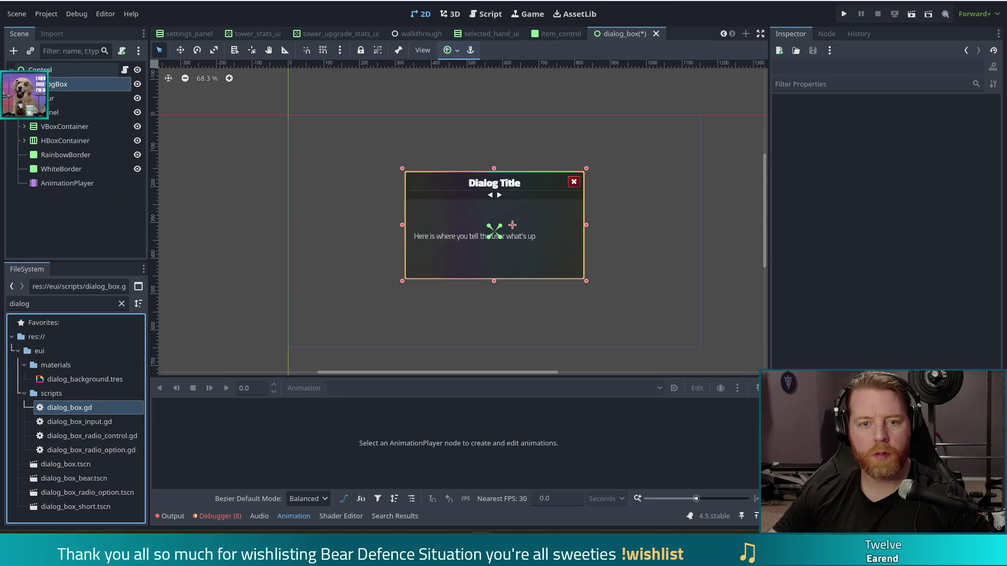
Assign Buttons, Cancel and Okay to the Control's buttons container, cancel and OK fields.
left_click(52, 68)
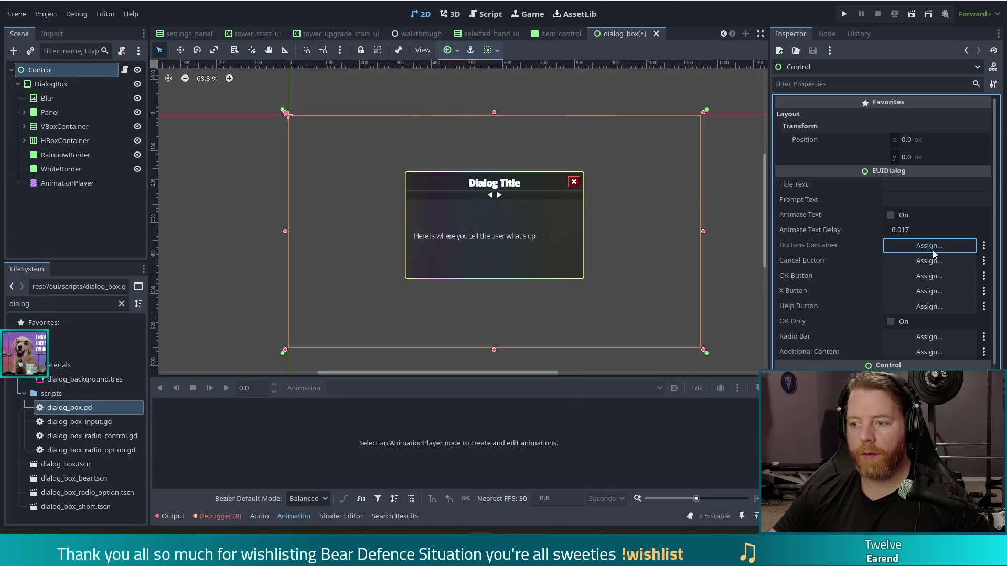
left_click(929, 246)
double_click(485, 249)
left_click(918, 262)
double_click(492, 250)
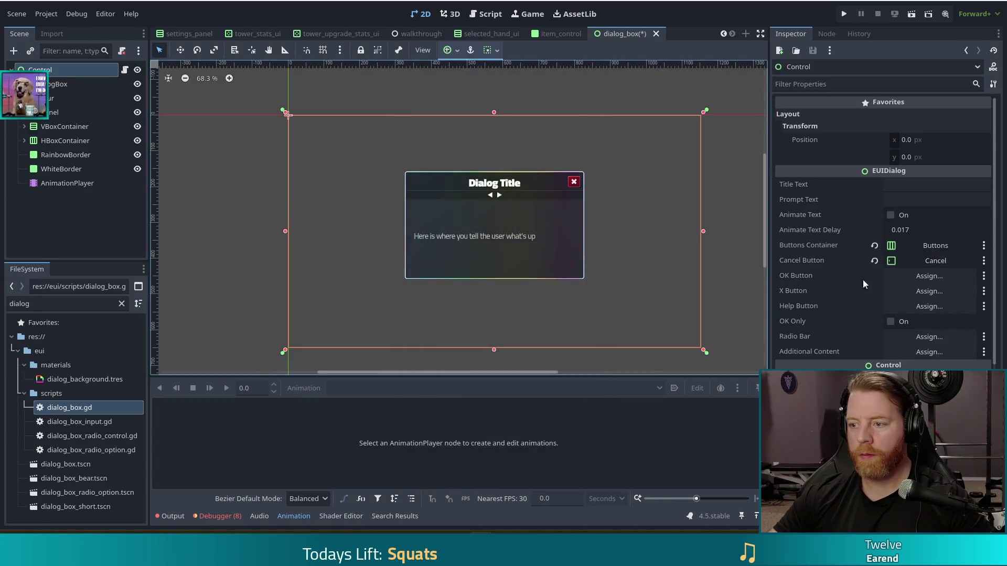
left_click(927, 274)
double_click(493, 235)
Assign X, Help, RadioBar and AdditionalContent to the remaining dialog fields.
left_click(903, 290)
double_click(531, 335)
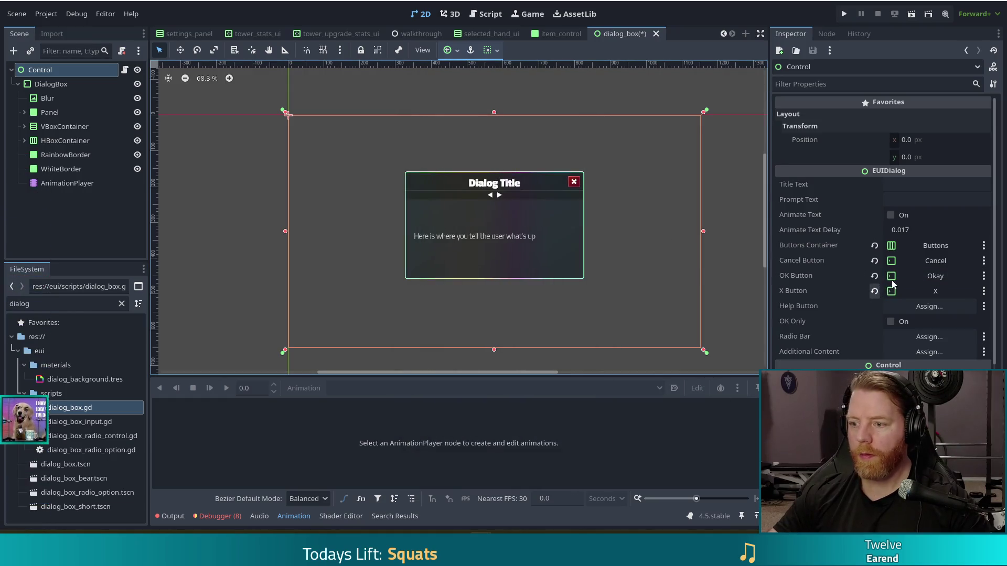
left_click(918, 313)
double_click(482, 317)
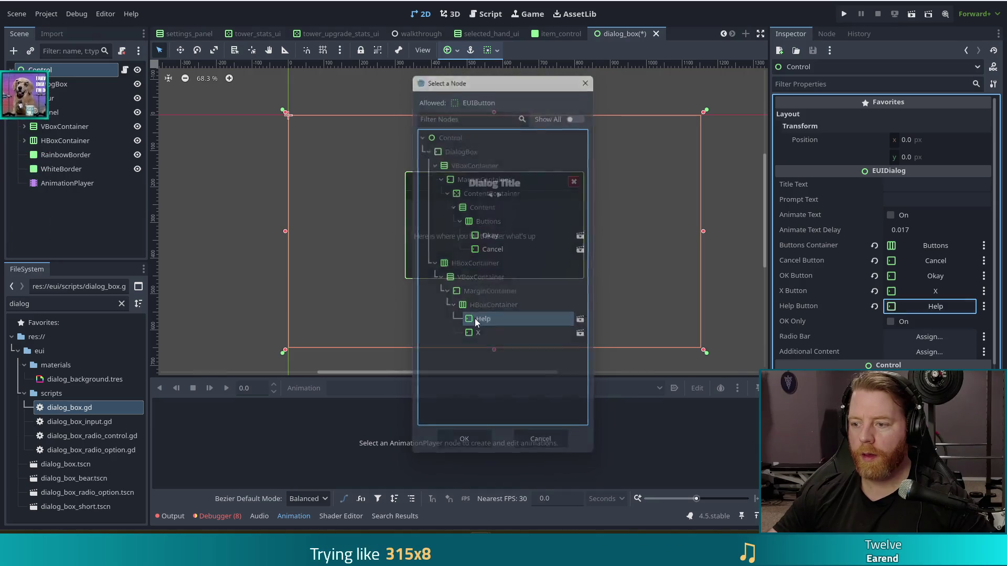
left_click(890, 336)
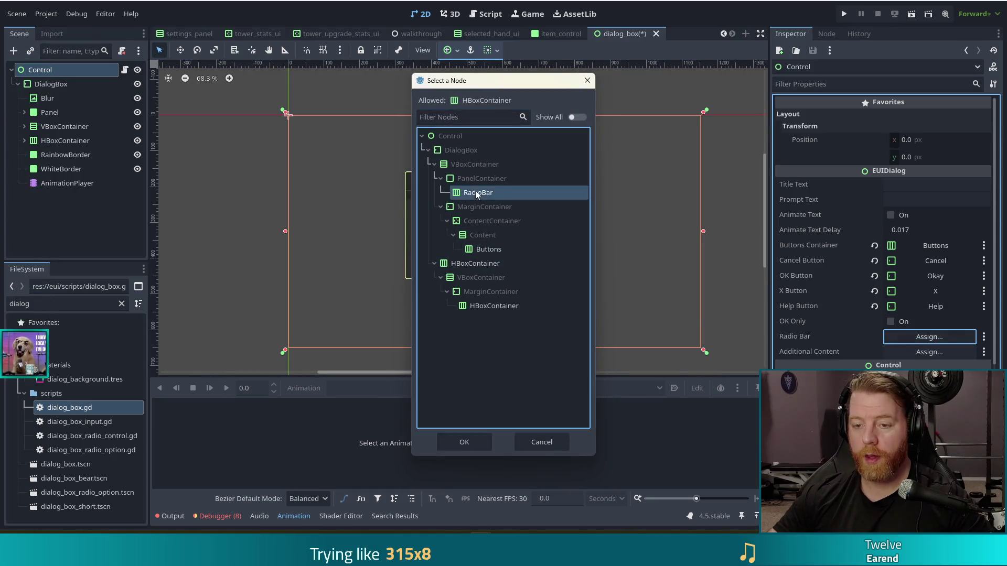
double_click(477, 191)
left_click(918, 347)
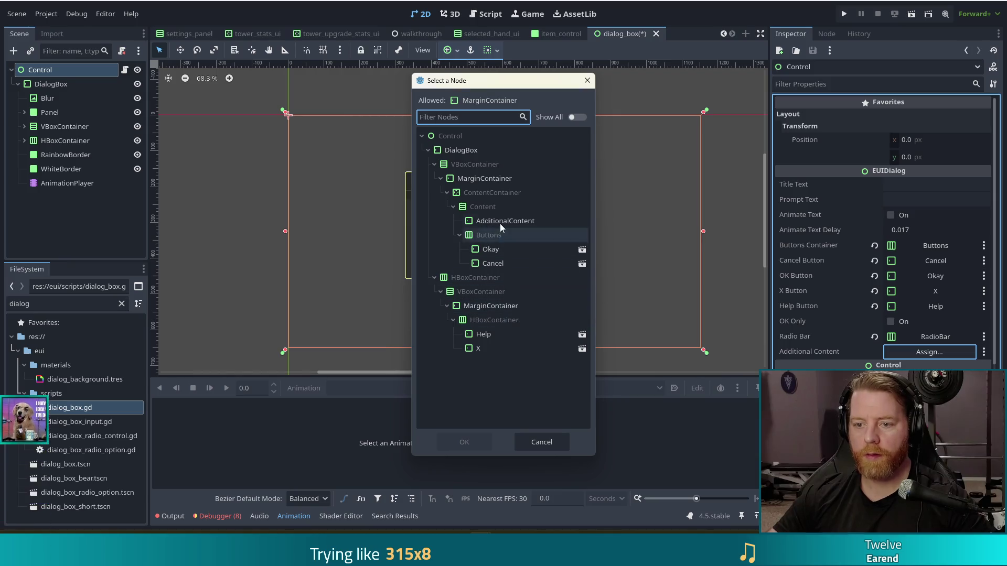
double_click(499, 223)
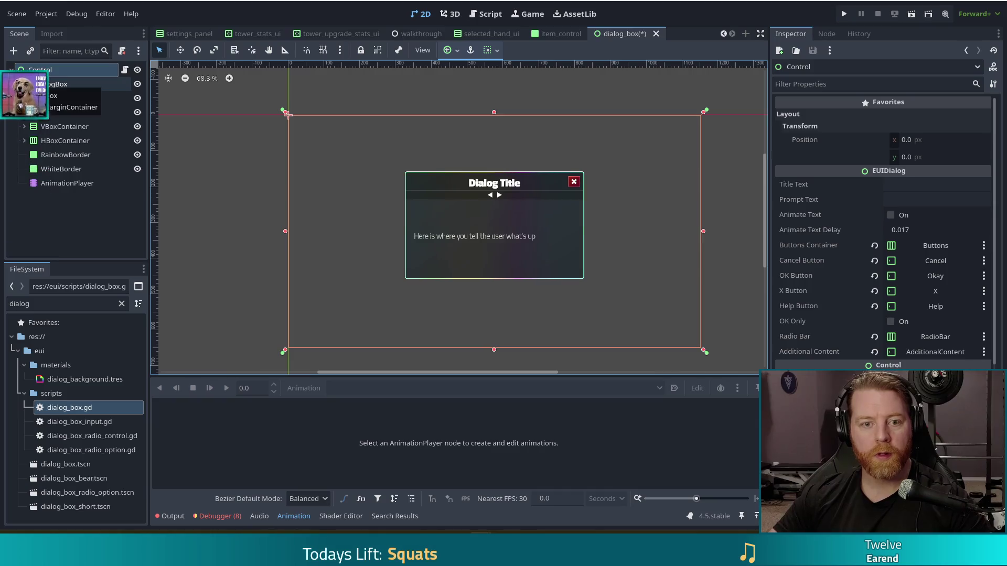
left_click(19, 85)
Add a Panel under Control above DialogBox, with Anchors layout and Full Rect preset.
left_click(18, 84)
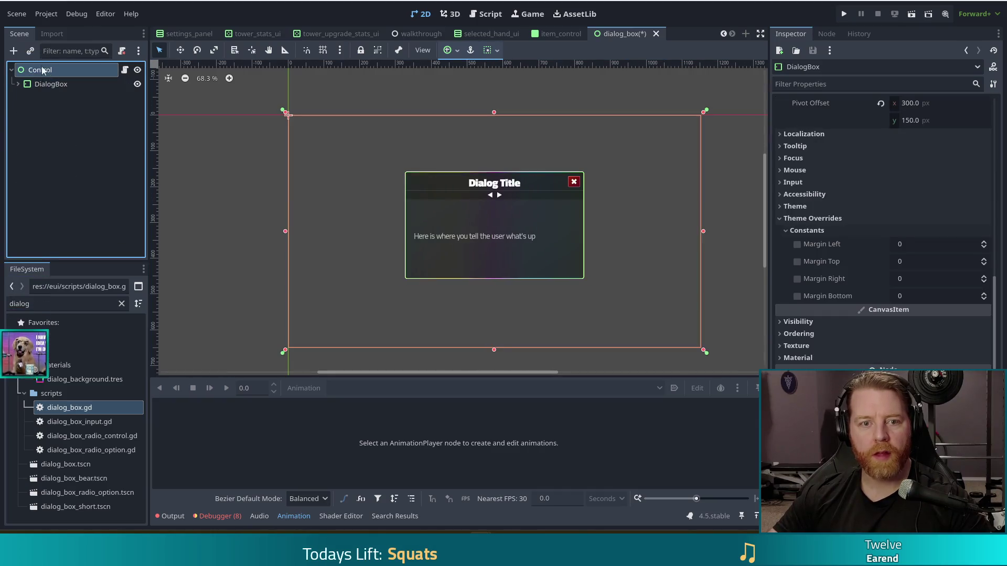
left_click(31, 70)
left_click(15, 51)
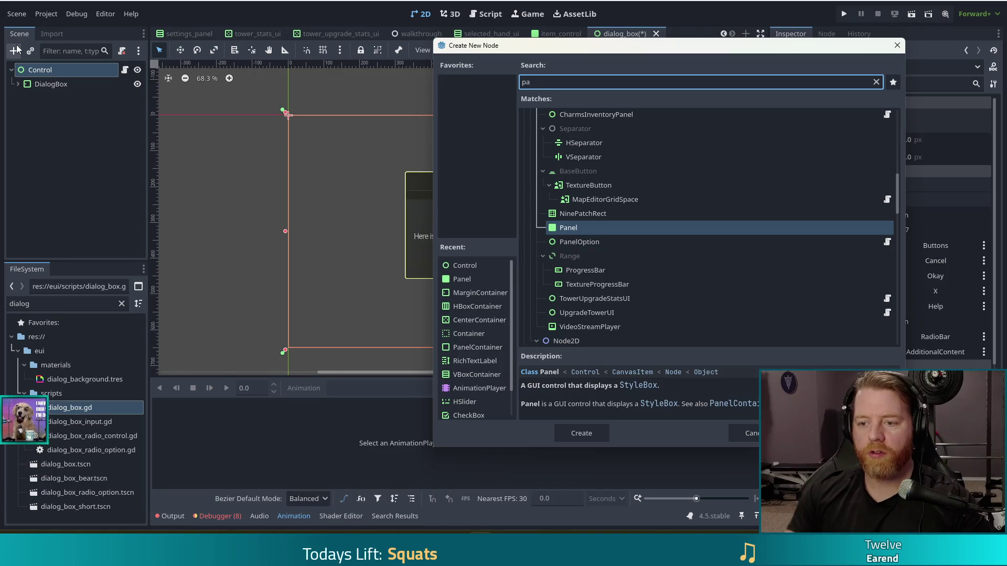
double_click(562, 227)
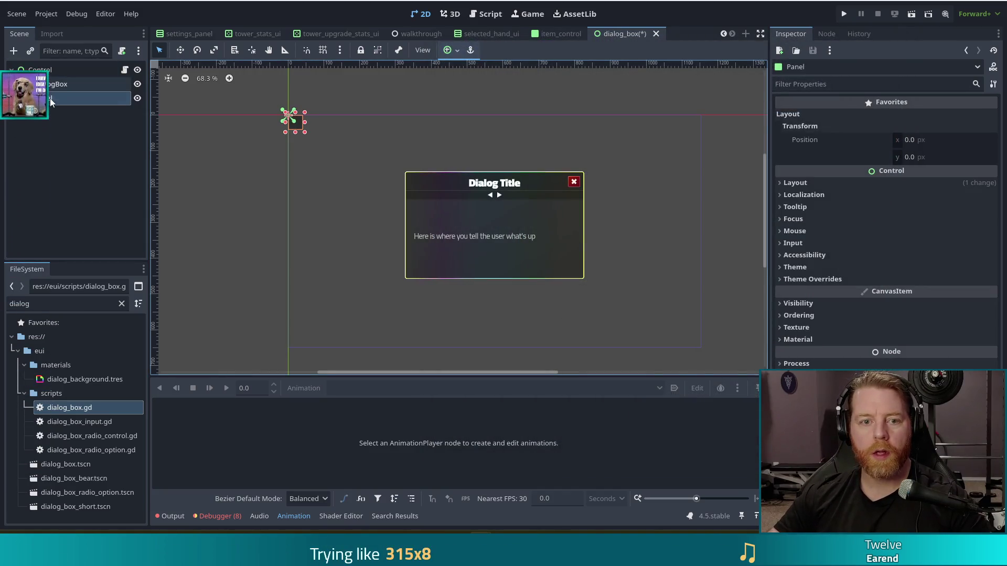
key("ctrl+Up")
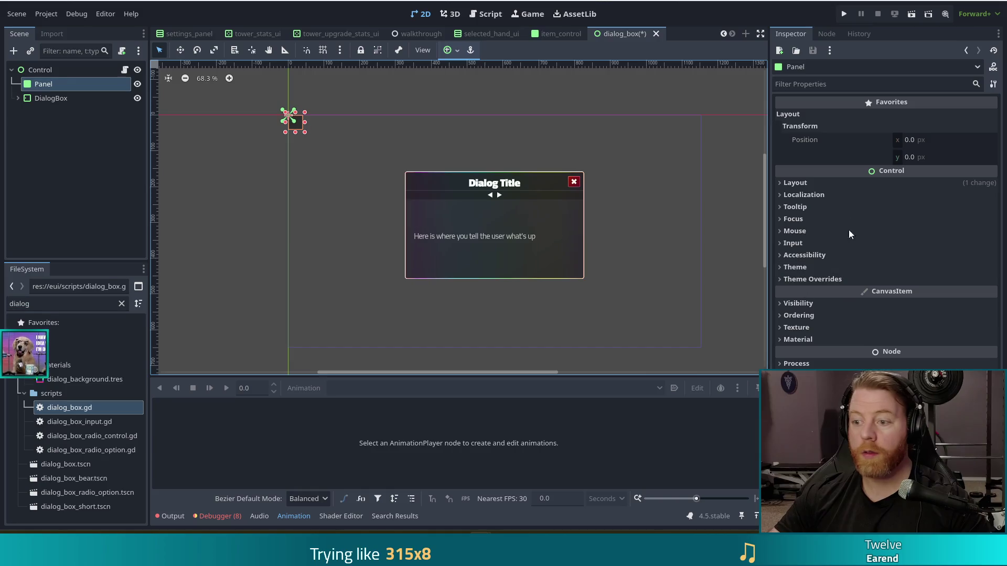
left_click(807, 182)
left_click(901, 301)
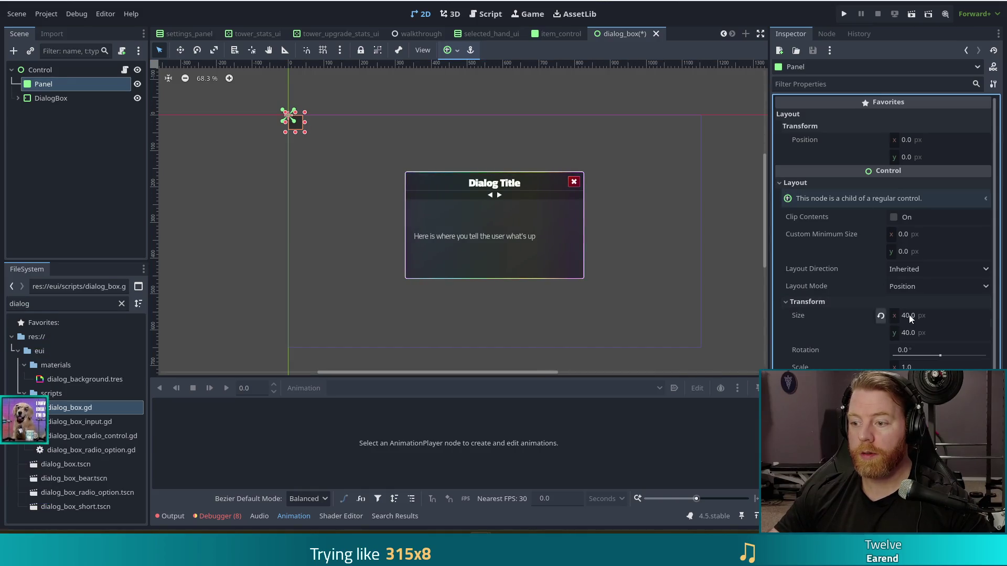
left_click(913, 289)
left_click(912, 305)
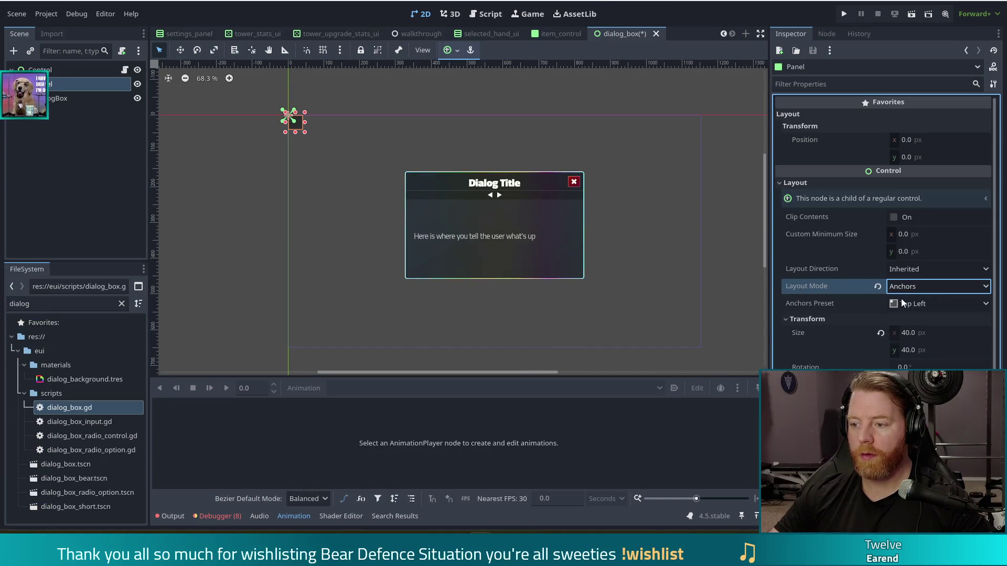
left_click(915, 304)
left_click(912, 317)
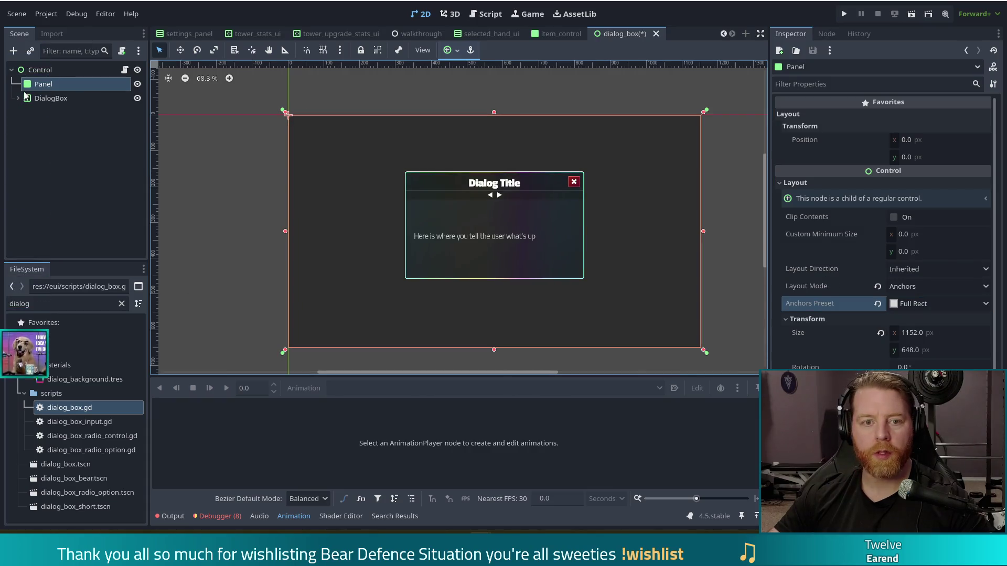
Rename the Panel to Modal and enable Access as Unique Name.
double_click(116, 86)
type("Modal")
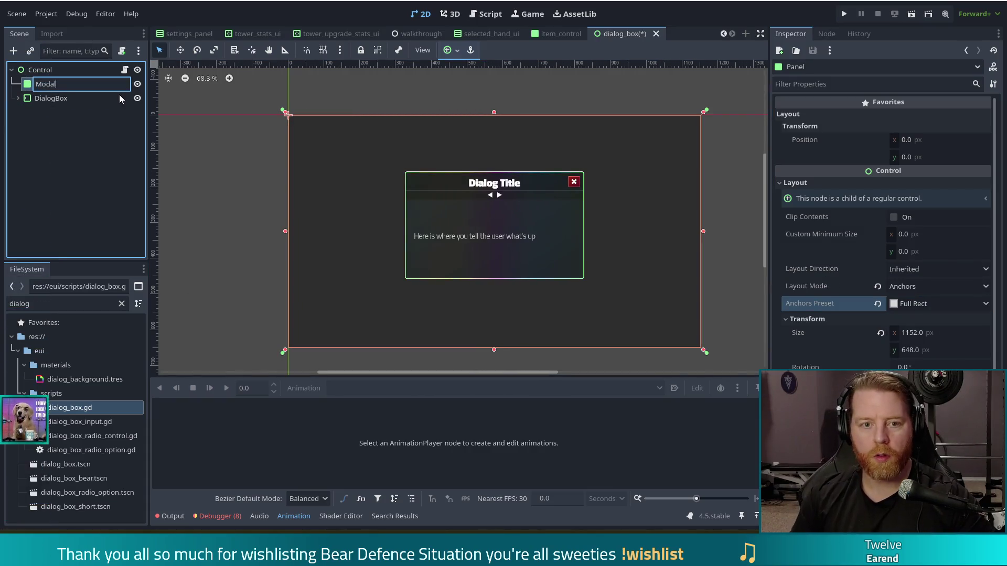
key("Return")
right_click(62, 84)
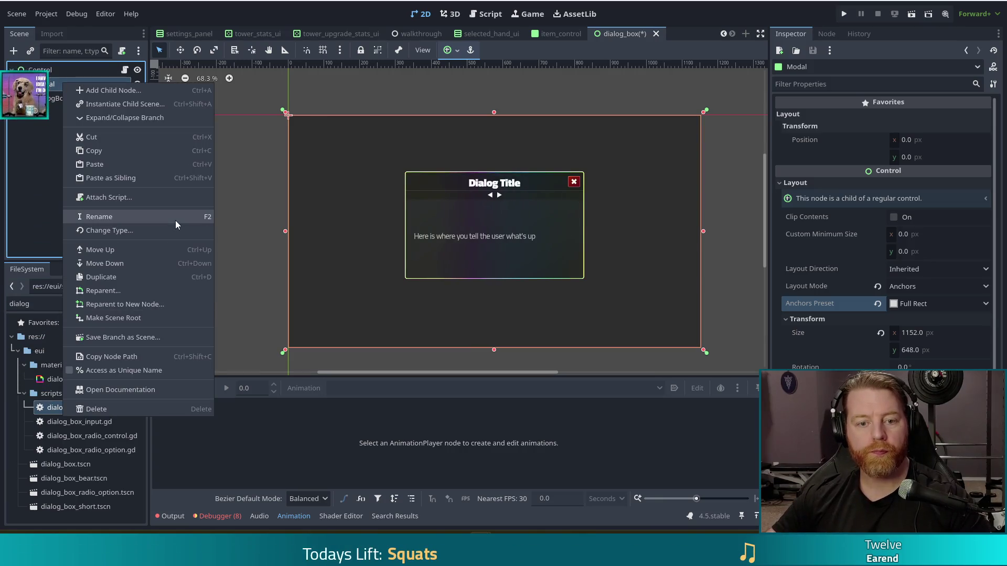
left_click(116, 367)
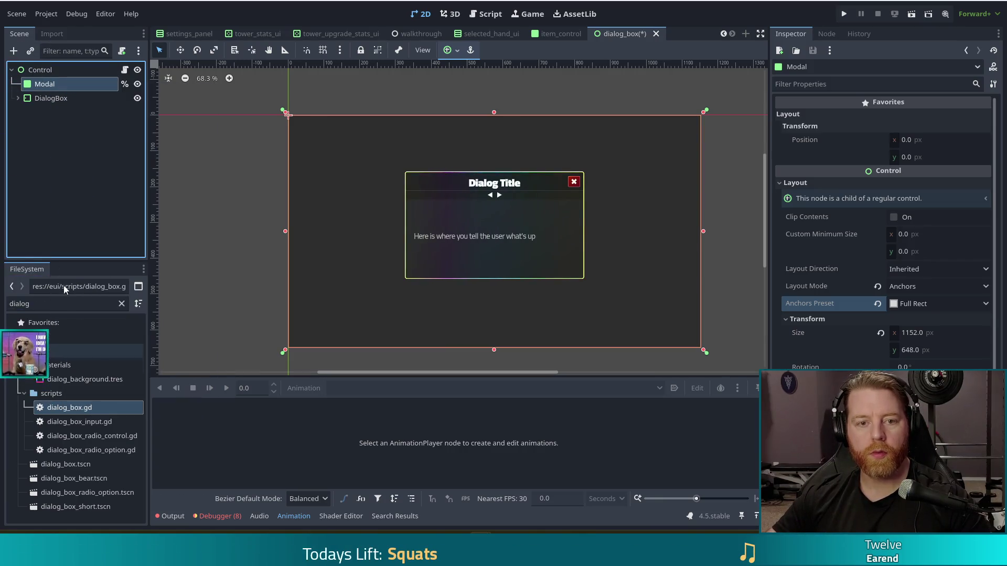
Add an onready _modal reference to %Modal below the blur variable in dialog_box.gd and save.
left_click(125, 69)
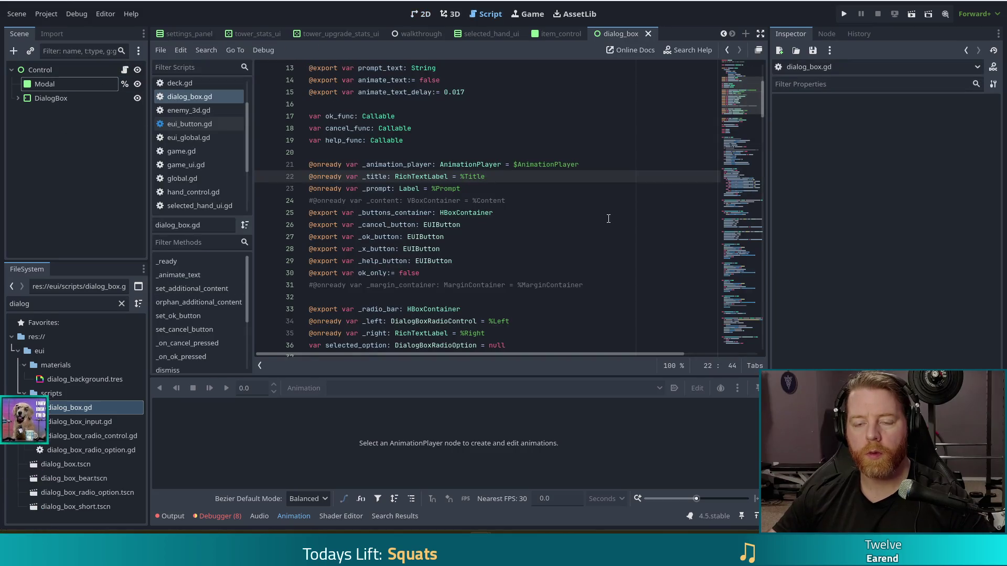
scroll(586, 213, "down", 3)
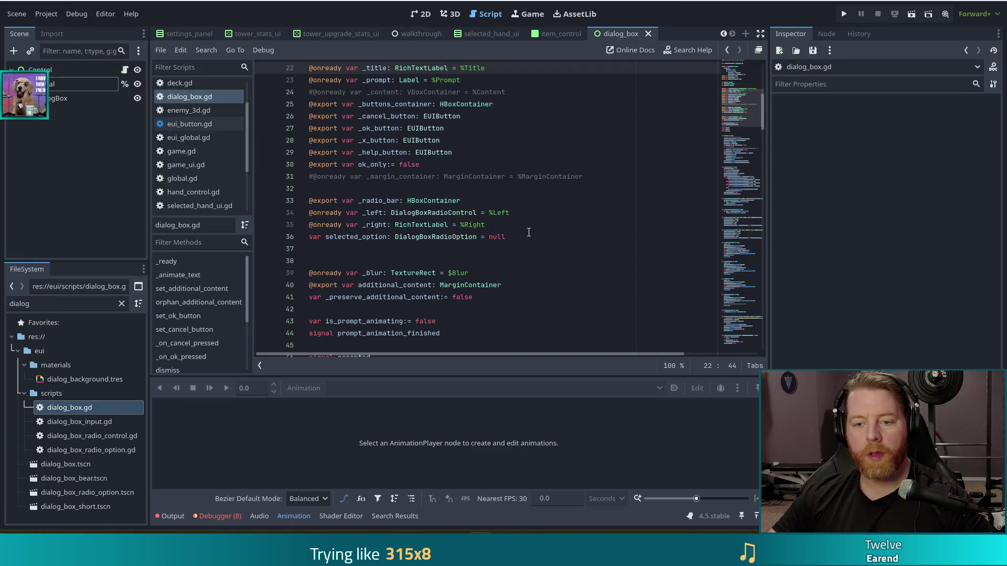
left_click(526, 237)
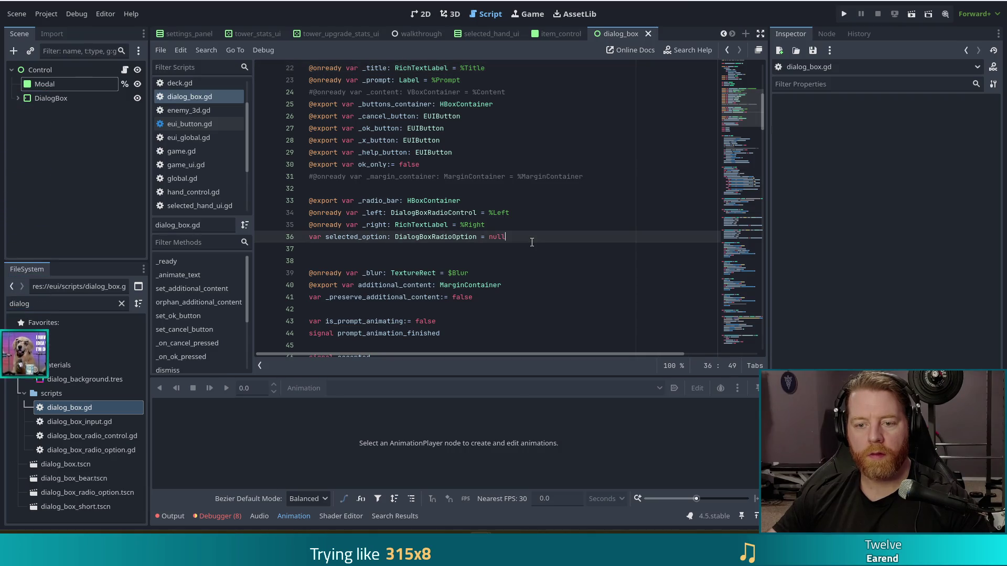
scroll(514, 220, "down", 2)
left_click(489, 202)
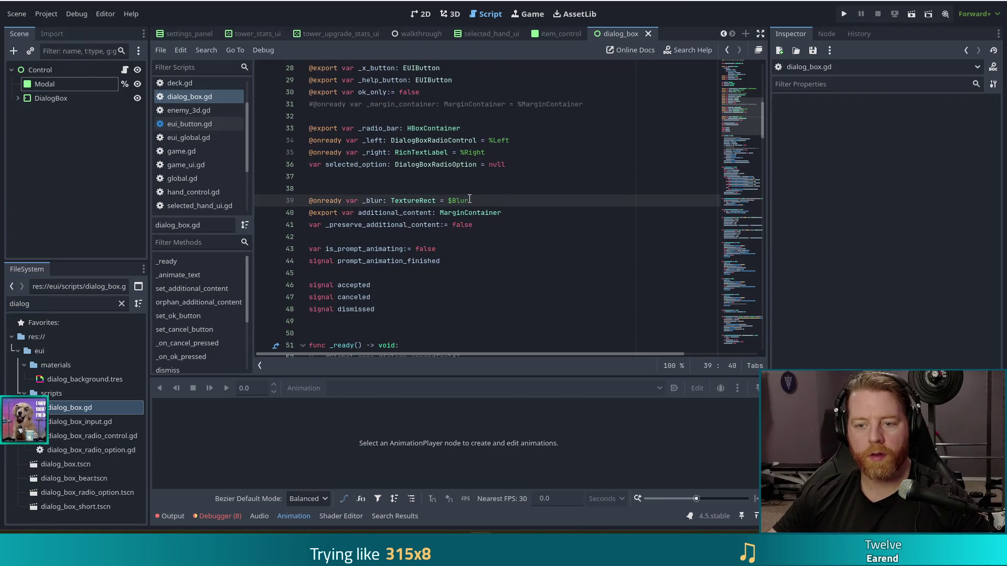
key("Return")
left_click_drag(46, 79, 334, 217)
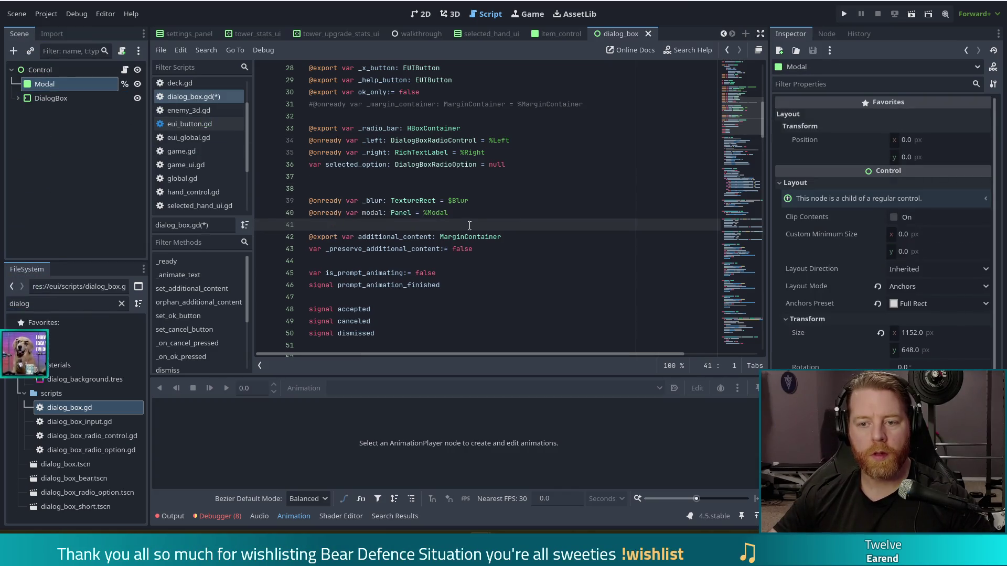
left_click(364, 214)
type("_")
key("ctrl+s")
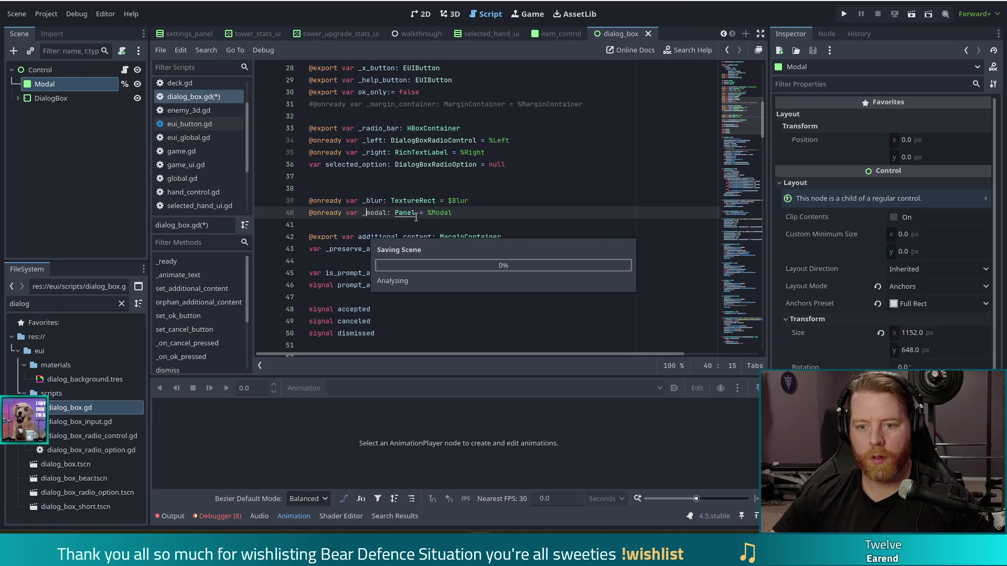
key("Down")
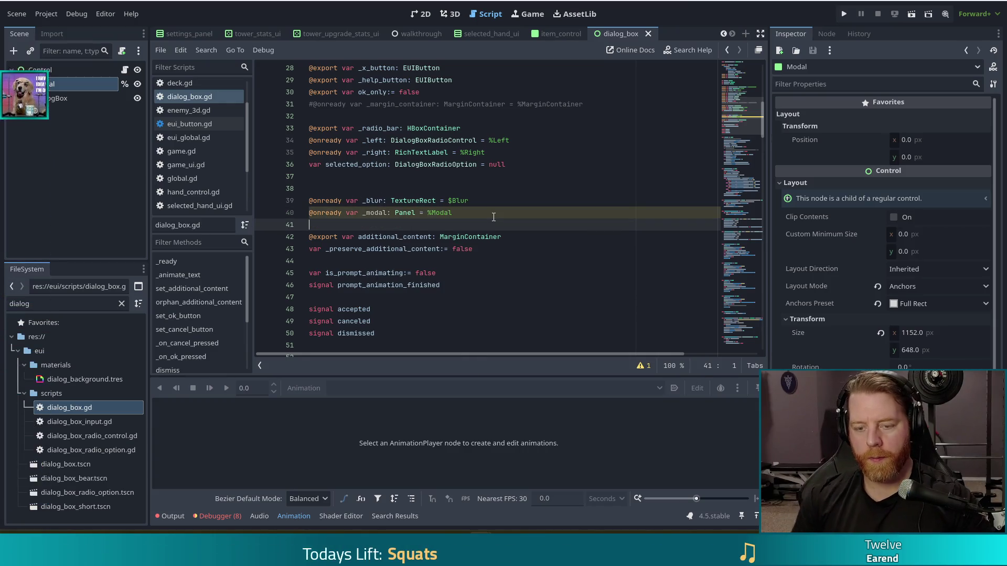
type("var")
key("BackSpace")
key("BackSpace")
key("BackSpace")
type("@export var m")
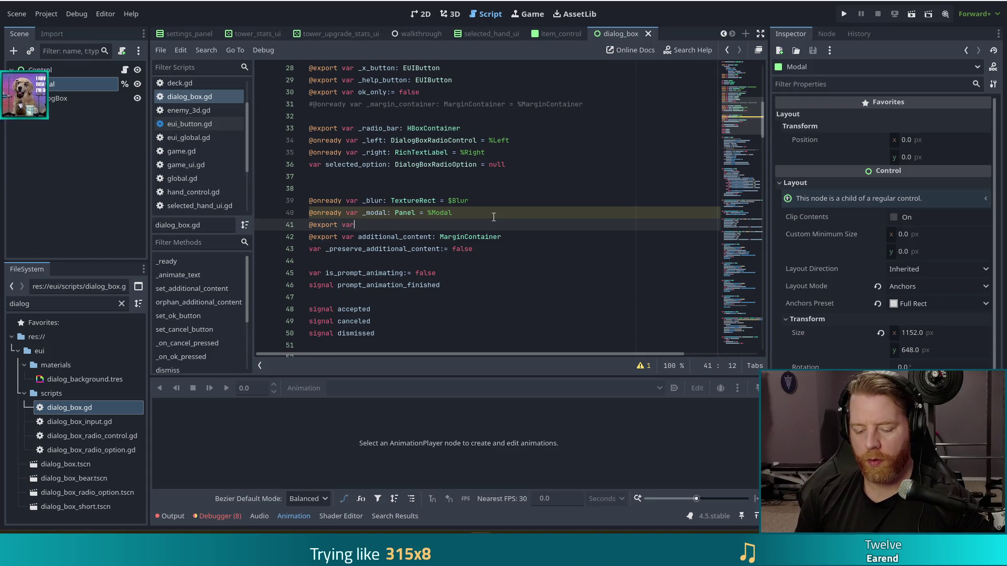
type("odal:= fa")
key("Return")
key("Return")
key("ctrl+s")
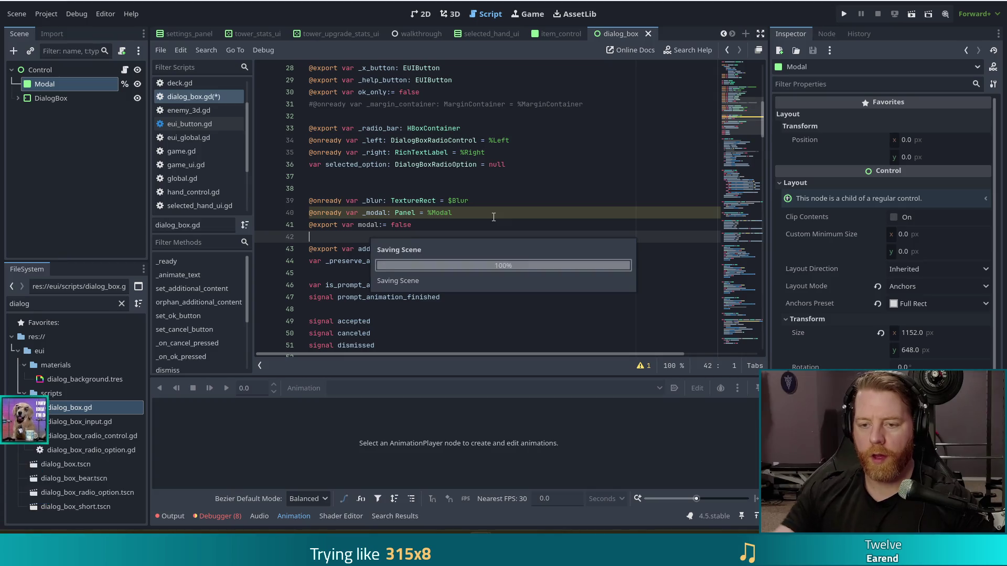
Give modal a setter that assigns modal = value and _modal.visible = modal.
left_click(426, 220)
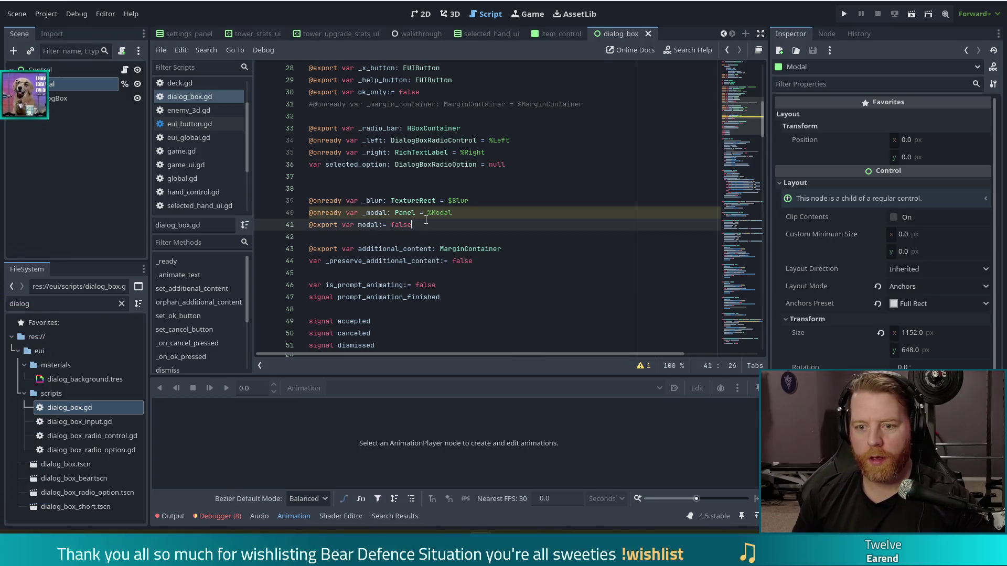
key("Return")
type("set(value):")
key("Return")
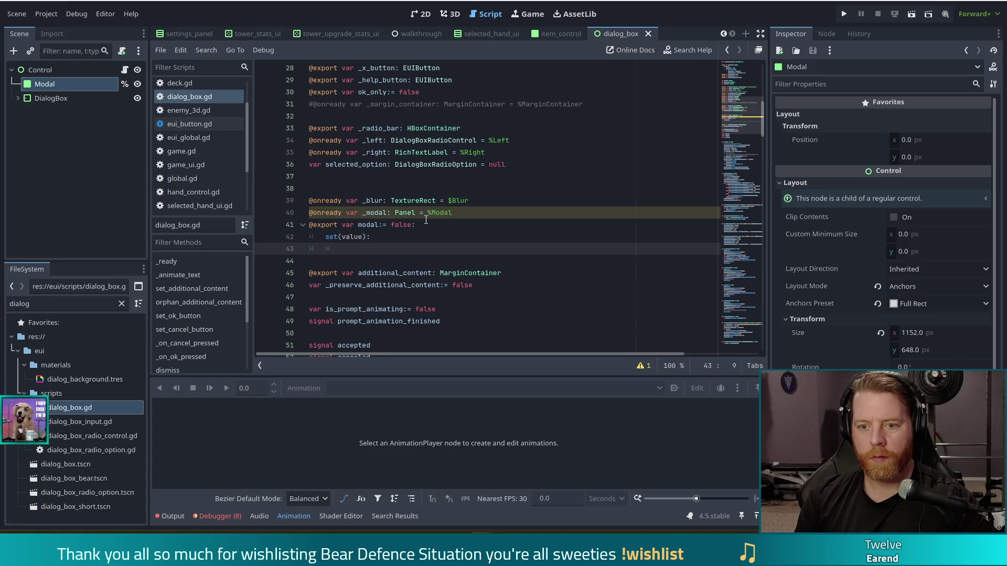
type("modal = value")
key("Return")
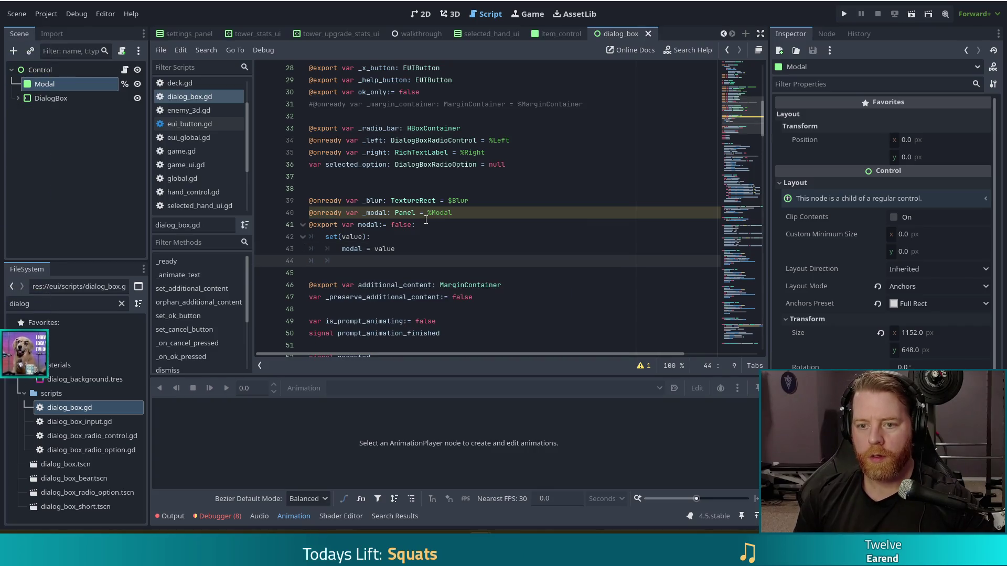
type("_modal")
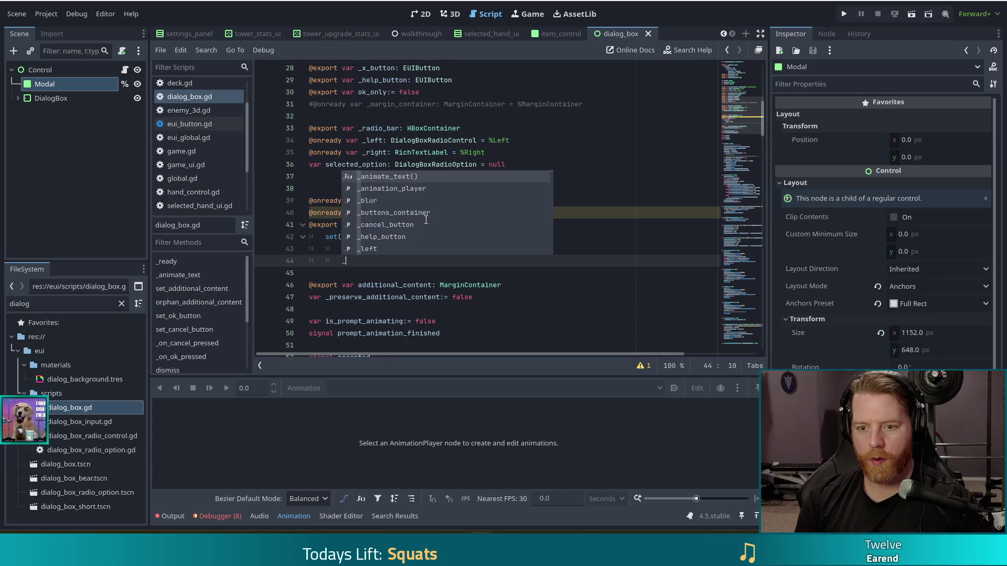
type(".vi")
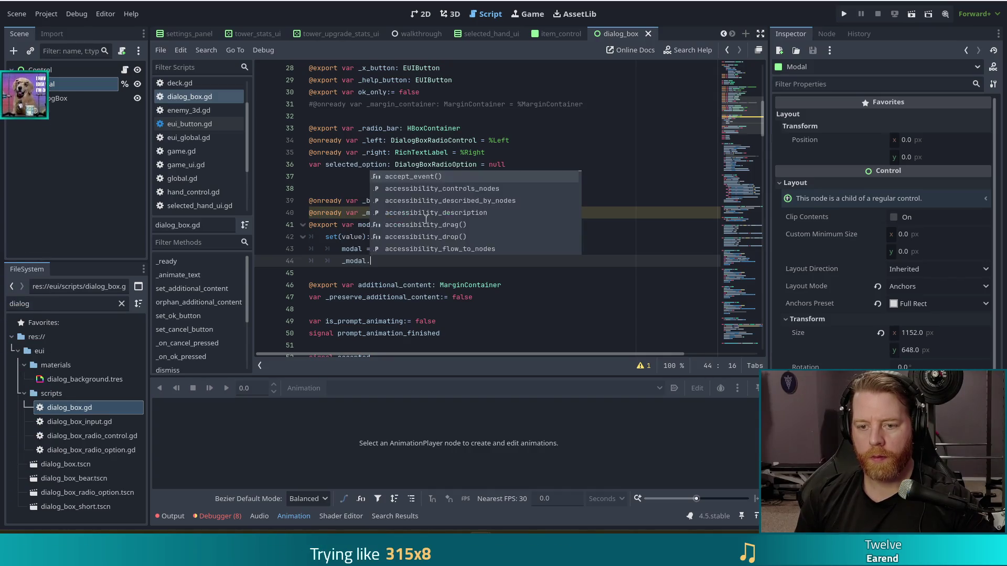
type("sible = ")
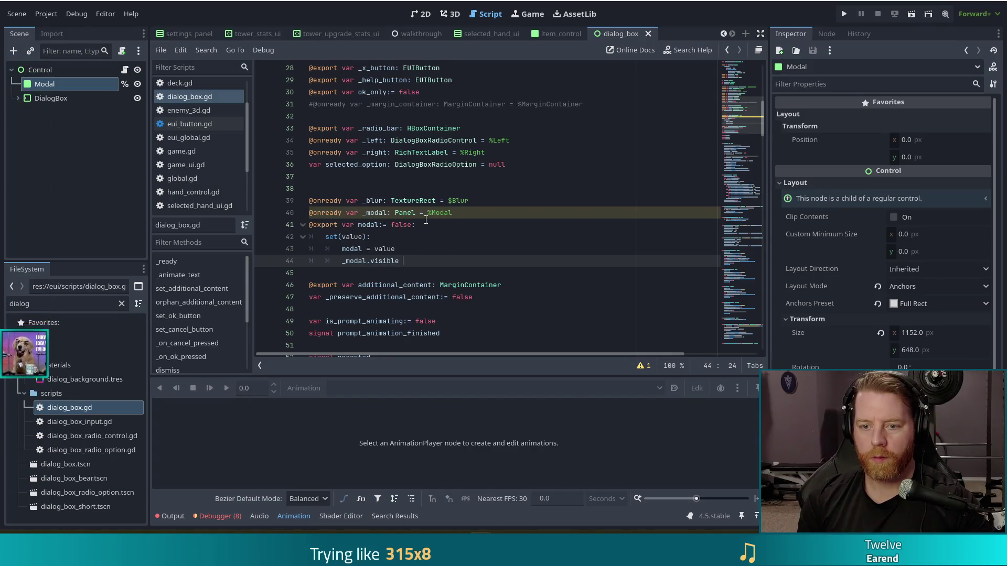
type("modal")
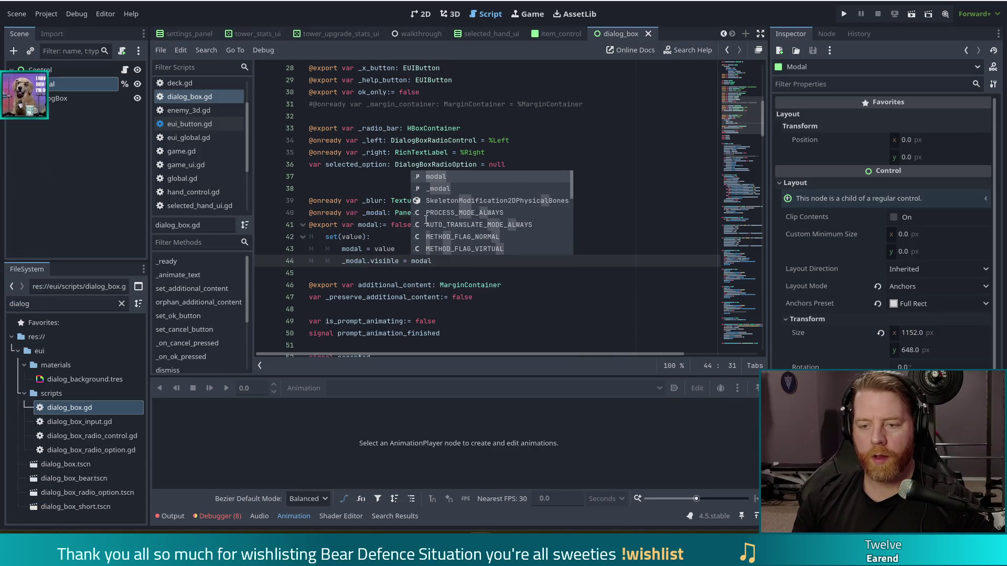
left_click(366, 213)
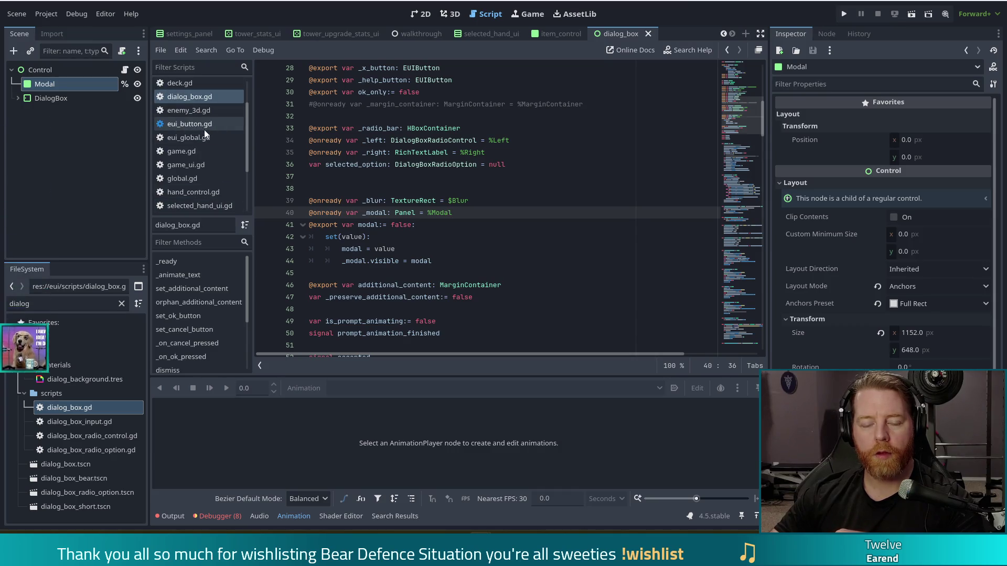
scroll(205, 194, "down", 2)
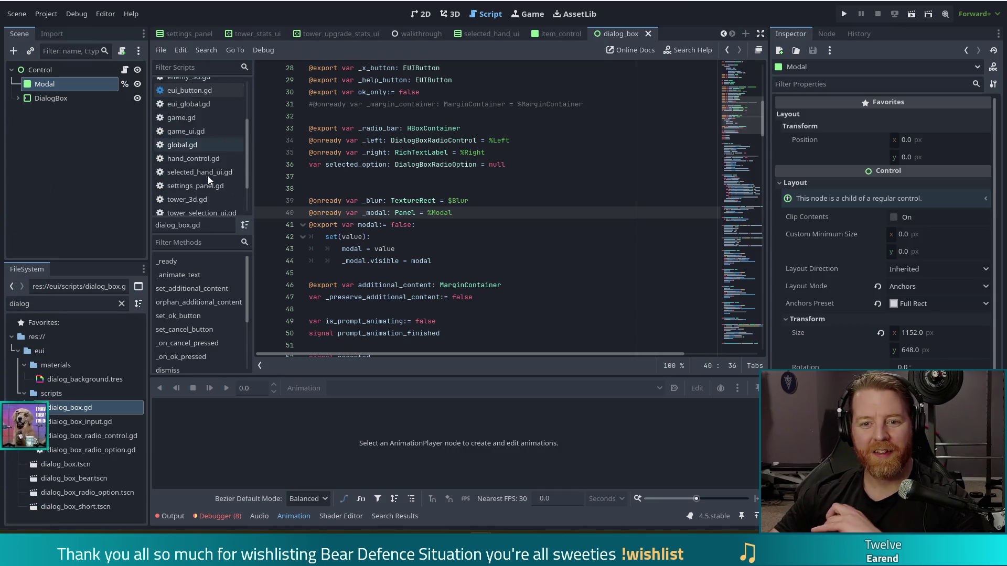
Delete the DIALOG_MODAL_SCENE preload line from eui_global.gd and save.
scroll(445, 197, "down", 5)
left_click(444, 197)
scroll(445, 197, "up", 13)
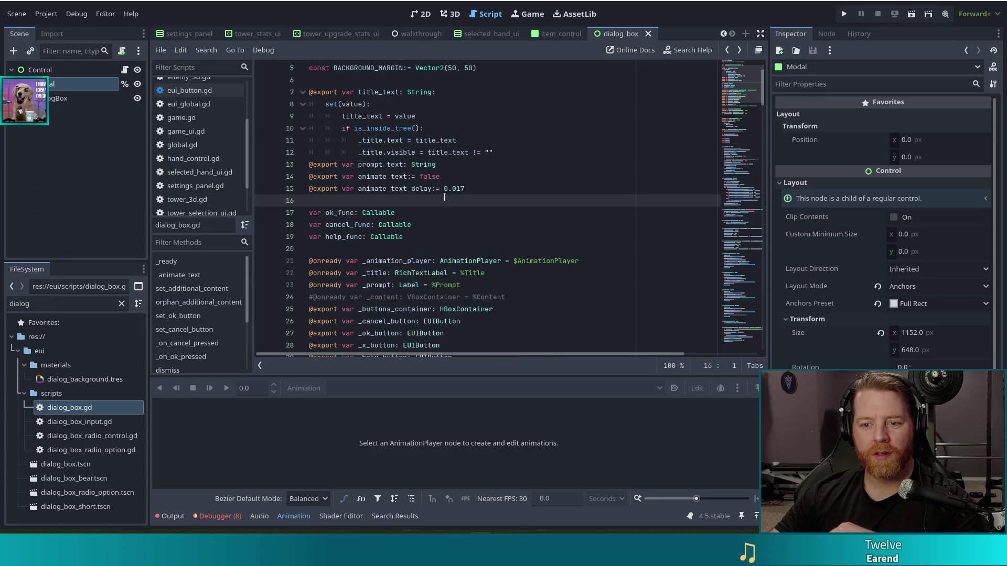
scroll(207, 129, "down", 1)
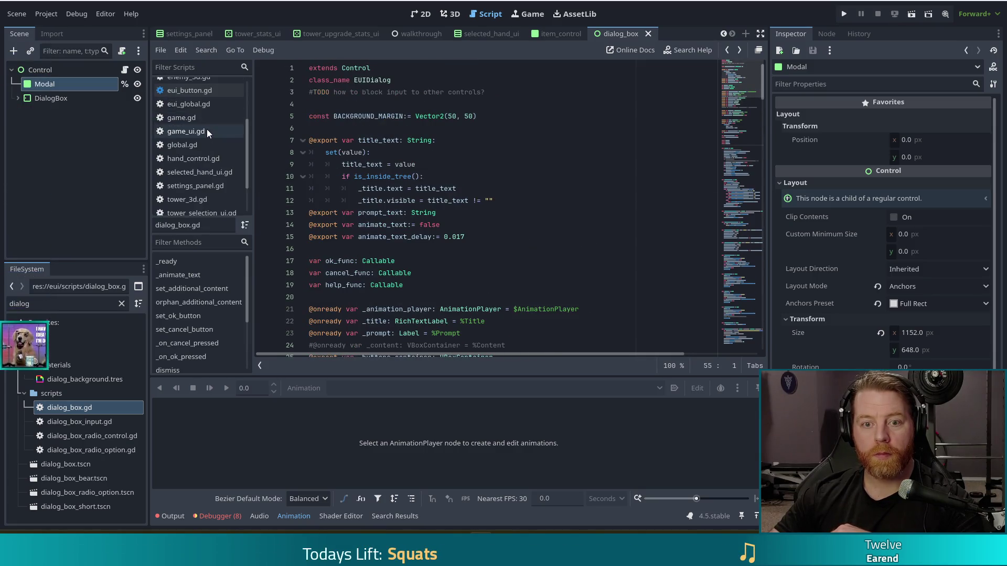
scroll(206, 129, "up", 2)
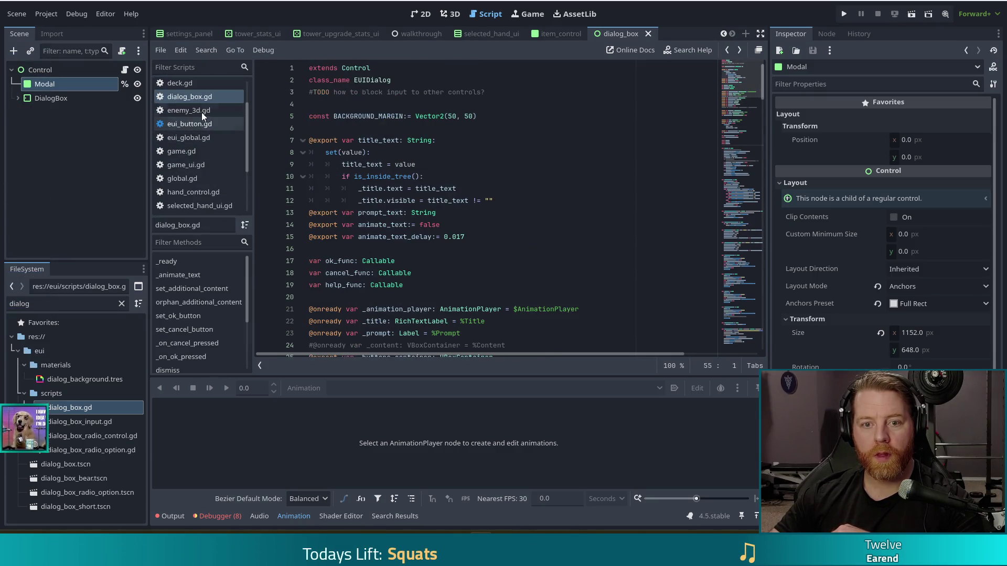
left_click(193, 140)
left_click_drag(586, 225, 538, 212)
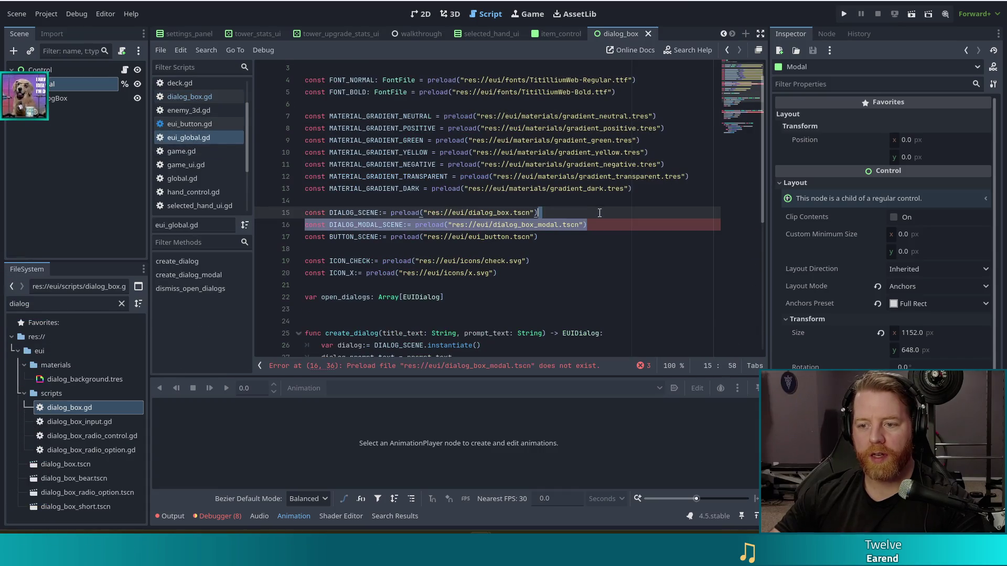
key("BackSpace")
key("ctrl+s")
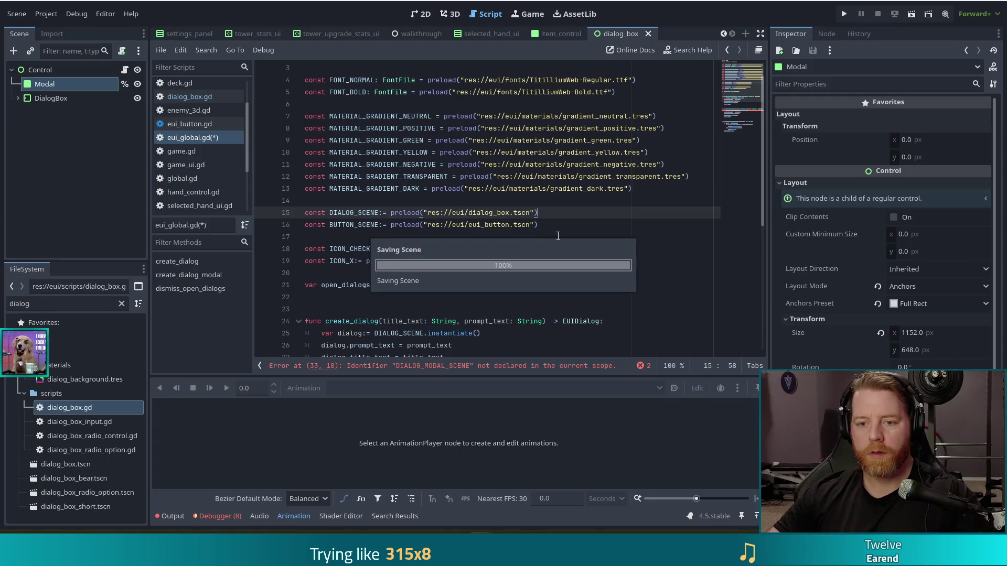
Delete the whole create_dialog_modal function and save.
left_click_drag(738, 82, 735, 103)
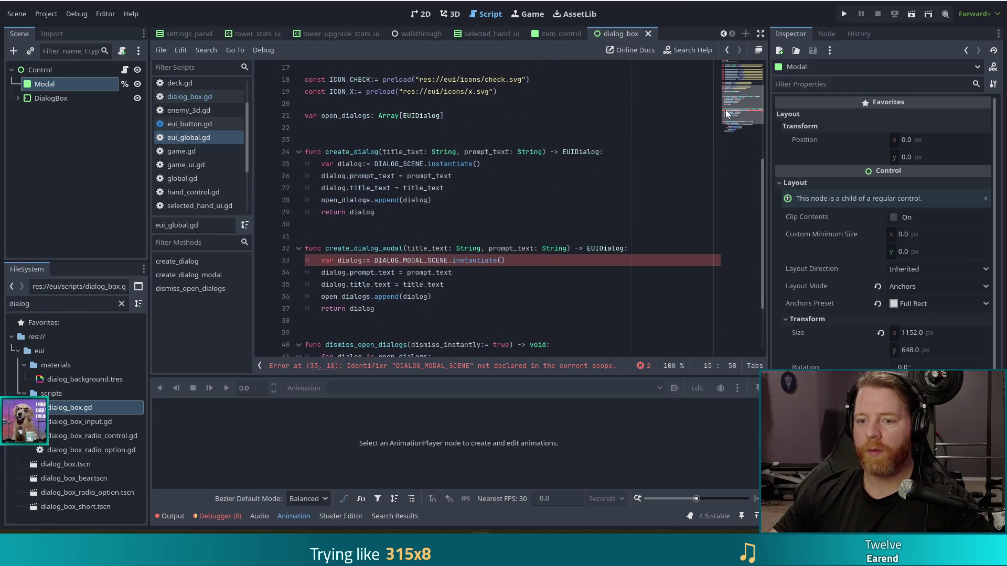
left_click_drag(371, 312, 434, 214)
key("BackSpace")
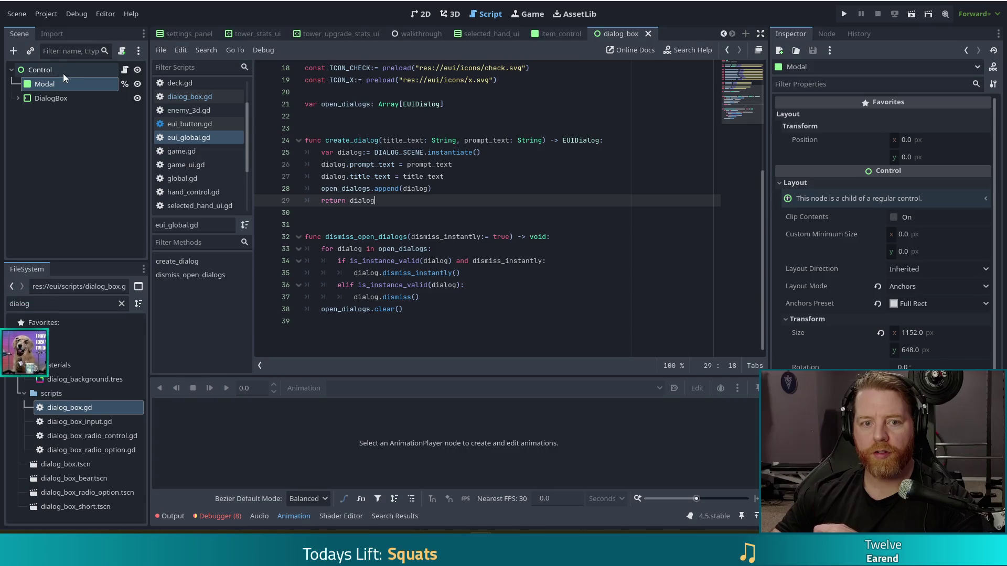
left_click(93, 164)
key("ctrl+s")
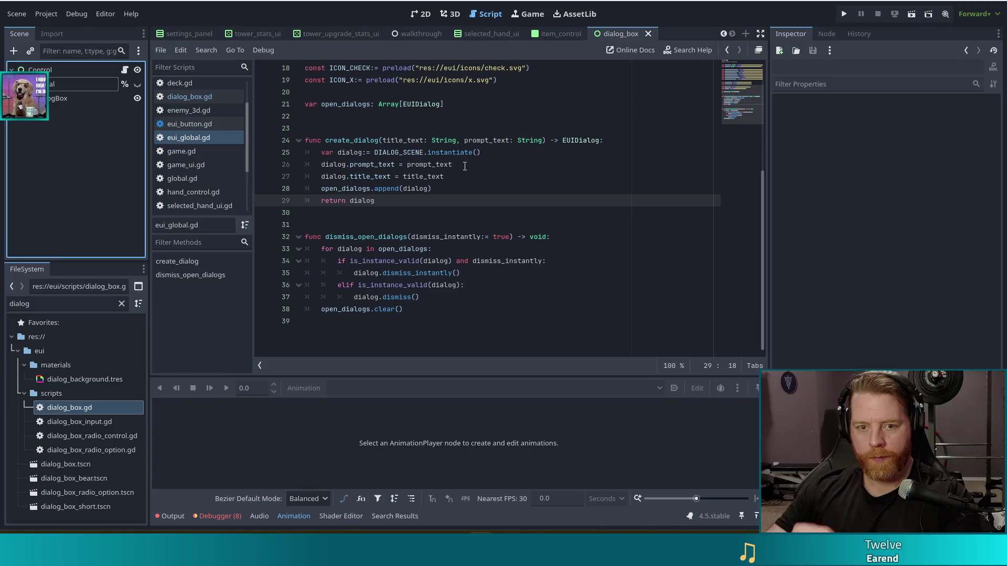
Add _menu_dialog.modal = true after the add_child line in game_ui.gd, then run the project.
scroll(210, 165, "down", 2)
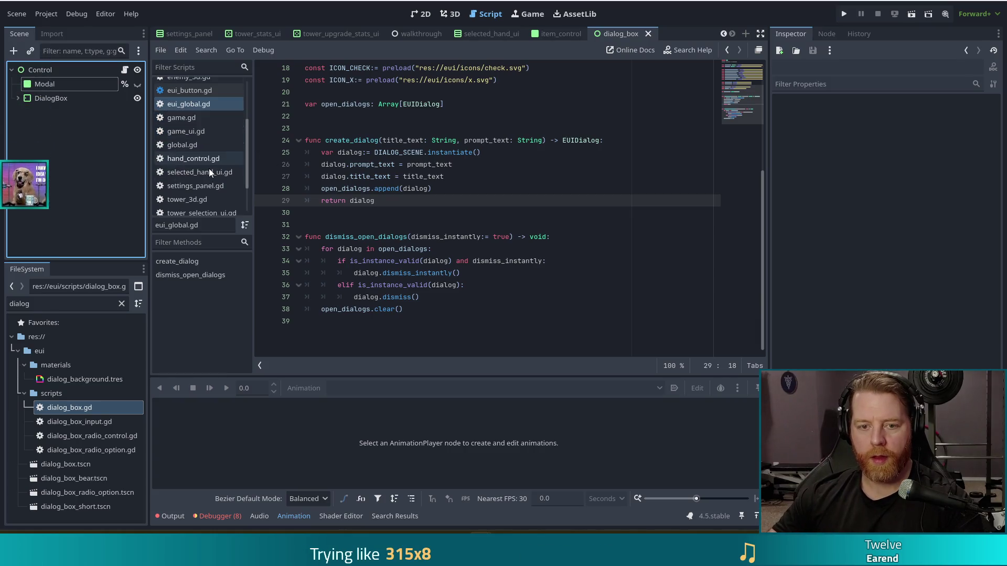
left_click(194, 132)
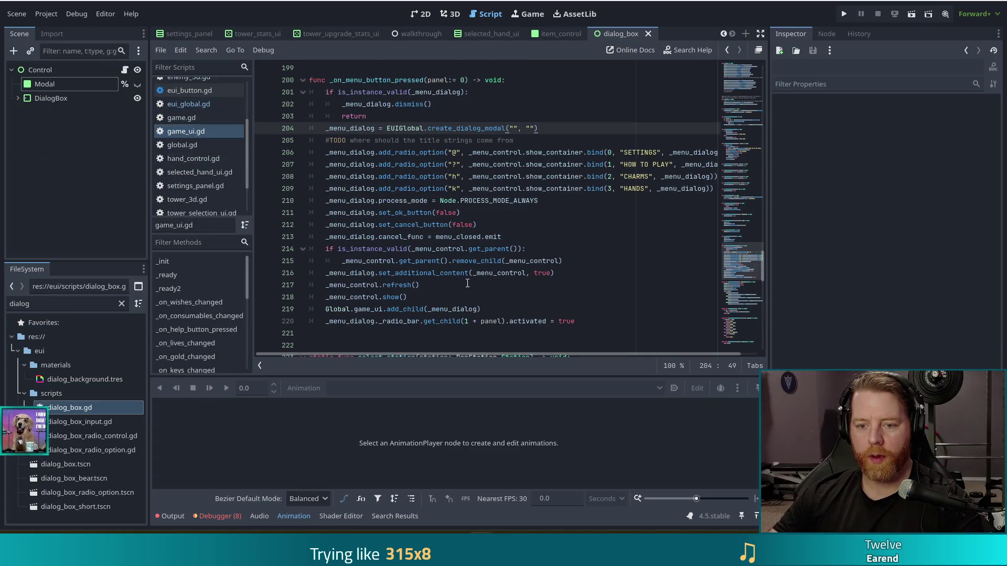
left_click(513, 309)
key("Return")
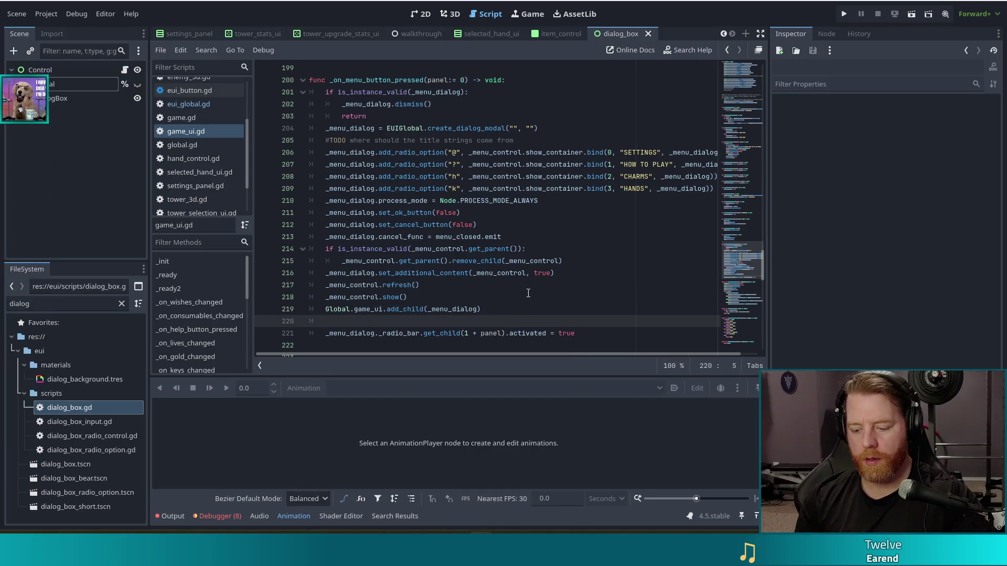
type("_menu")
key("Return")
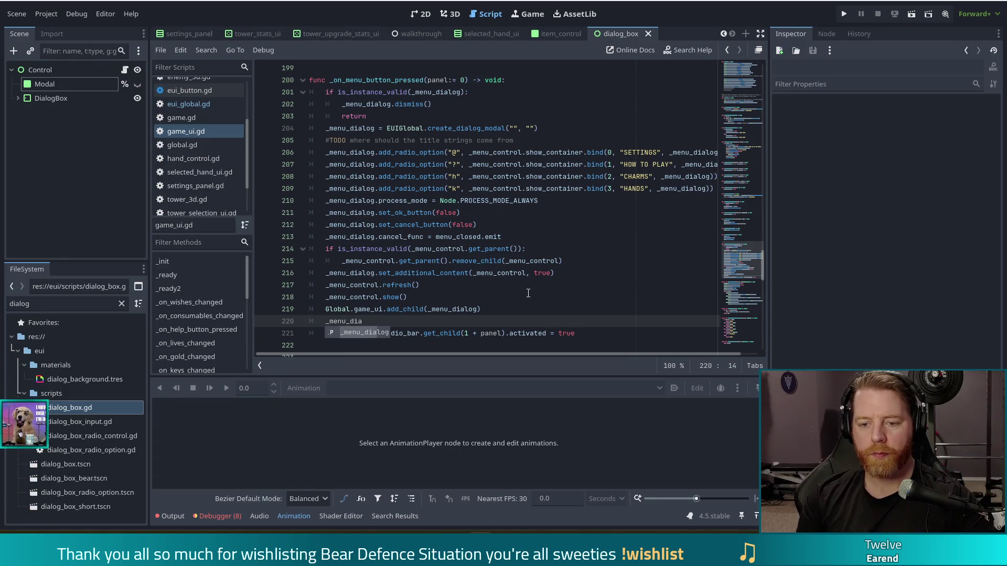
key("Return")
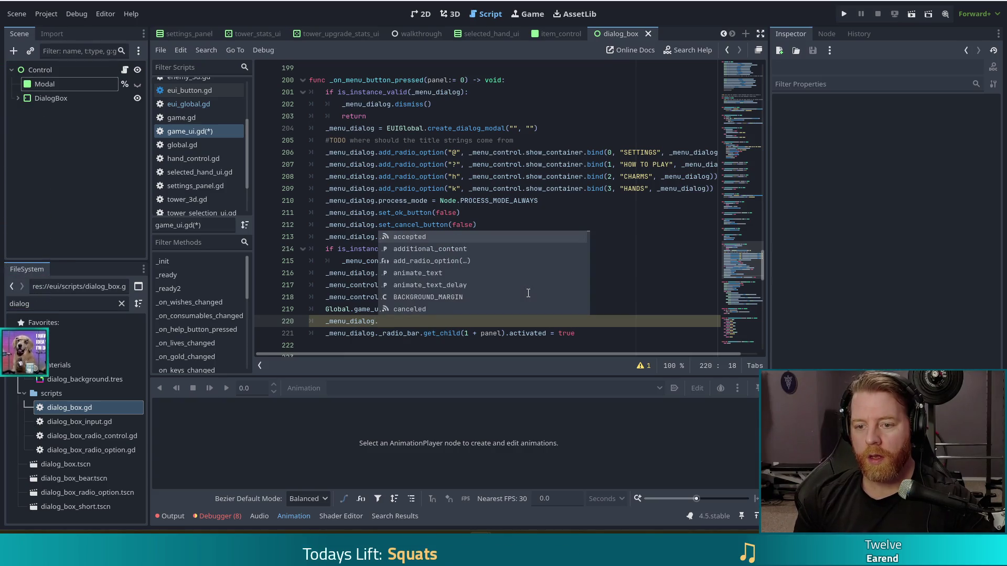
type("modal")
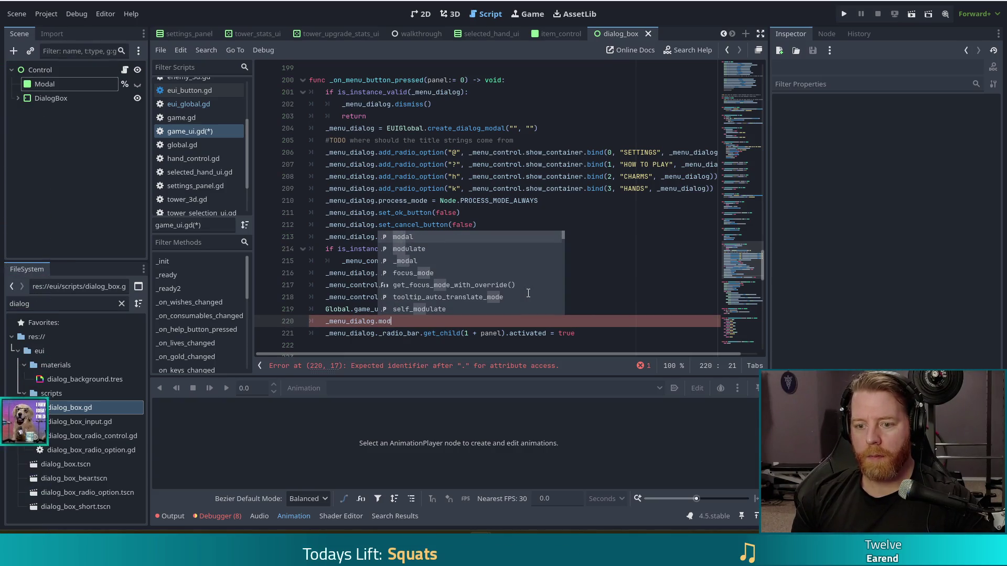
type(" = true")
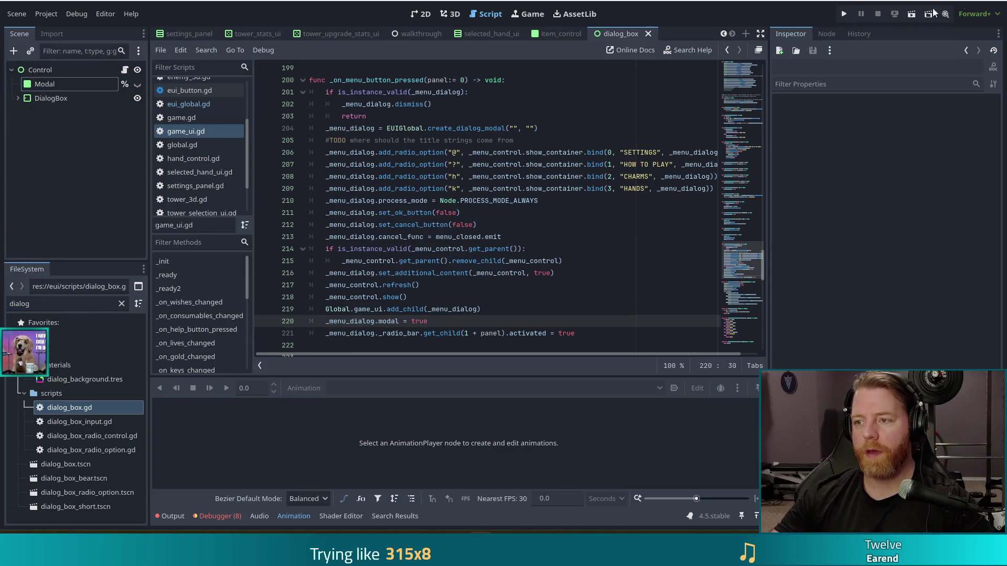
left_click(849, 14)
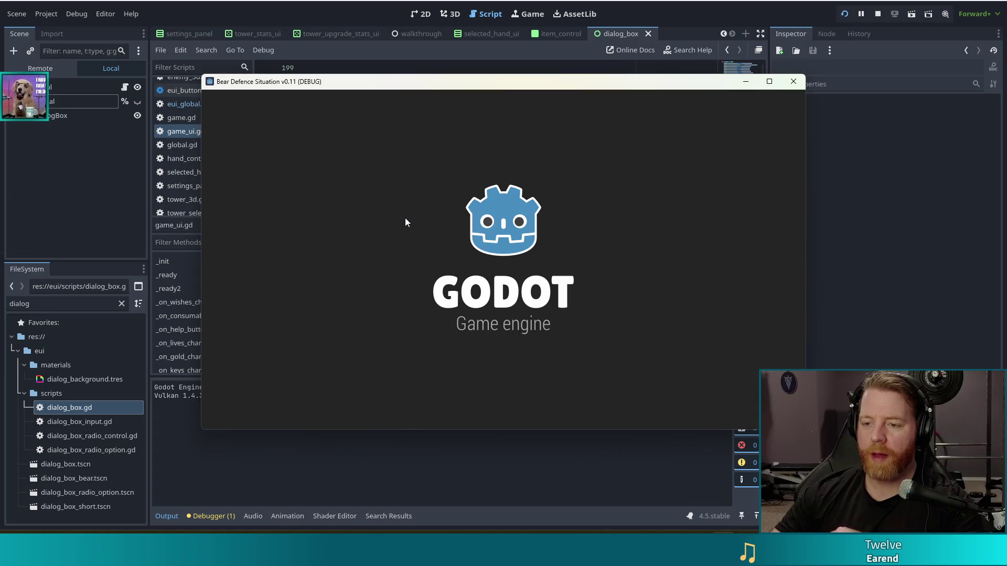
Enter the game level and open the in-game MENU, hitting the create_dialog_modal error.
left_click(343, 268)
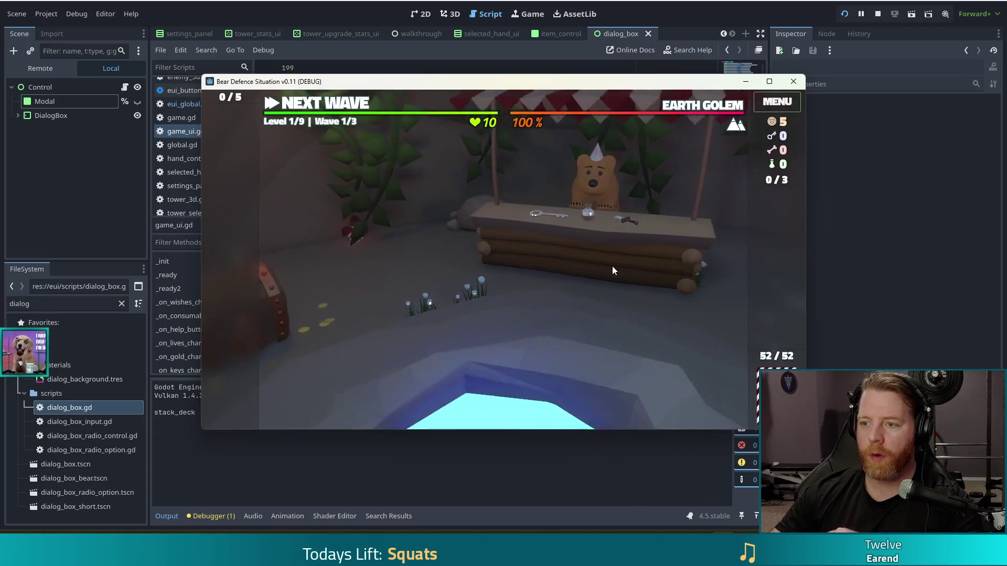
left_click(778, 103)
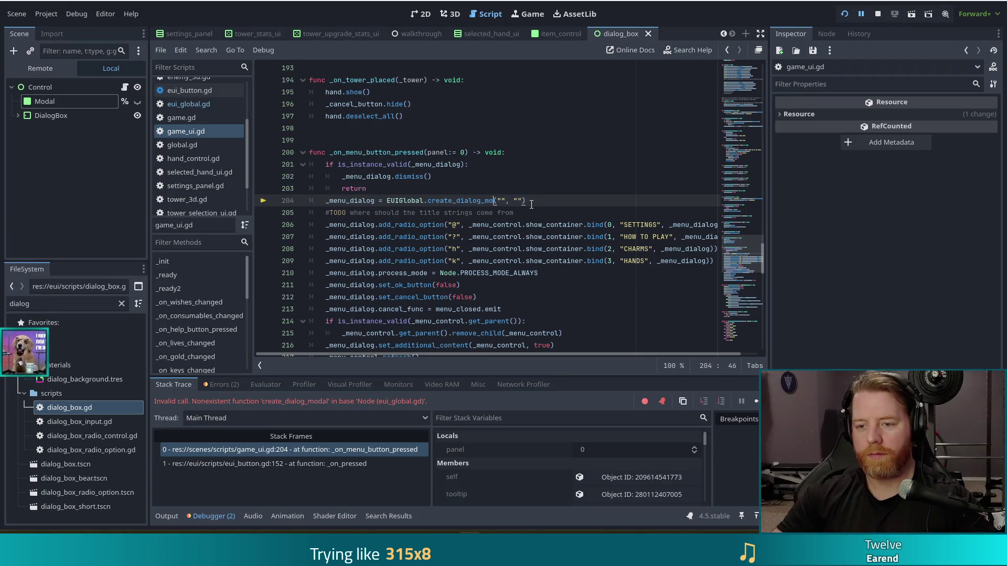
Change line 204 back to EUIGlobal.create_dialog, save game_ui.gd and relaunch the game.
key("BackSpace")
key("ctrl+s")
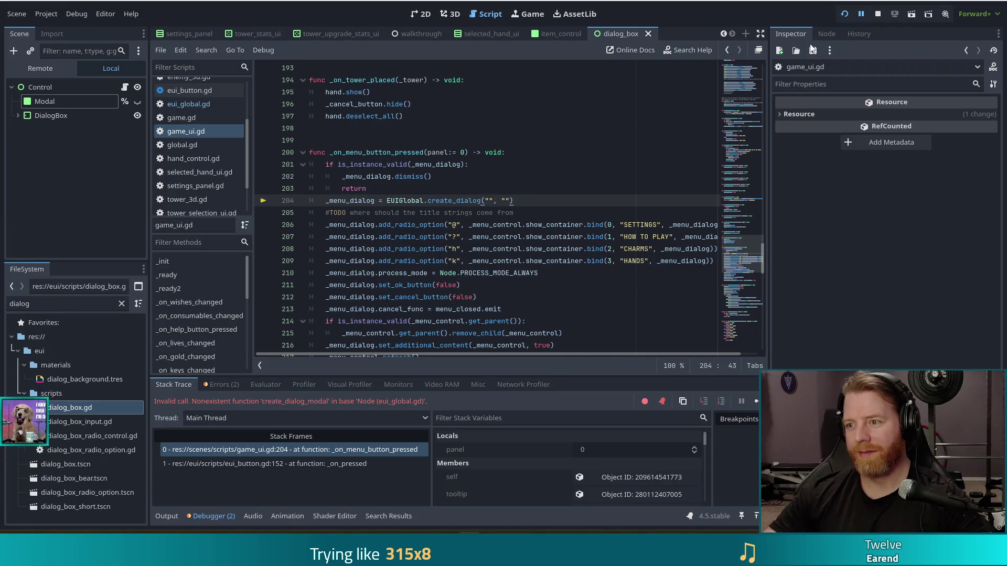
left_click(845, 14)
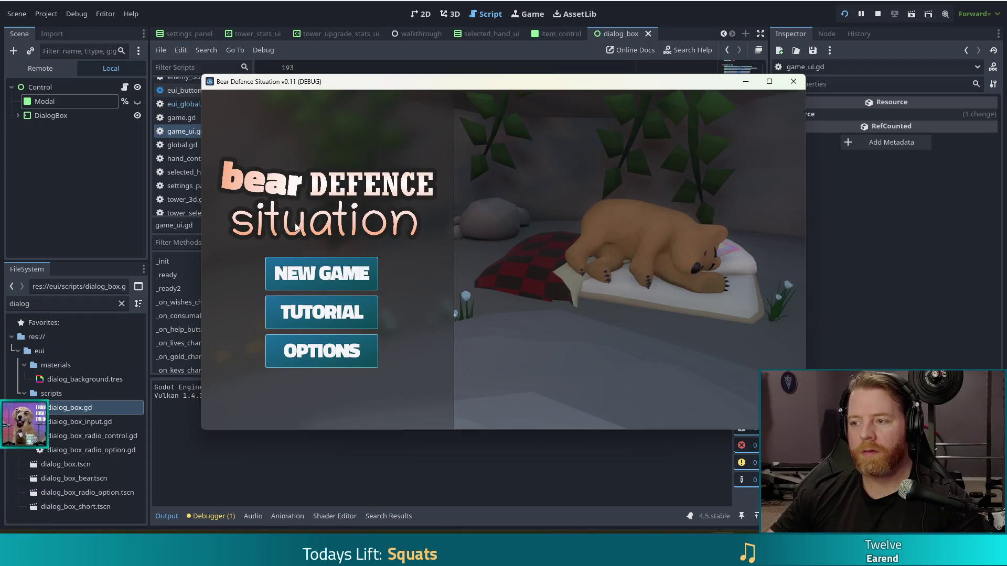
Start a new game, open MENU, and inspect the AnimationPlayer and Blur node-not-found errors at dialog_box.gd:21 and :39.
left_click(315, 275)
left_click(788, 105)
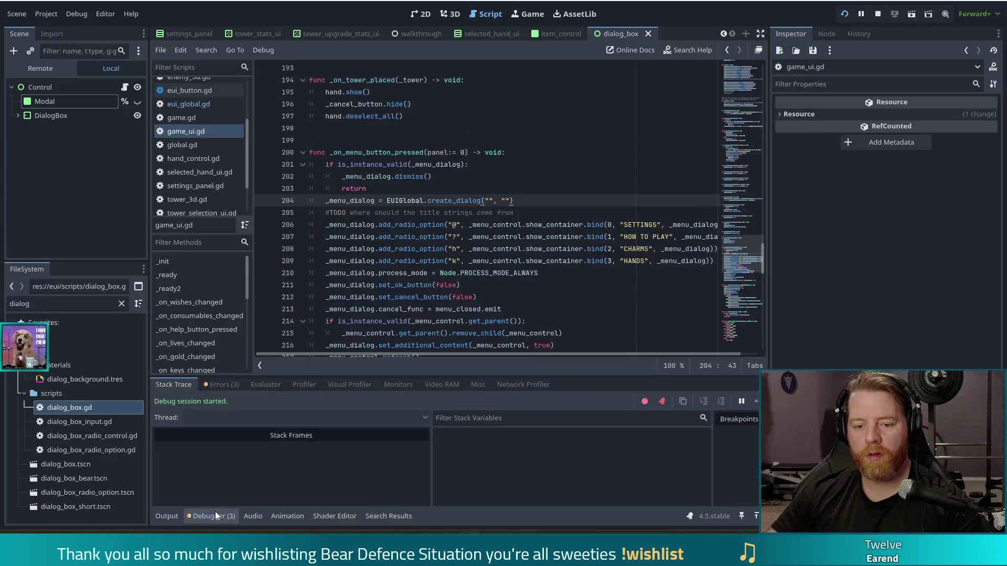
left_click(231, 385)
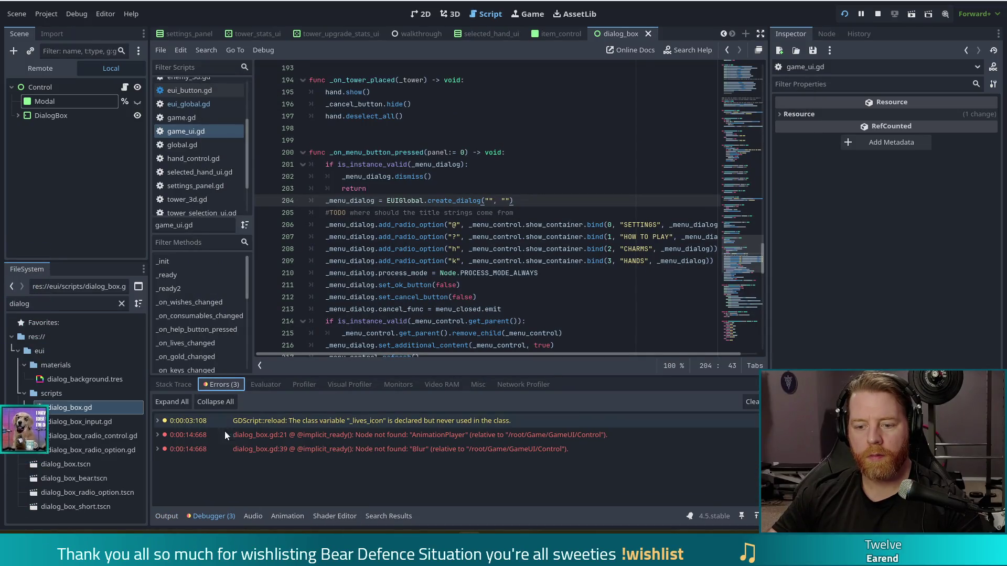
left_click(587, 436)
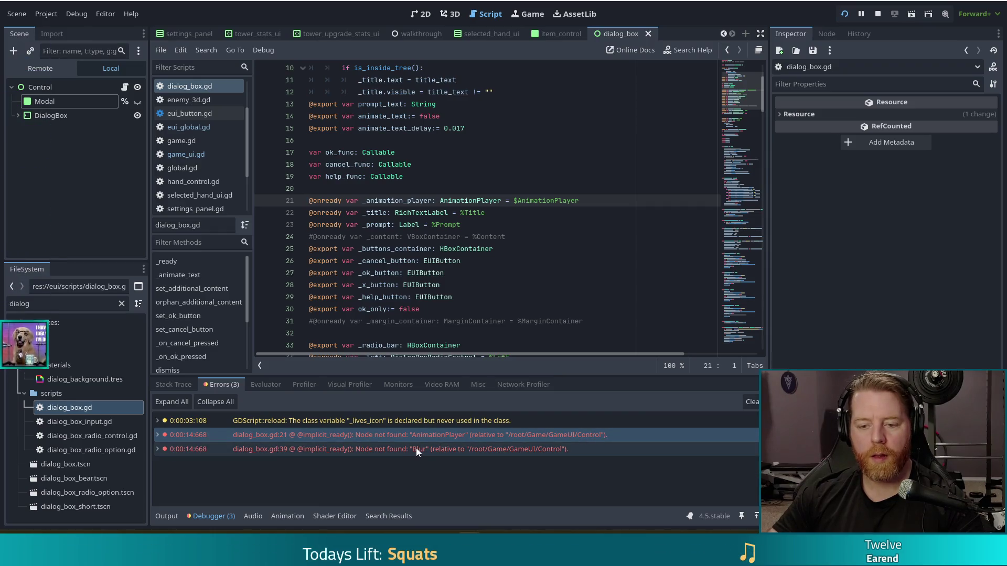
mouse_move(398, 436)
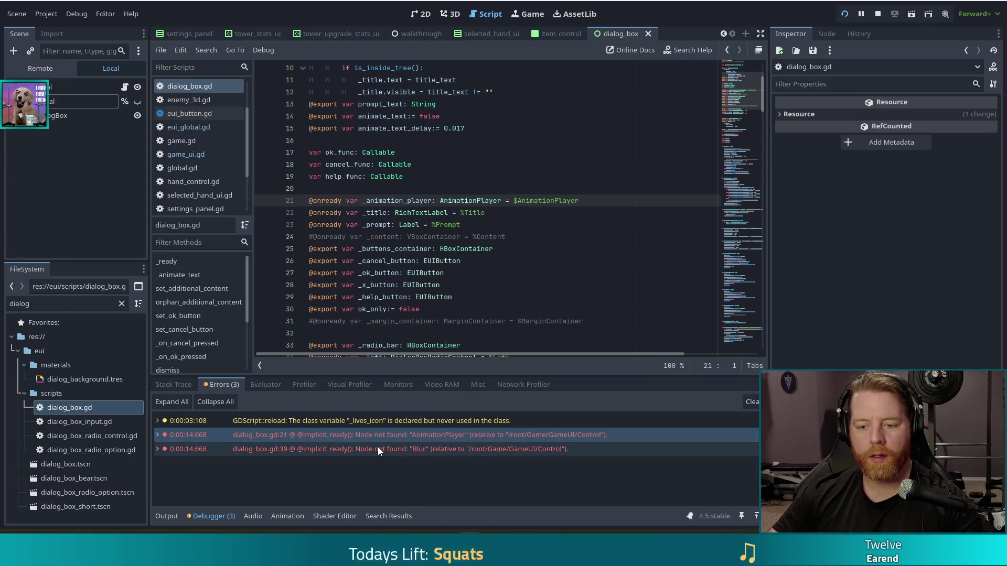
left_click(378, 447)
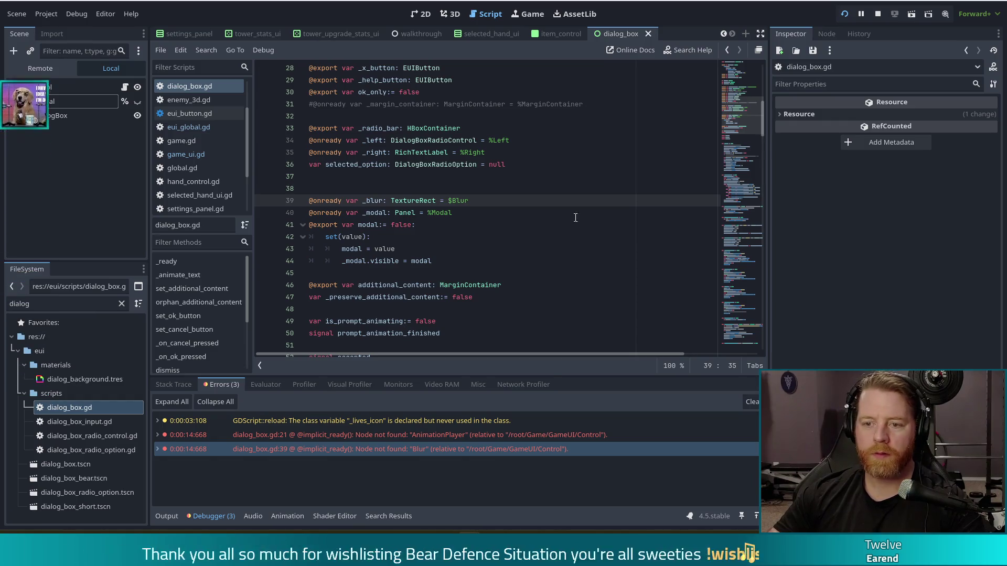
Mark the Blur and AnimationPlayer nodes under DialogBox as Access as Unique Name.
left_click(53, 115)
left_click(19, 115)
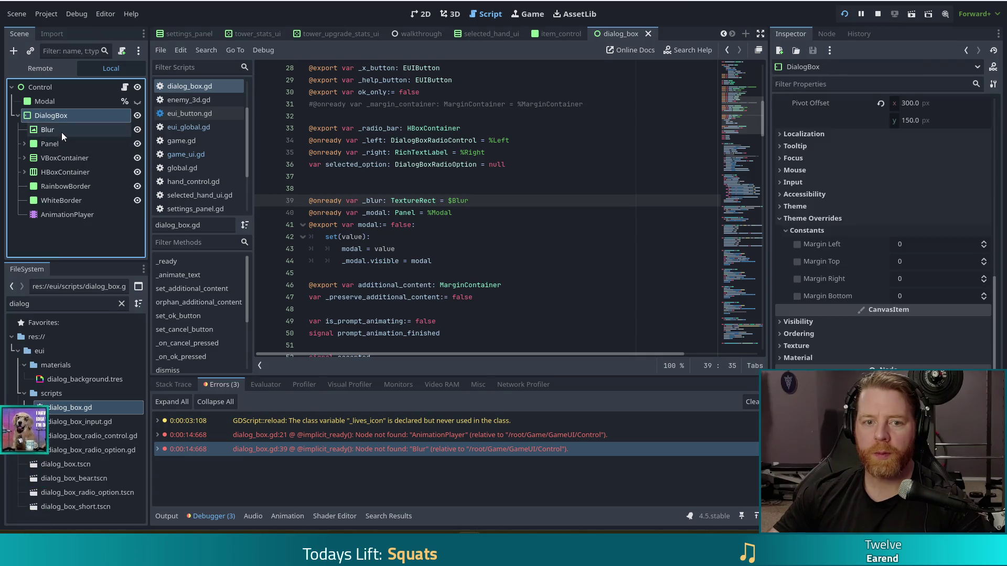
right_click(61, 133)
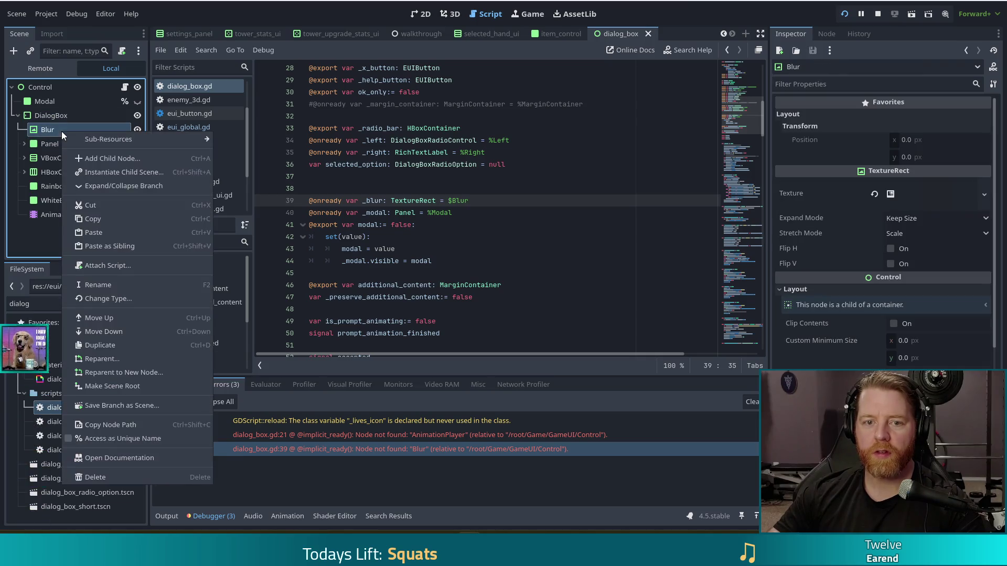
left_click(116, 438)
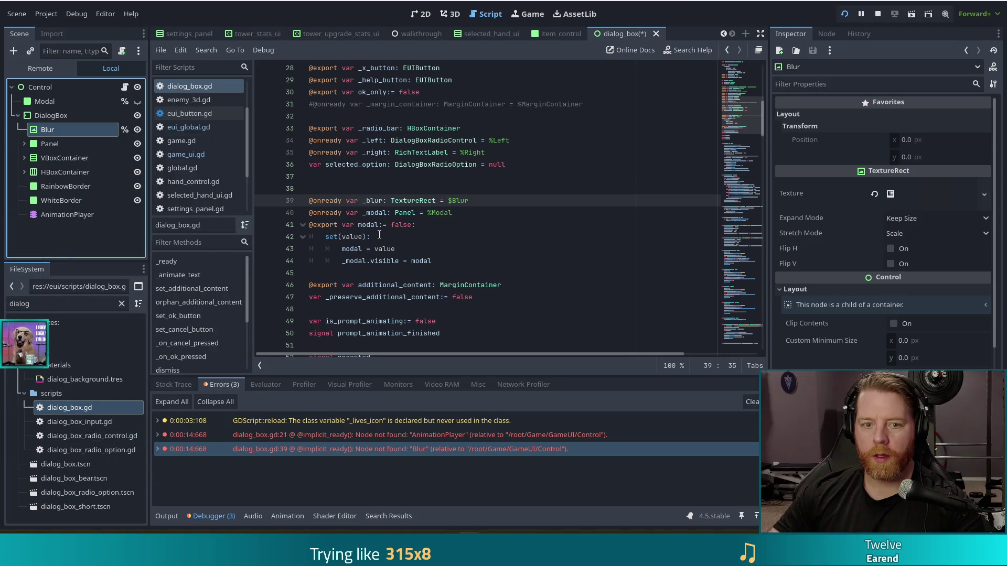
right_click(76, 215)
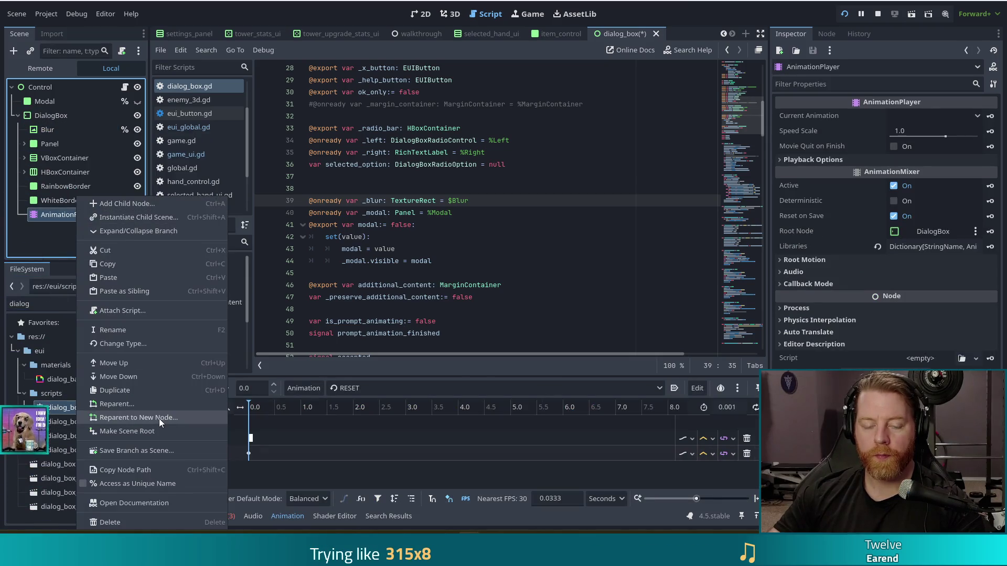
left_click(133, 482)
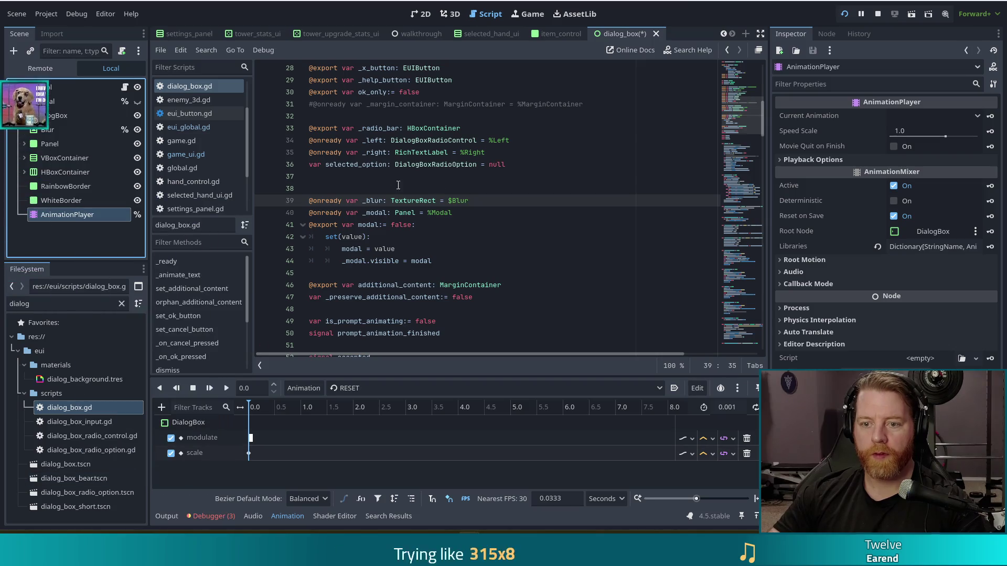
Change the Blur and AnimationPlayer references to %Blur and %AnimationPlayer, save, and rerun the game.
key("BackSpace")
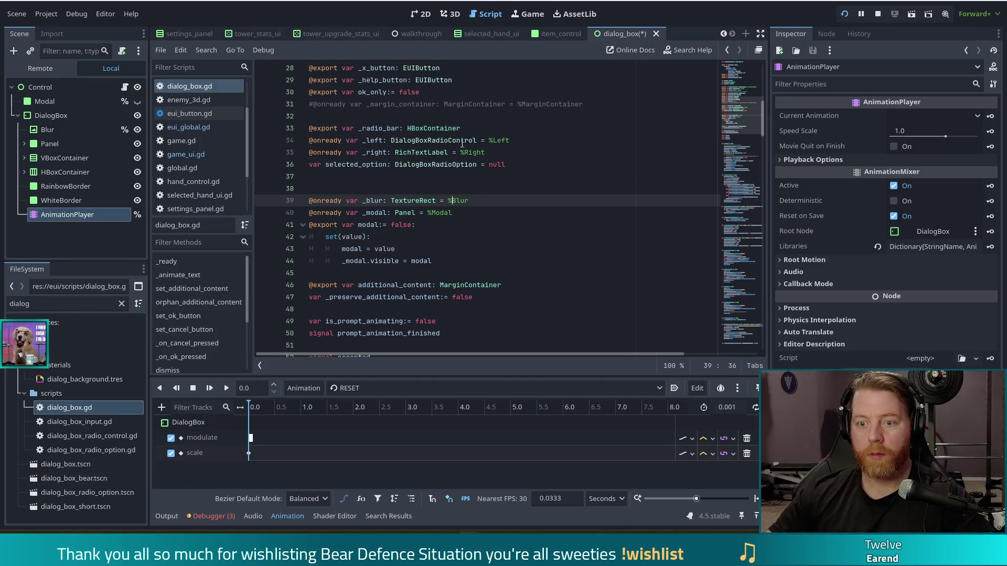
scroll(470, 207, "up", 3)
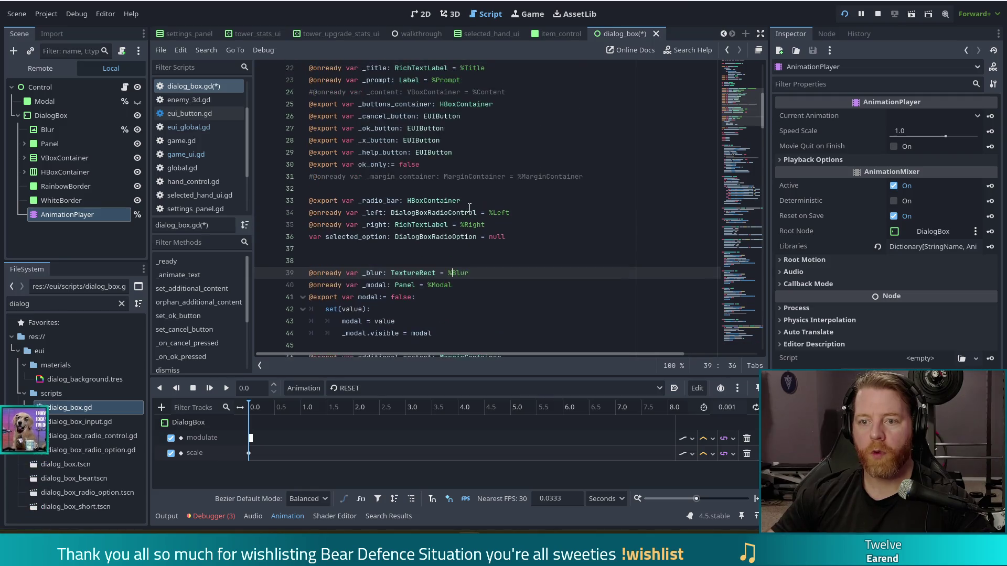
left_click(514, 91)
key("BackSpace")
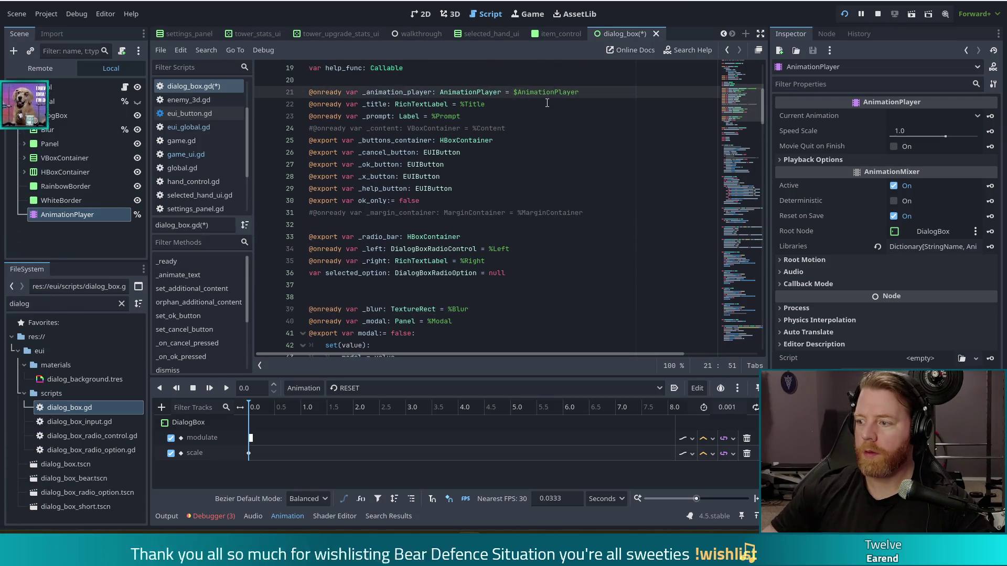
key("ctrl+s")
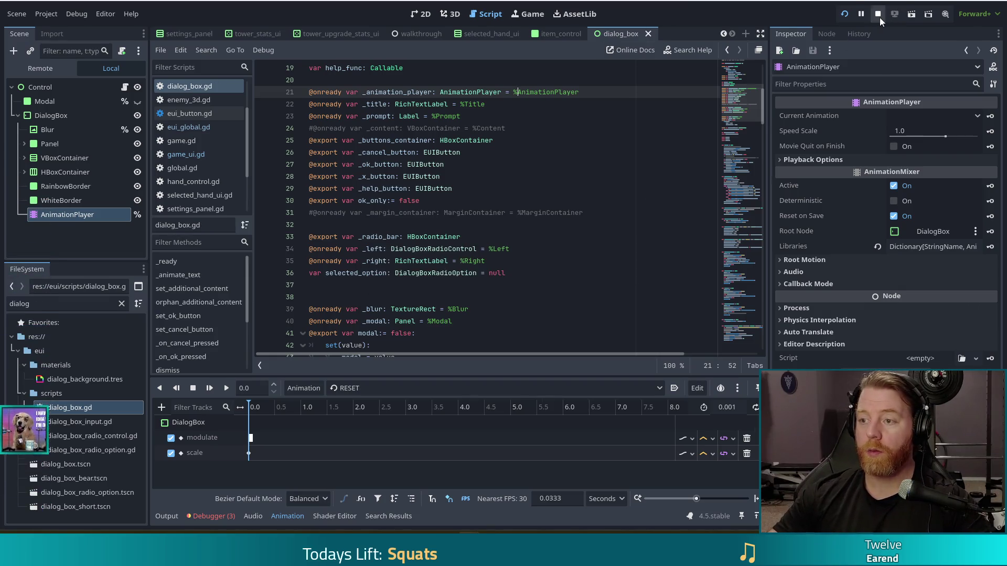
left_click(845, 16)
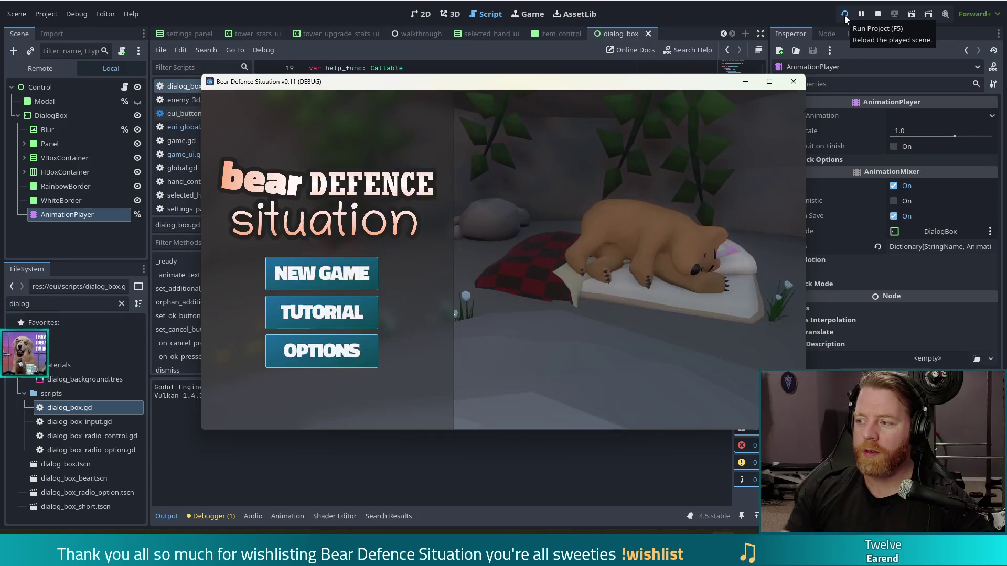
Start a new game at level 1 and run the highlight command 't' in the console.
left_click(322, 279)
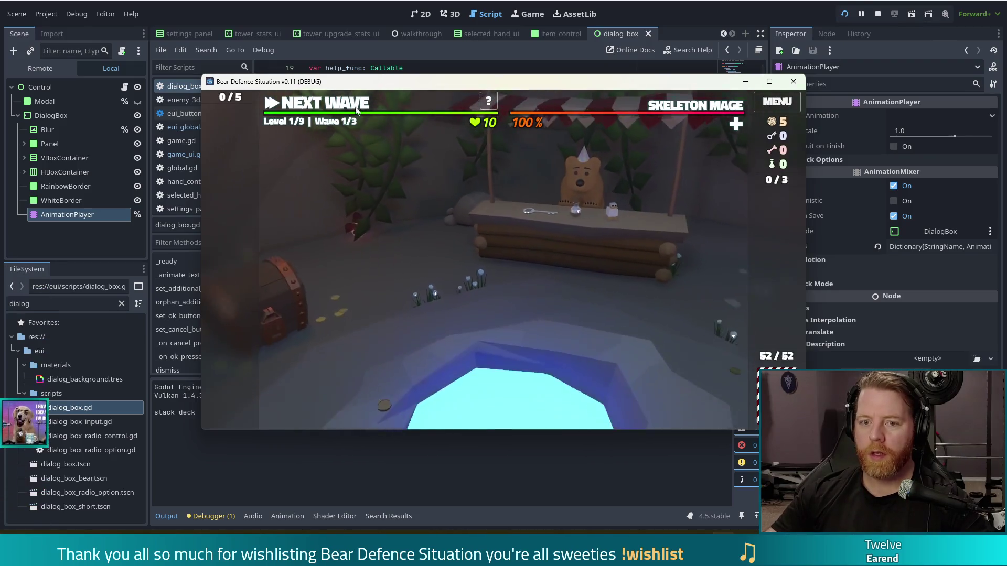
left_click(323, 105)
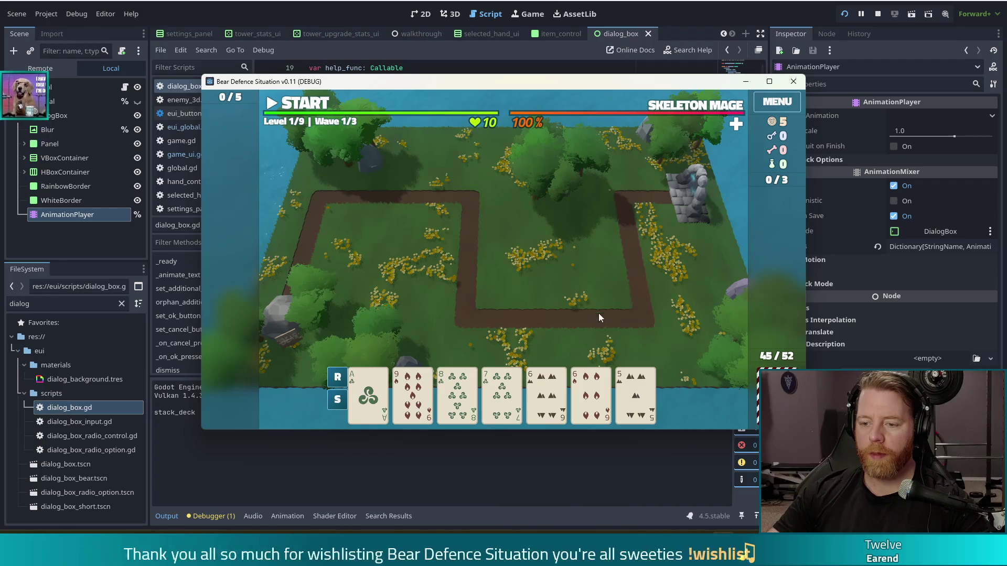
key("grave")
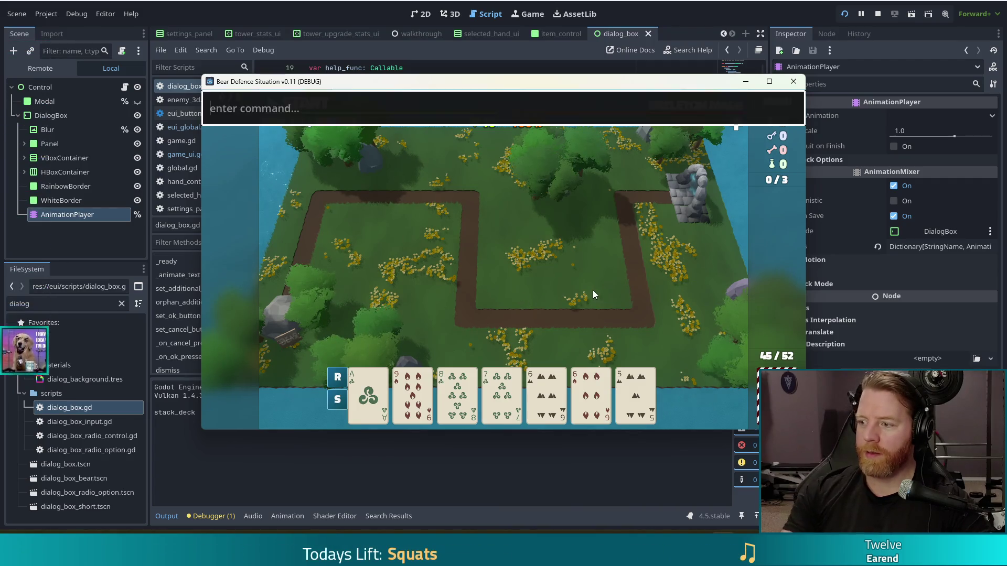
type("t")
key("Return")
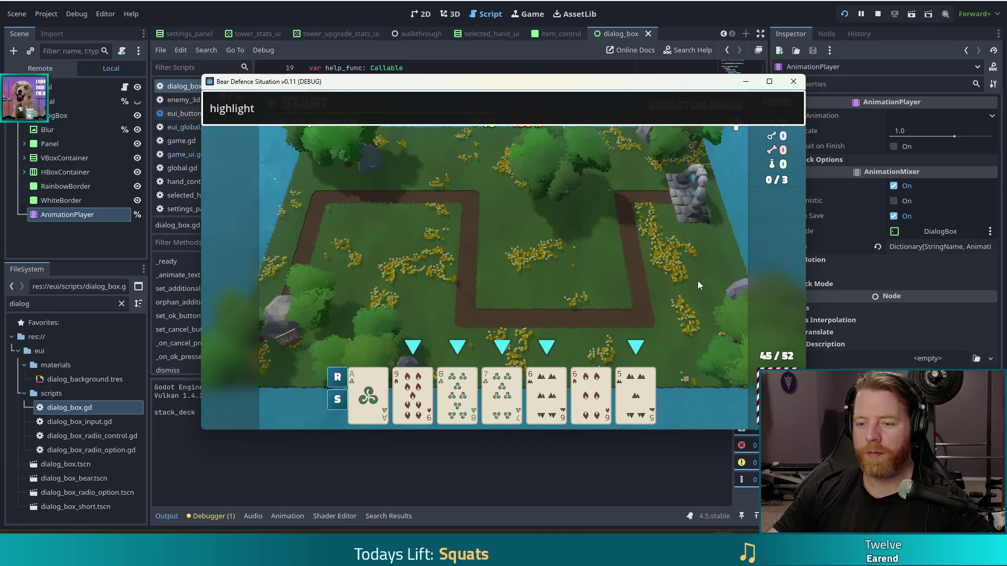
key("grave")
mouse_move(396, 385)
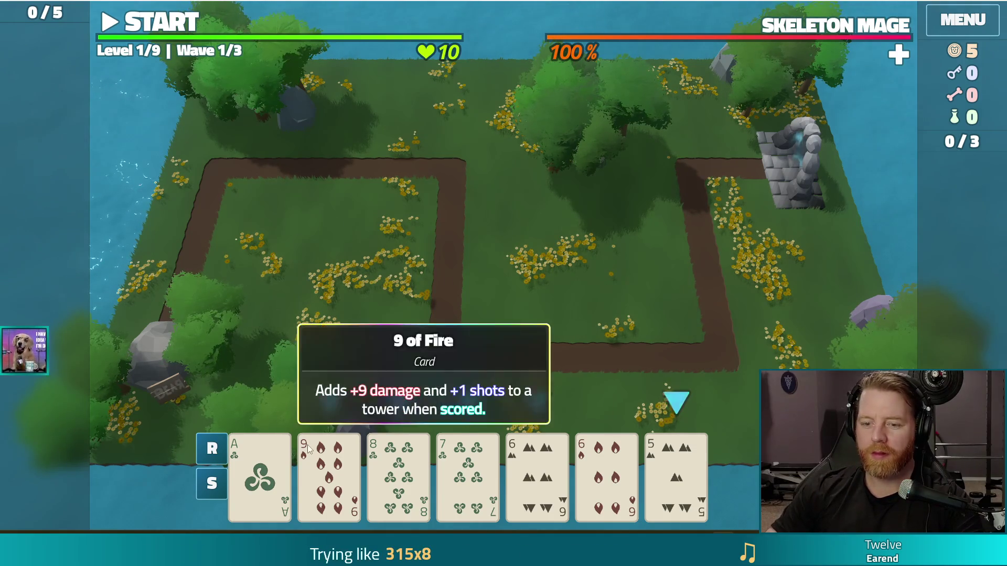
Select the 9, 8, 7, 6 and 5 cards to form a Straight for the Ballista Tower.
left_click(329, 472)
left_click(543, 485)
left_click(676, 477)
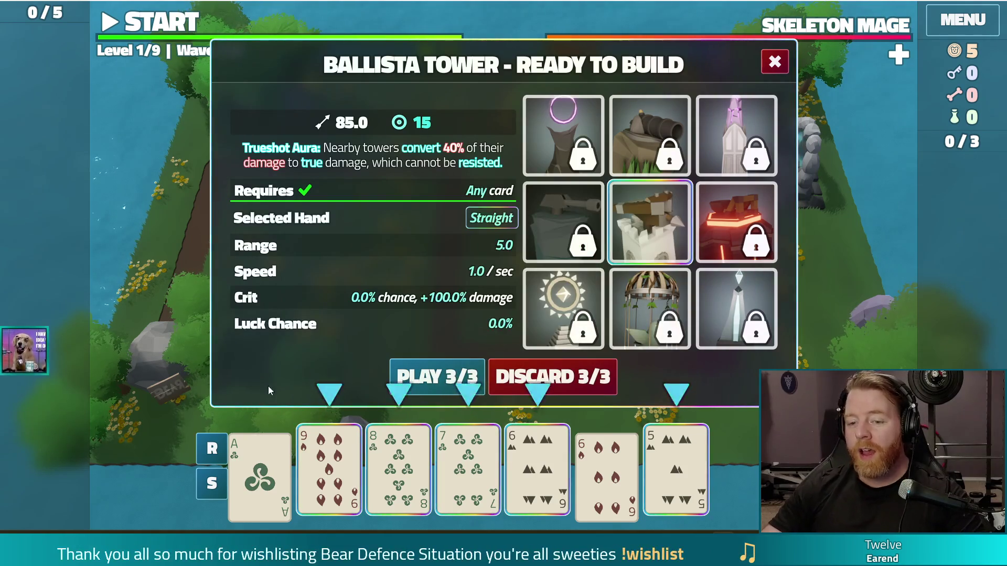
Open Settings over the tower dialog, toggle Highlight Best Hand, dismiss Wave Complete, then stop the game.
mouse_move(501, 445)
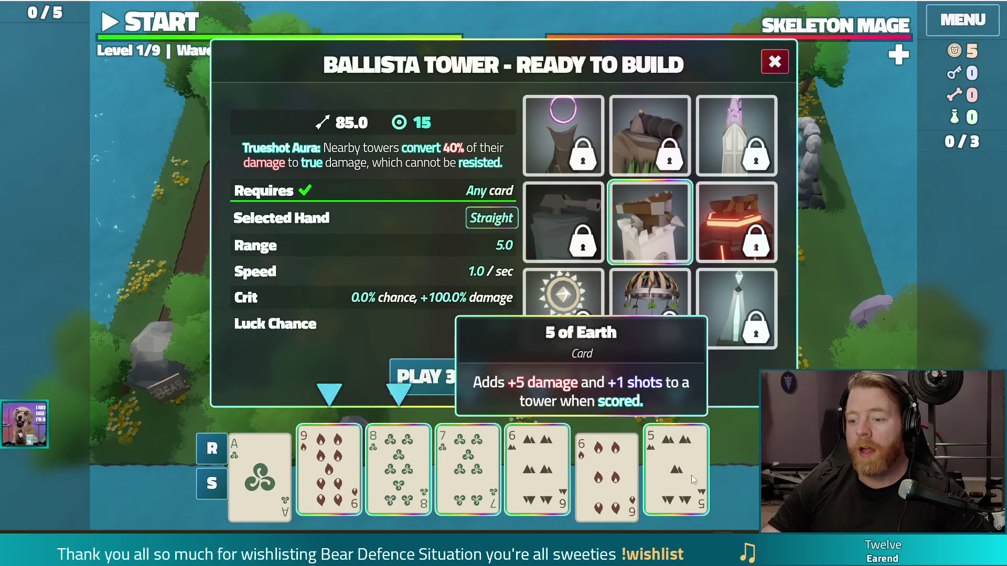
left_click(934, 11)
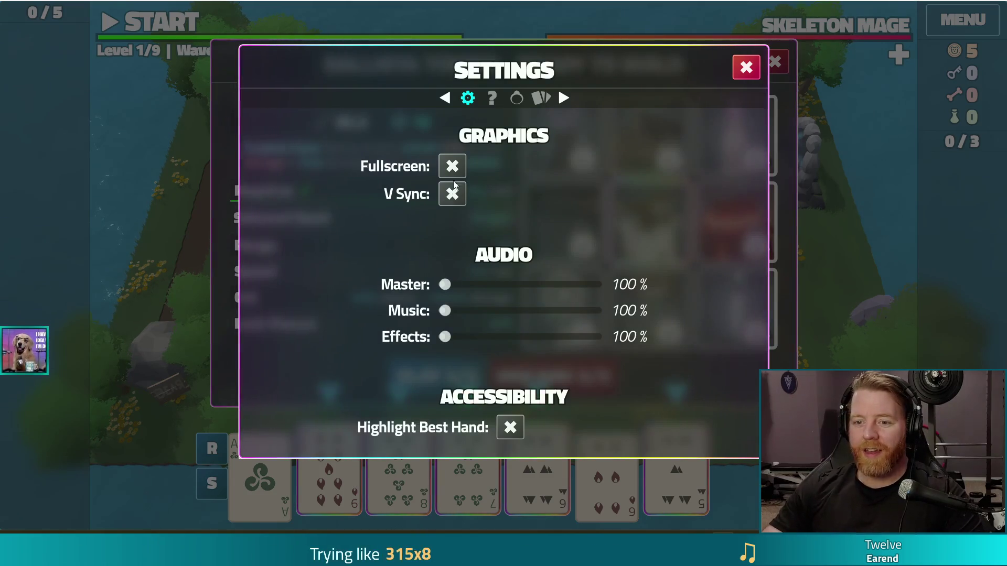
left_click(510, 434)
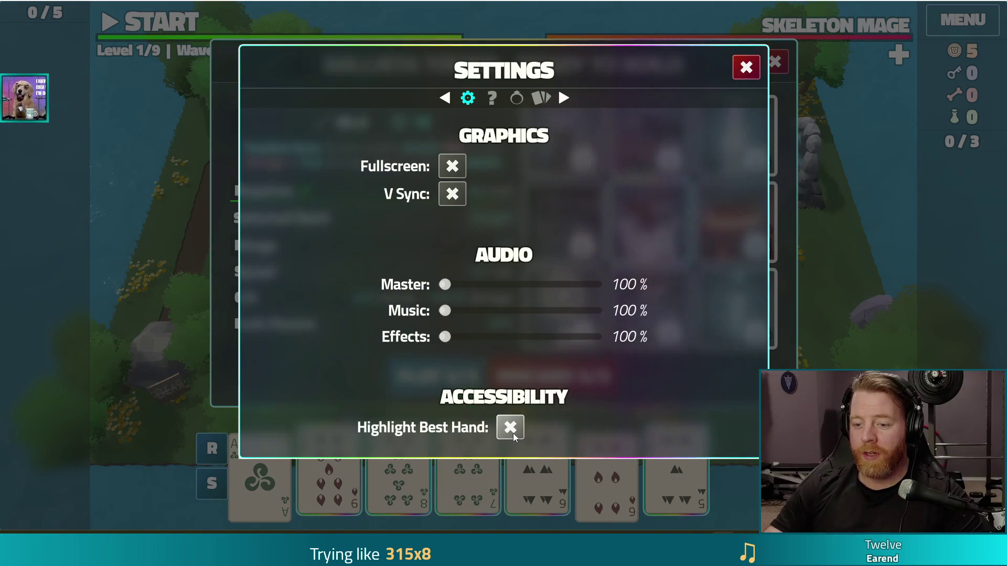
left_click(512, 431)
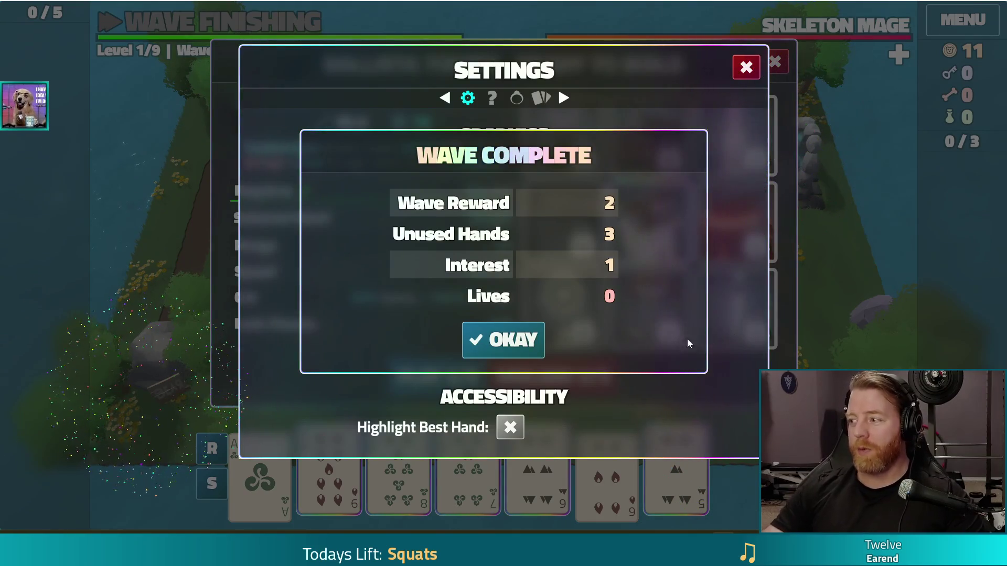
left_click(535, 349)
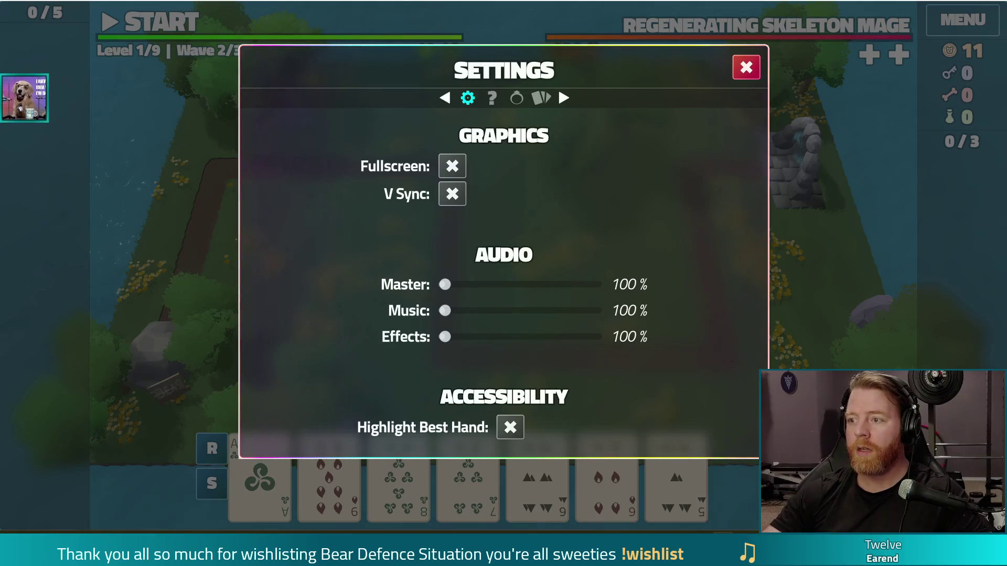
key("alt+Tab")
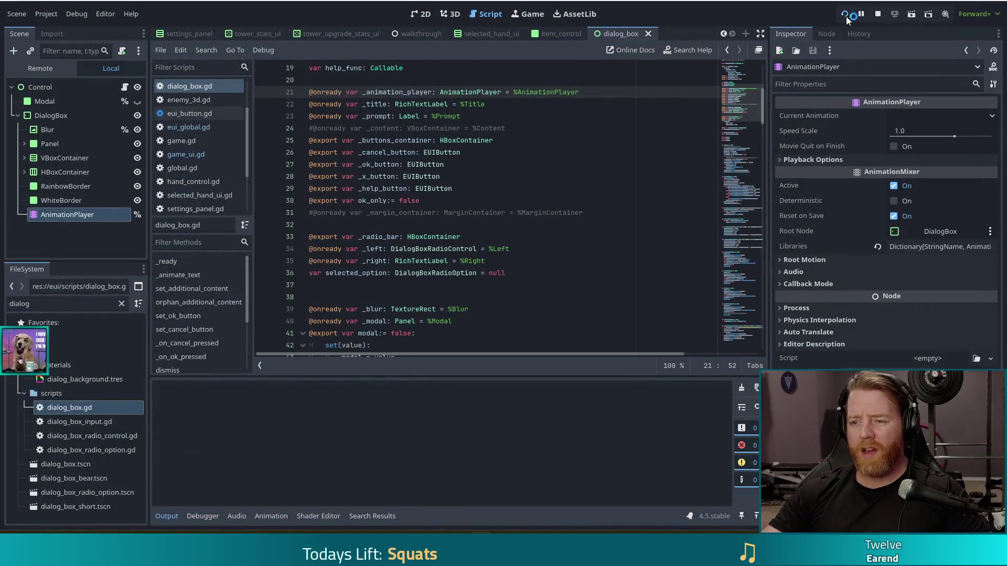
Relaunch the game, start a new level, and open Settings over the Ballista Tower dialog.
left_click(846, 17)
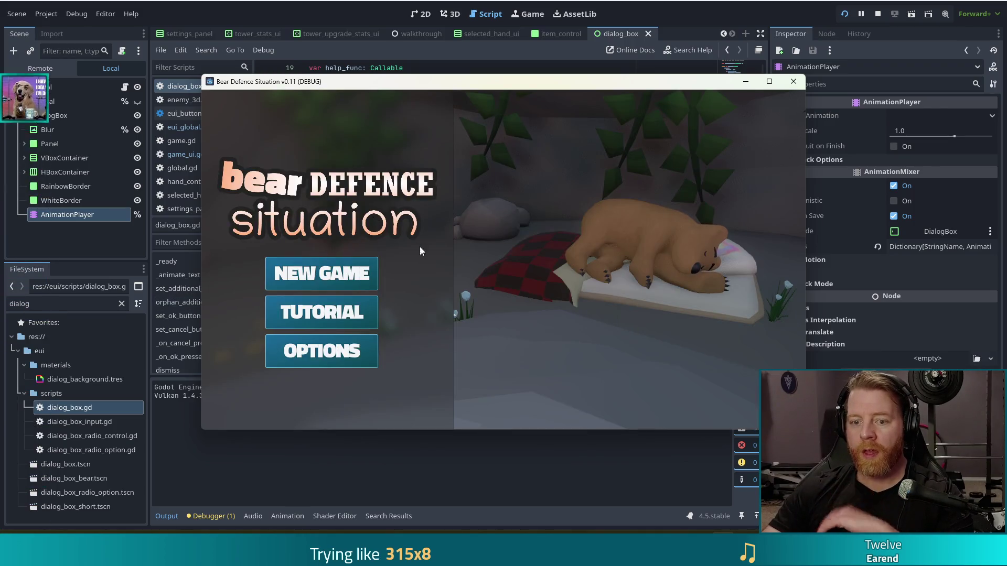
key("Return")
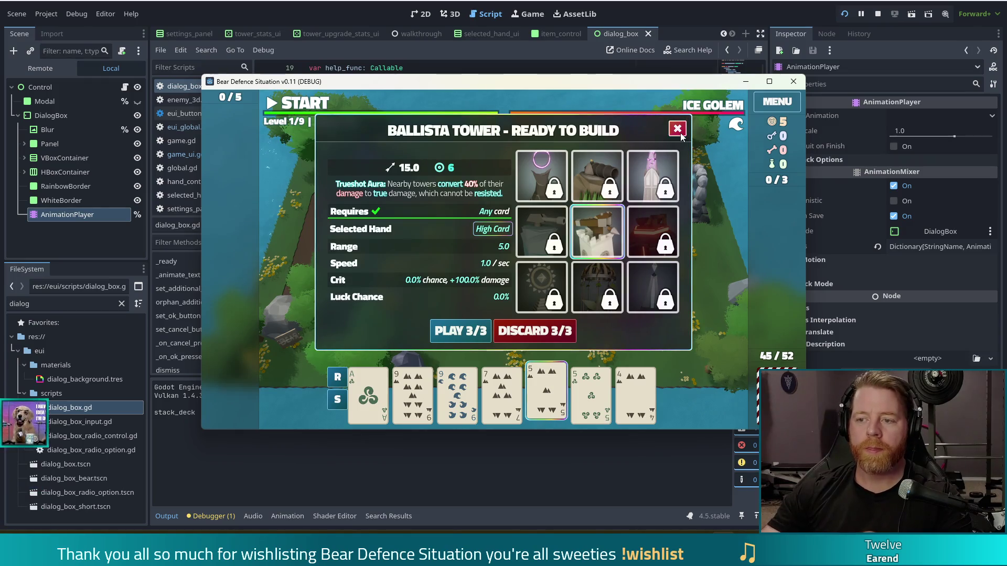
left_click(766, 108)
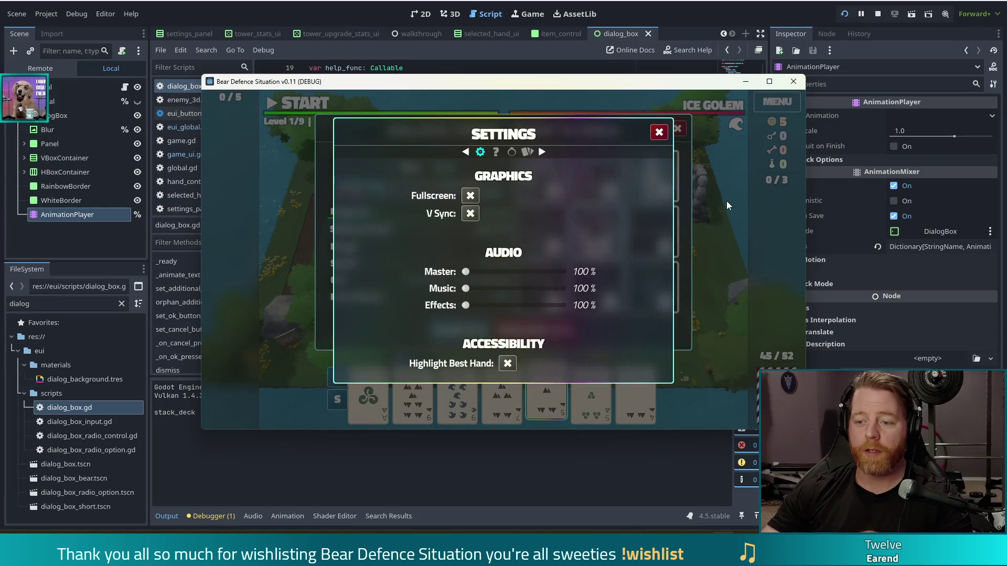
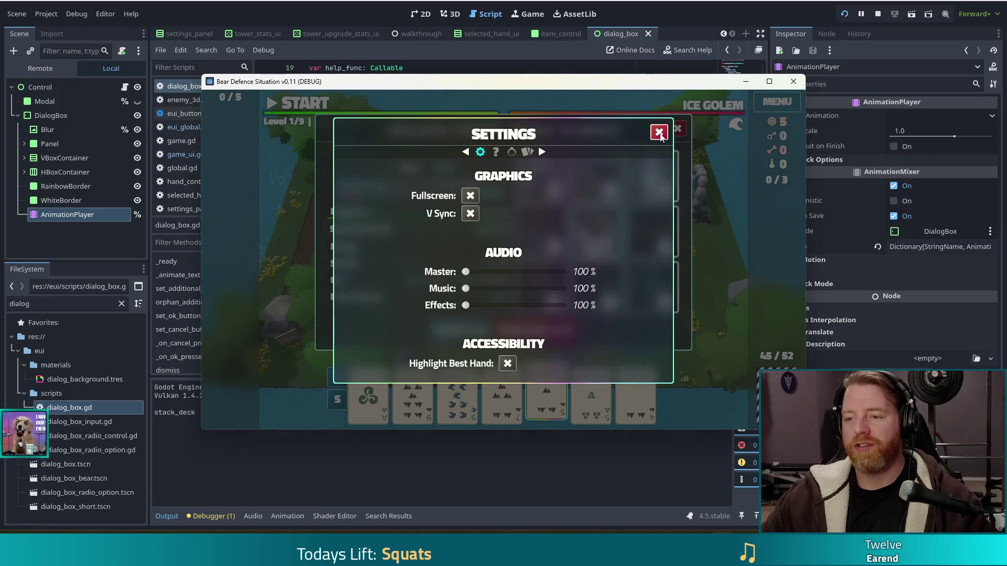
Bring dialog_box.gd in front of the game and review the _x_button declaration and _ready() connections.
left_click(488, 14)
left_click(205, 91)
left_click(367, 176)
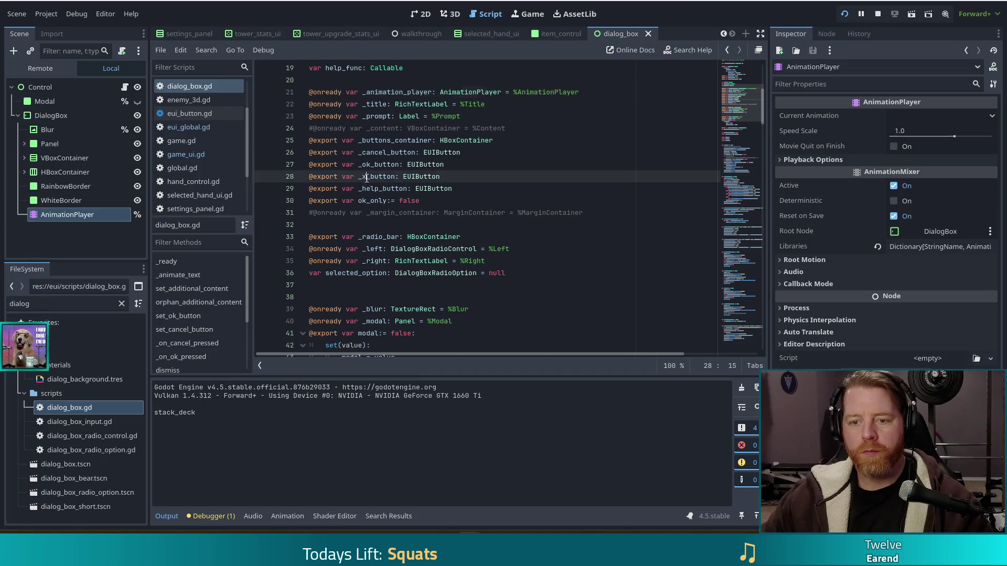
scroll(460, 190, "down", 5)
scroll(460, 190, "down", 8)
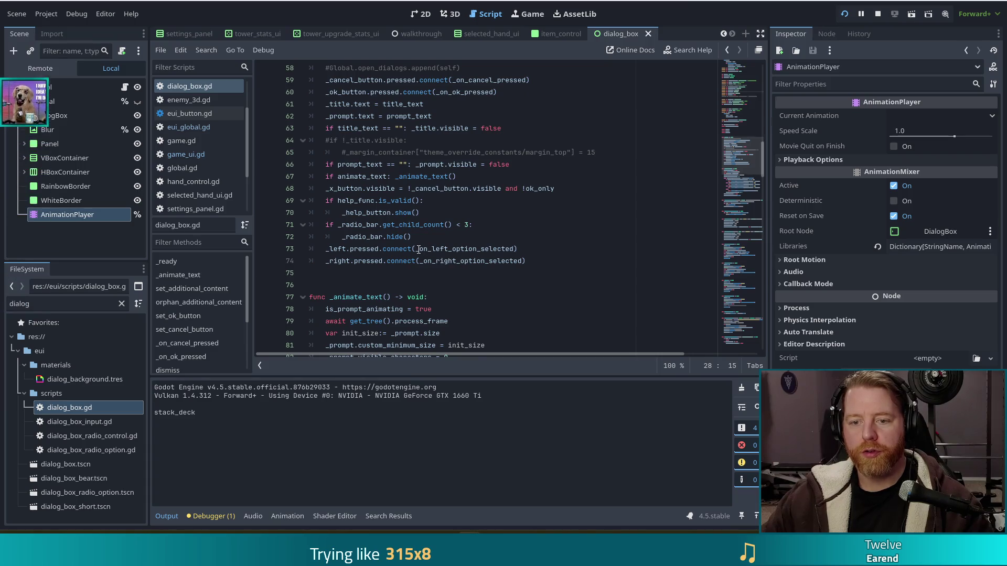
scroll(418, 249, "up", 1)
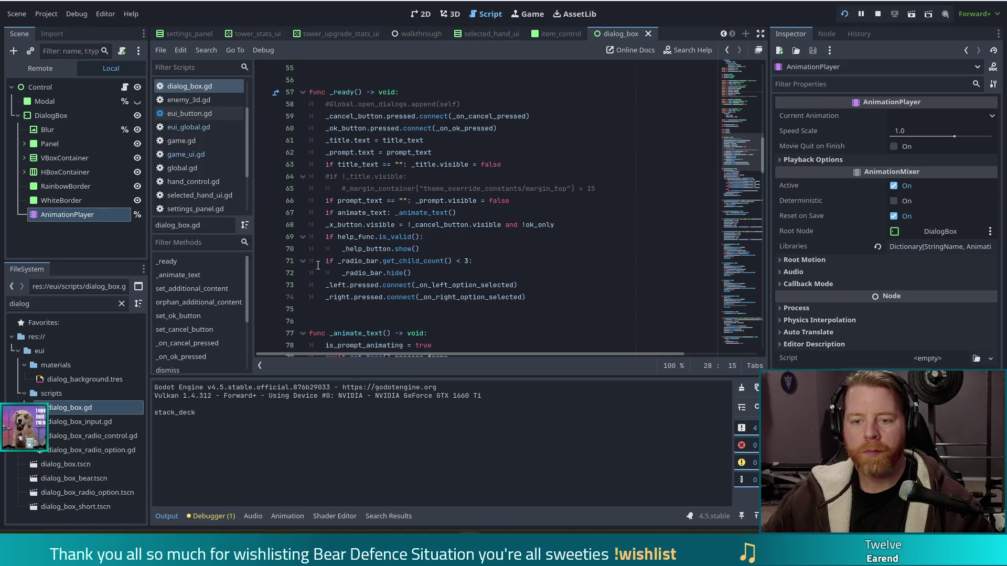
left_click(455, 126)
left_click(501, 117)
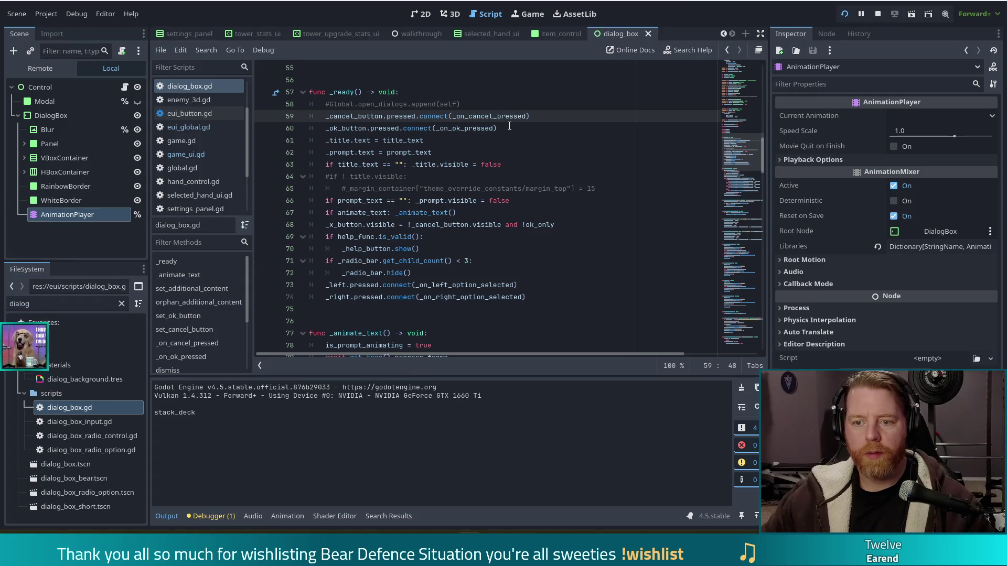
left_click(350, 309)
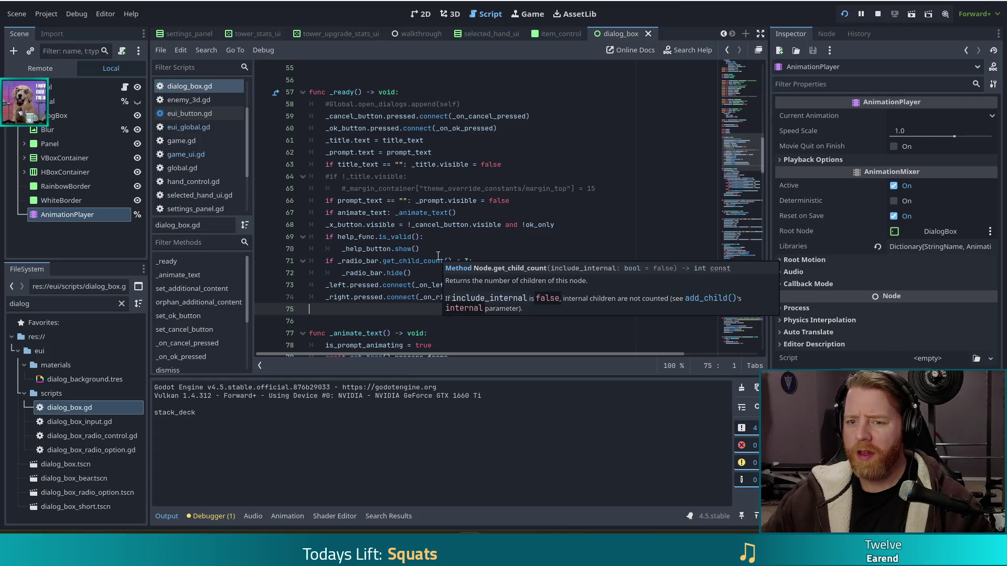
Scroll back to the _ok_button declaration among the exports and start a text search in the script.
scroll(452, 144, "up", 4)
scroll(452, 148, "up", 7)
scroll(499, 223, "up", 3)
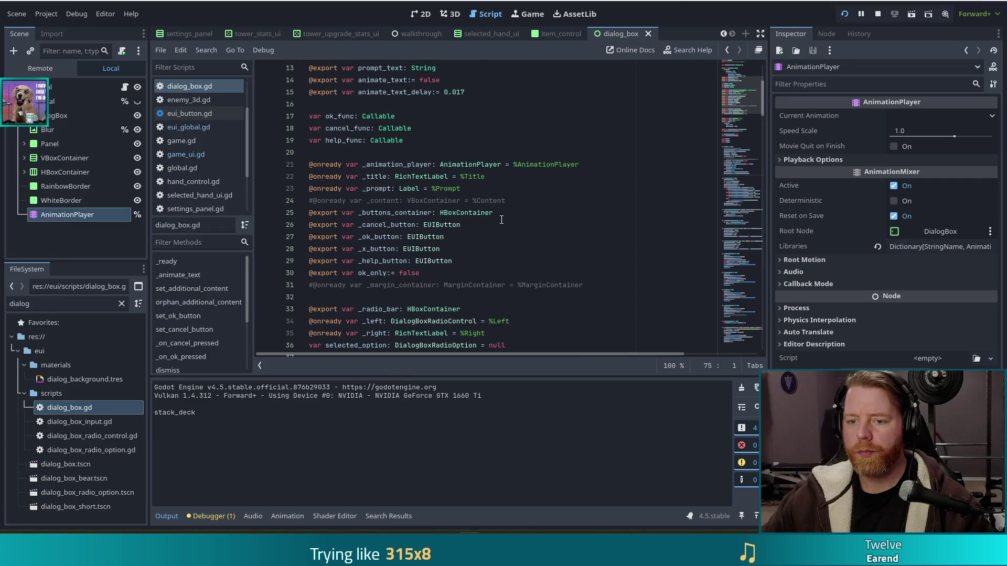
scroll(502, 220, "down", 13)
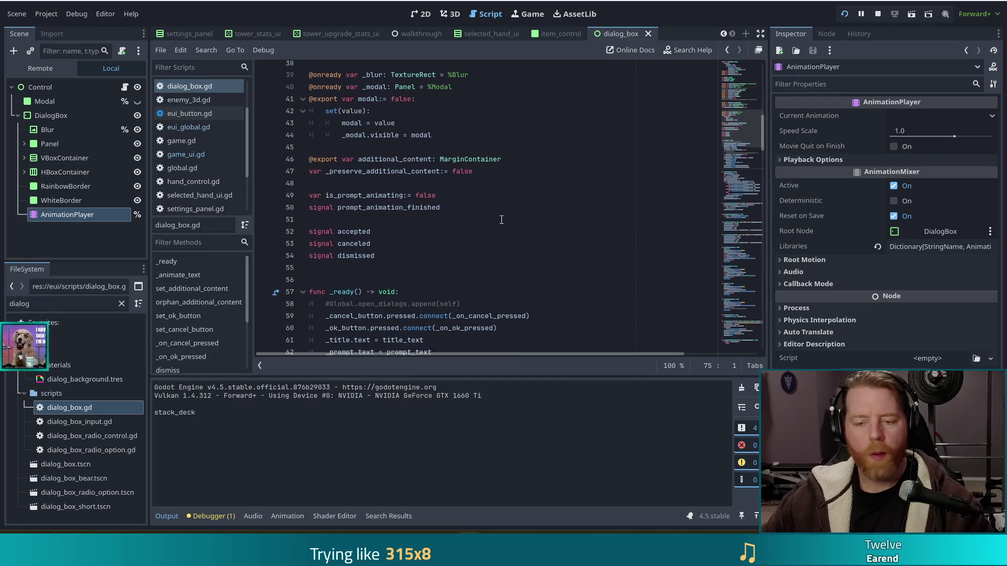
left_click(502, 216)
left_click(466, 155)
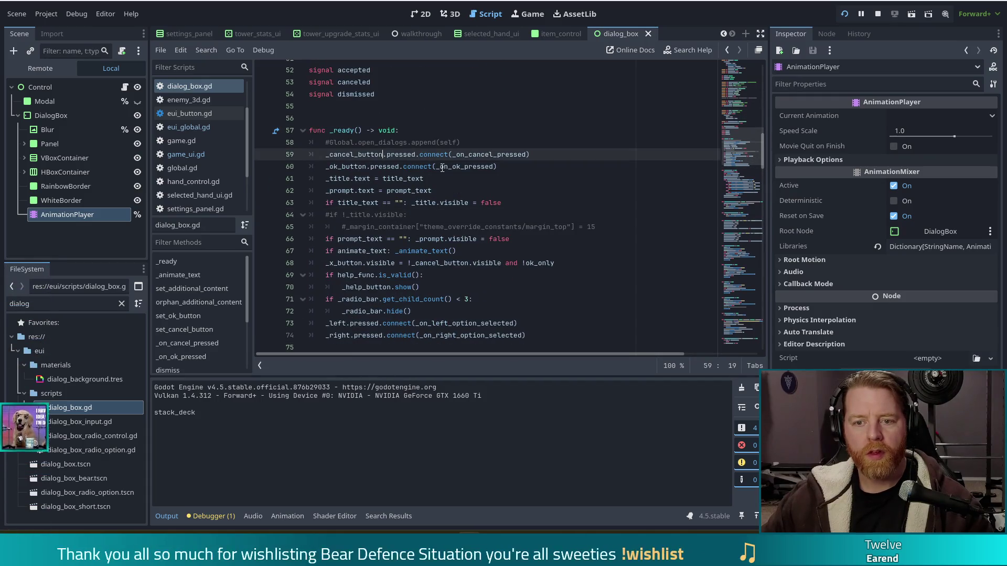
scroll(465, 156, "up", 6)
scroll(470, 152, "up", 4)
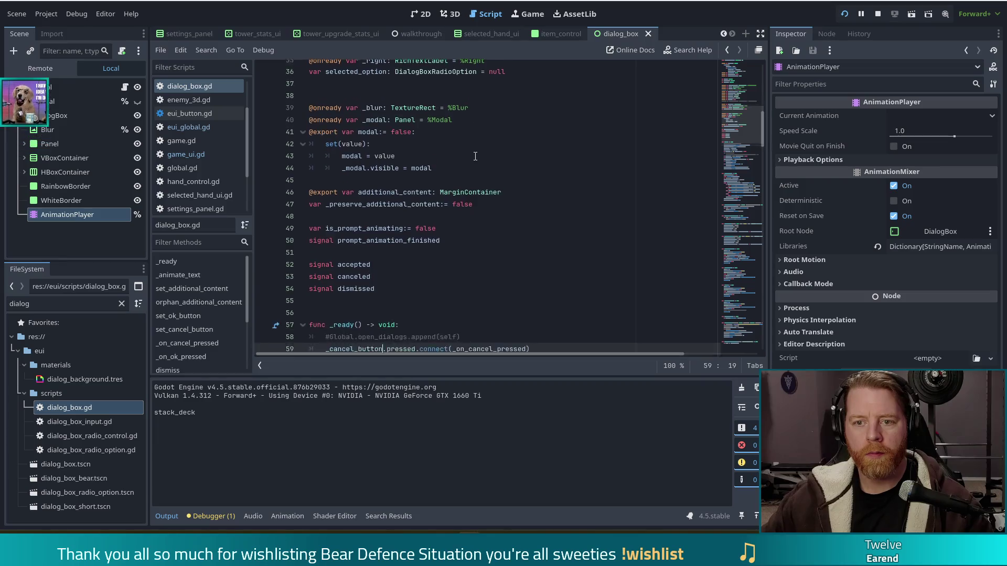
left_click(470, 142)
key("ctrl+f")
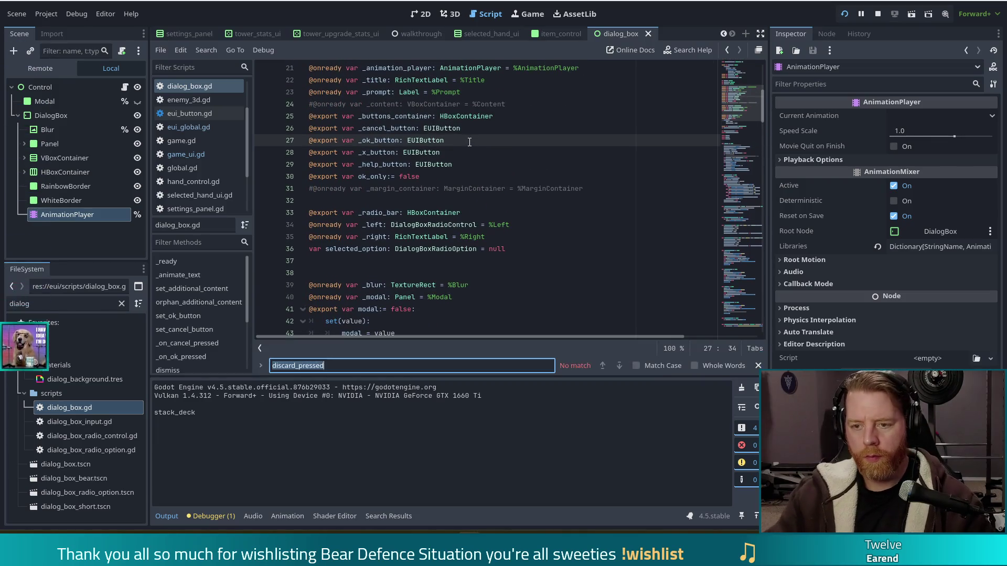
Search dialog_box.gd for x_button and jump to its next occurrence, checking the AnimationPlayer's signals.
type("x_button")
key("Return")
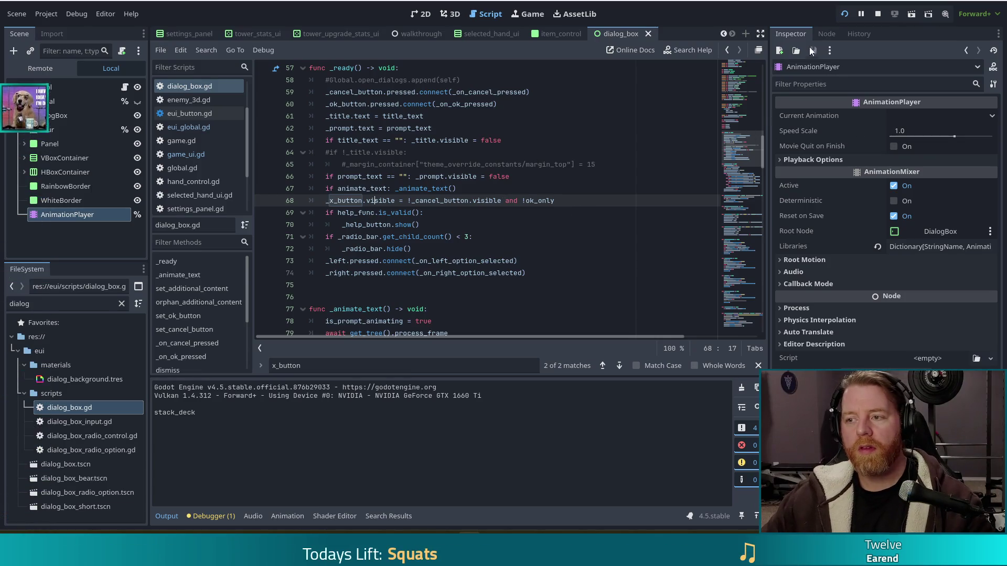
left_click(827, 33)
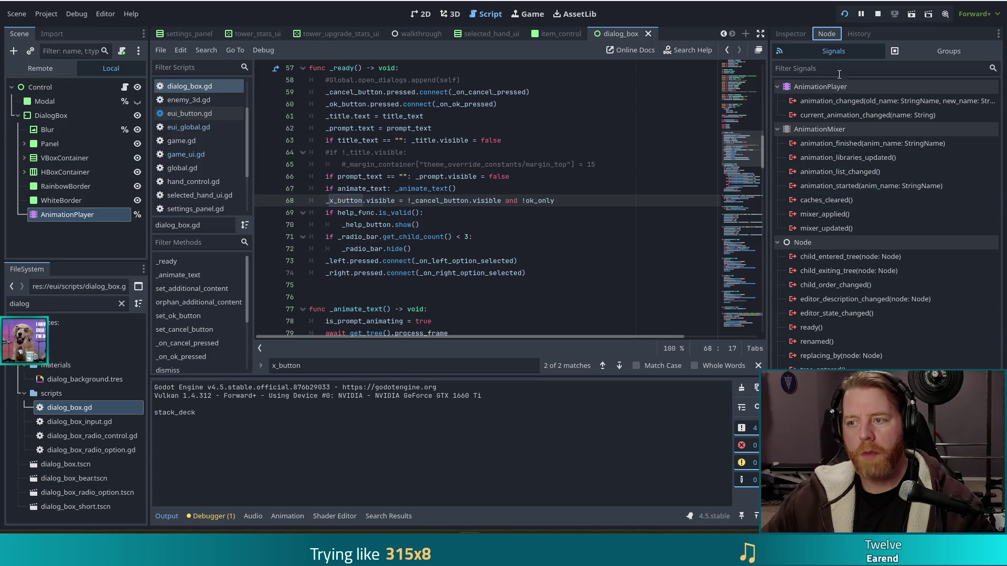
left_click(790, 33)
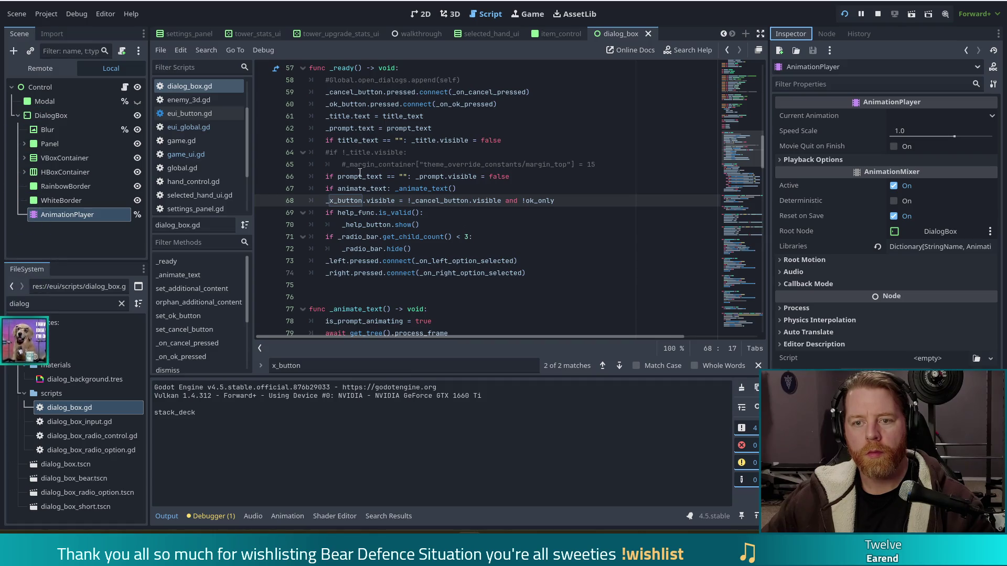
Insert a new empty line after the OK button's connect call in _ready().
key("End")
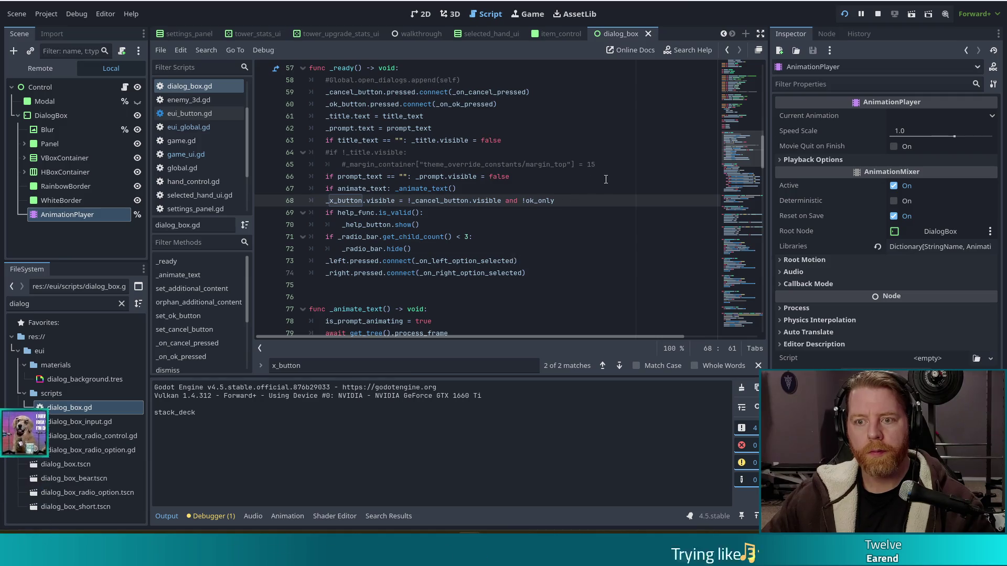
left_click(543, 97)
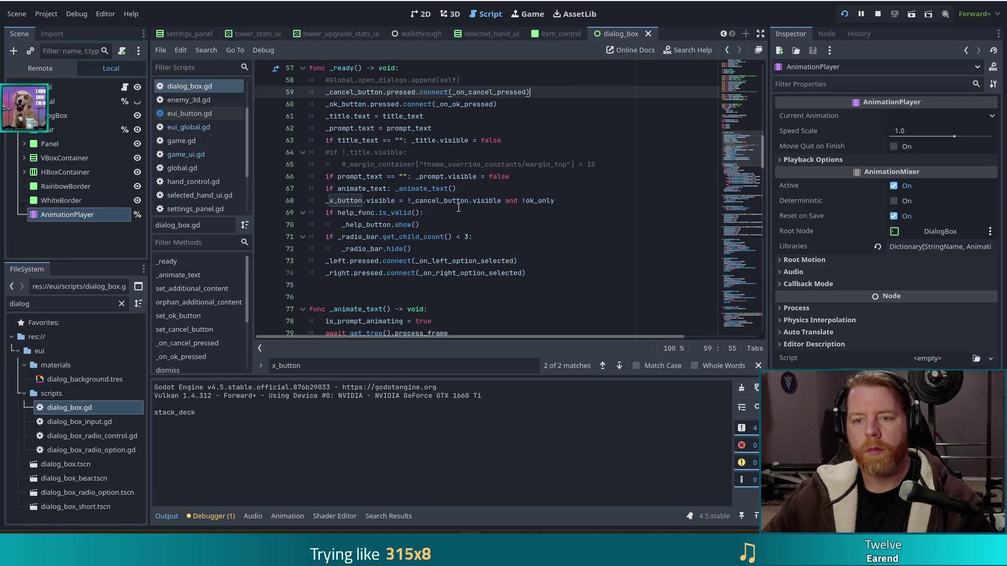
left_click(515, 105)
key("Return")
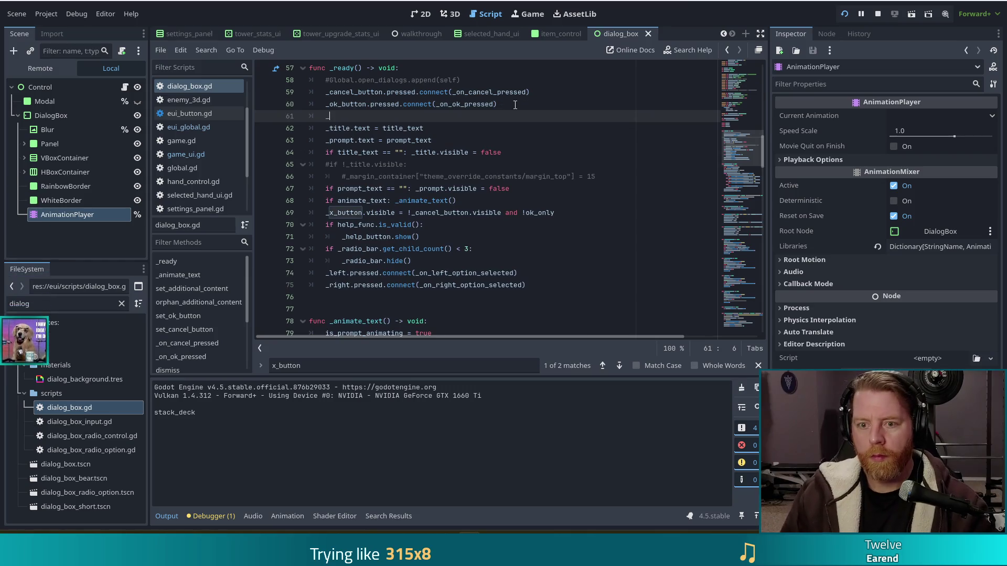
Add _x_button.pressed.connect(_on_cancel_pressed) to _ready() and relaunch the game.
type("_button.pressed.co")
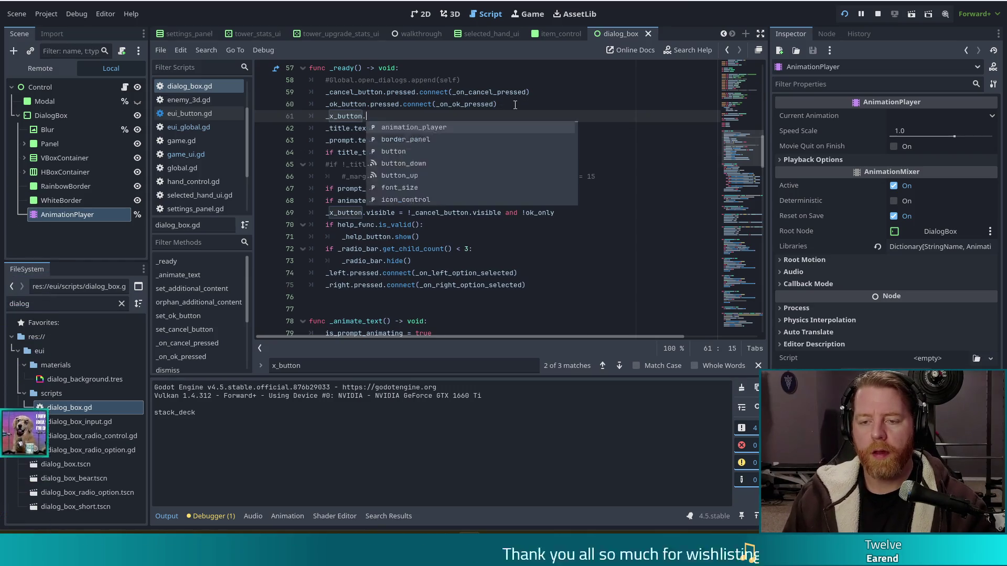
type("n")
key("Return")
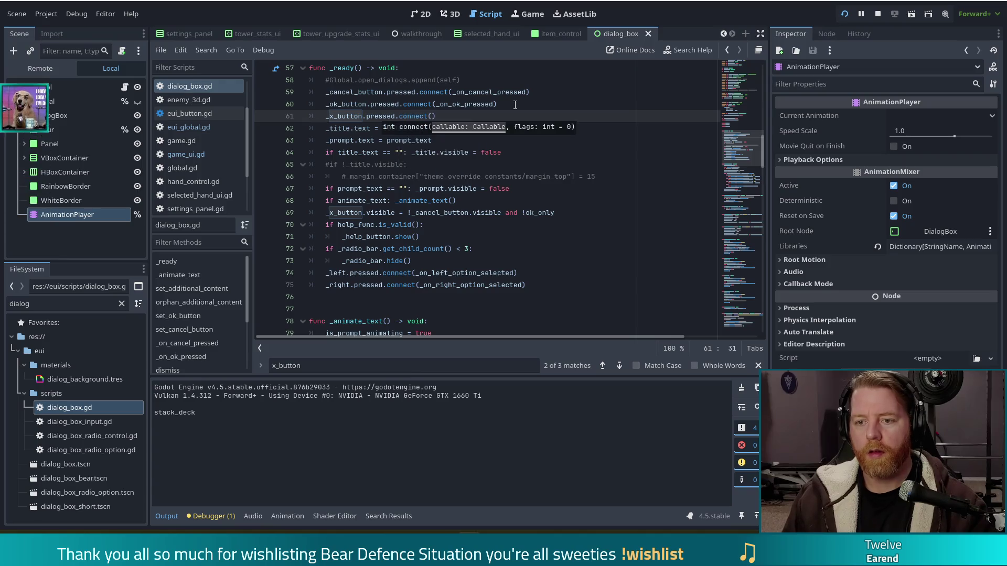
type("_can")
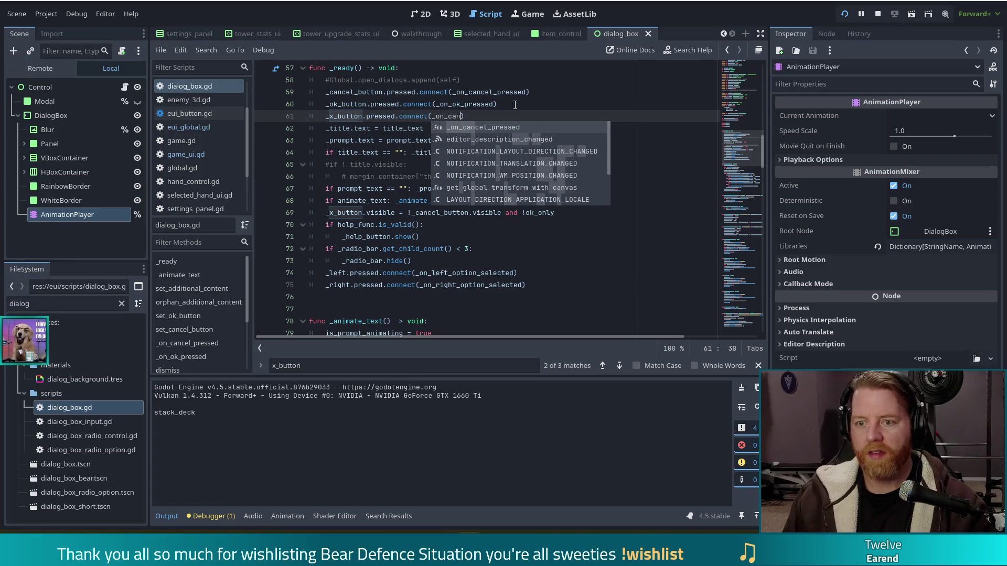
key("Return")
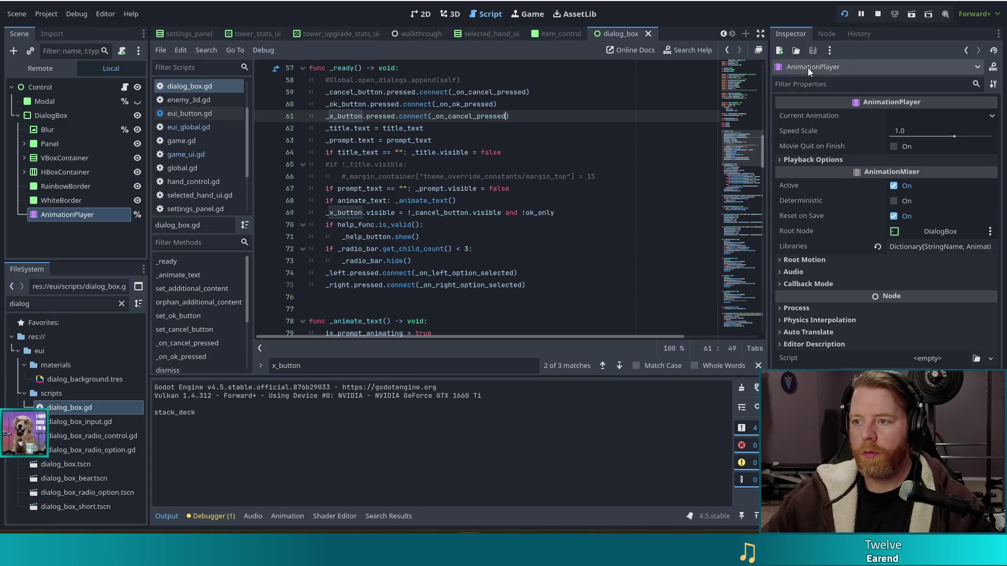
left_click(845, 14)
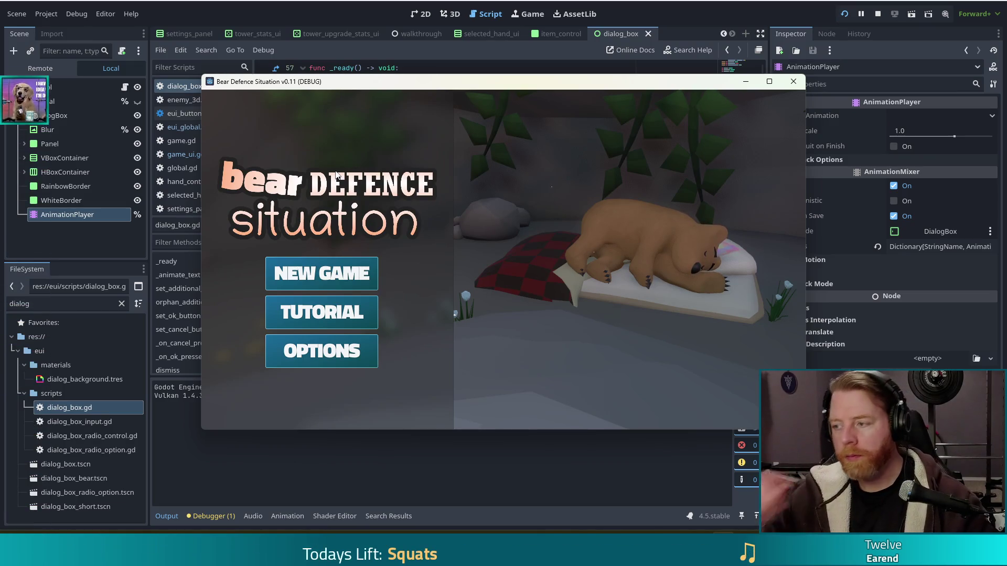
Start a new game, open and close the Settings panel three times, then return to the editor.
left_click(321, 274)
left_click(792, 99)
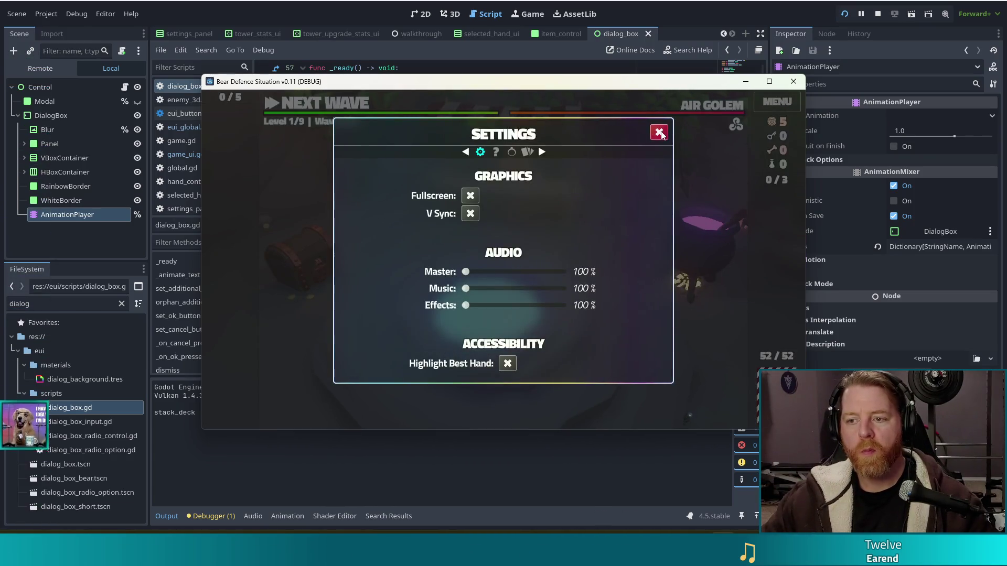
left_click(661, 131)
left_click(770, 104)
left_click(663, 131)
left_click(776, 104)
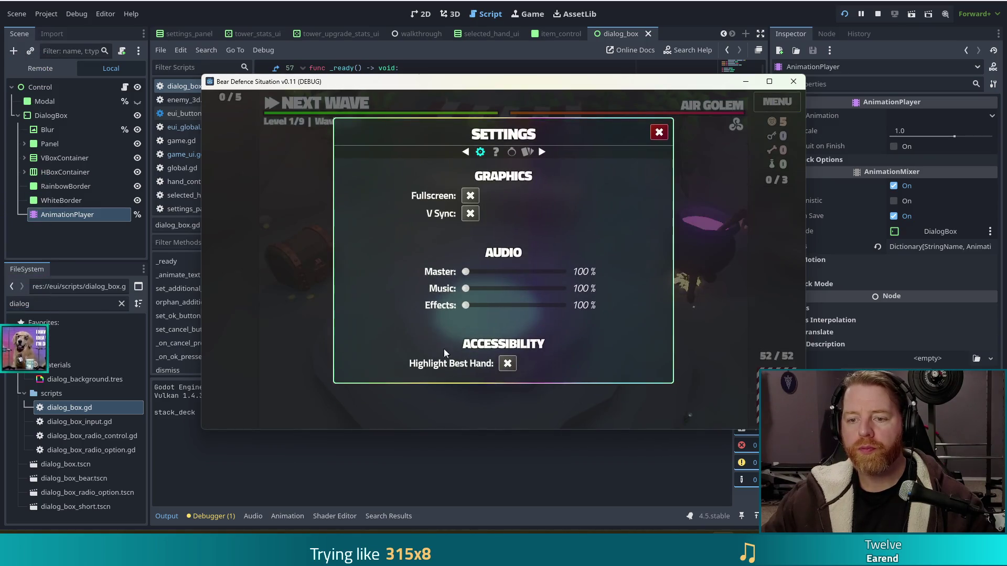
left_click(660, 134)
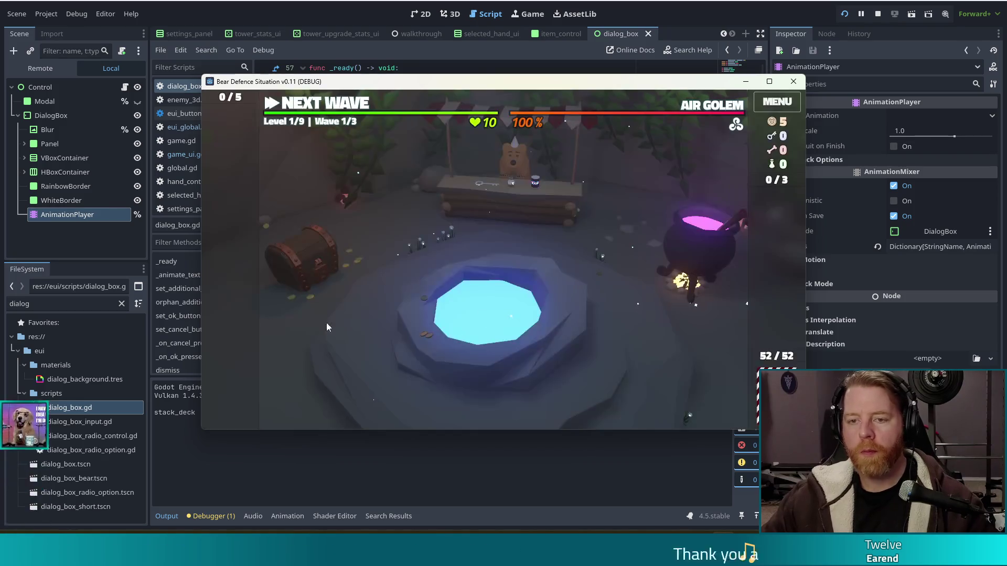
left_click(827, 33)
left_click(790, 33)
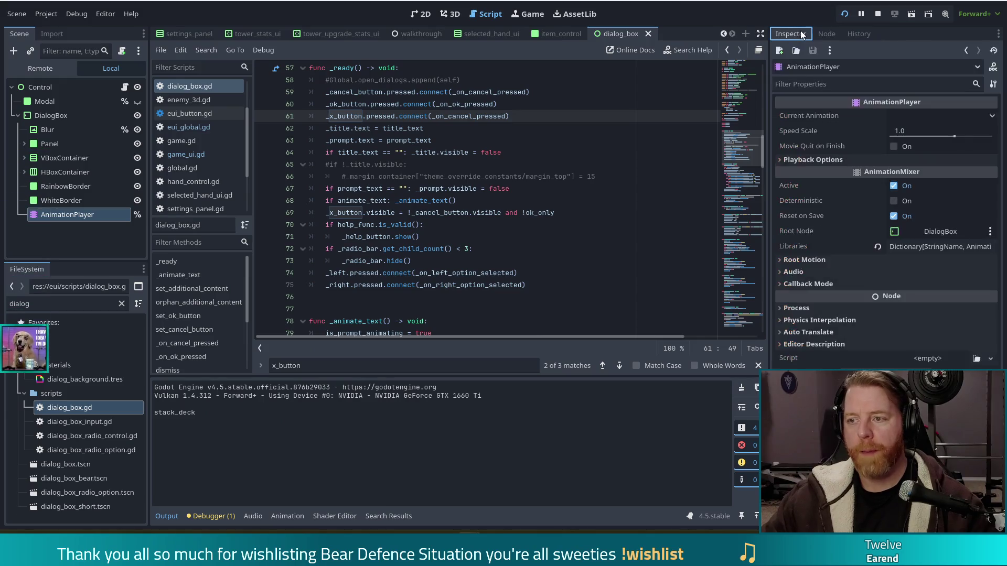
left_click(464, 107)
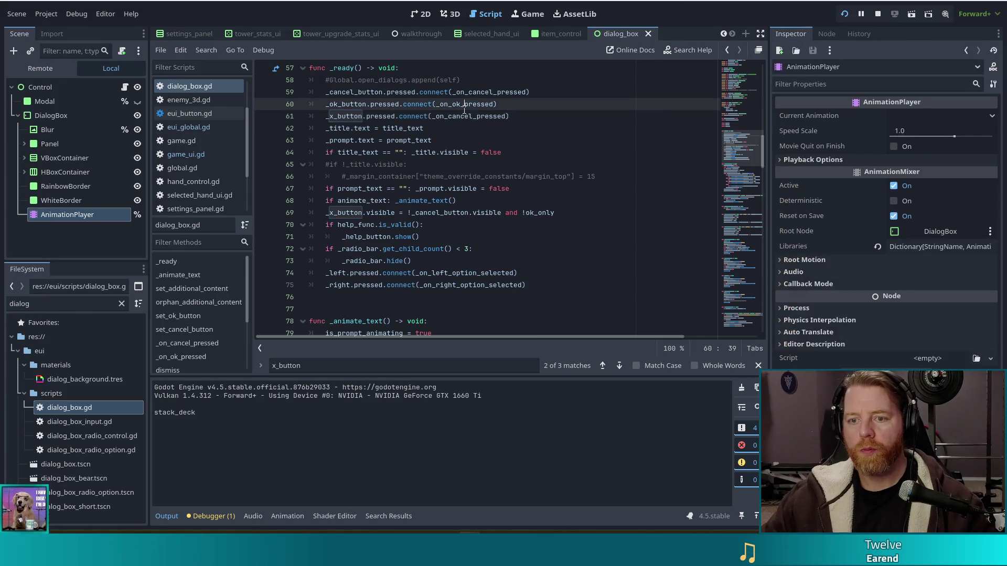
left_click(510, 117)
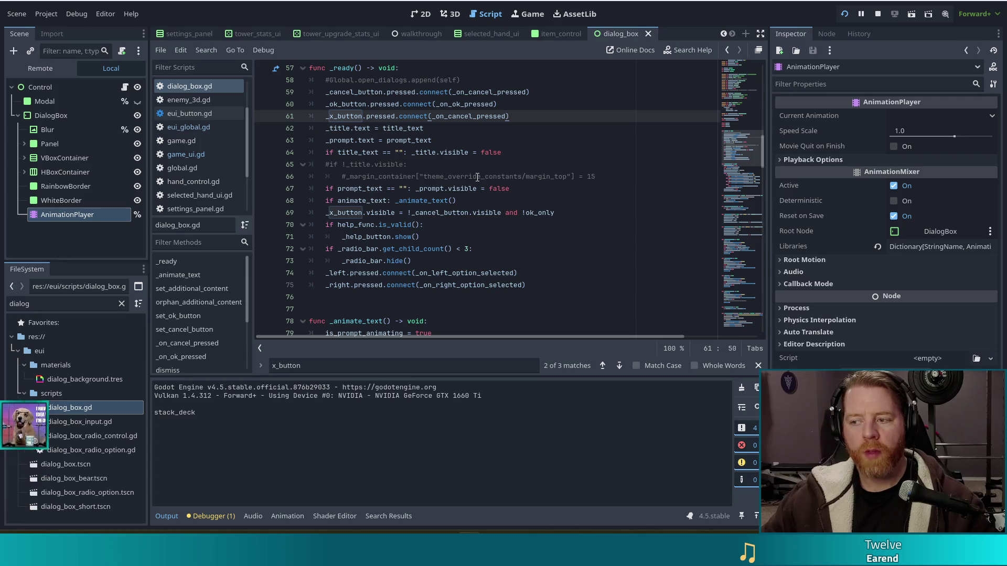
mouse_move(464, 188)
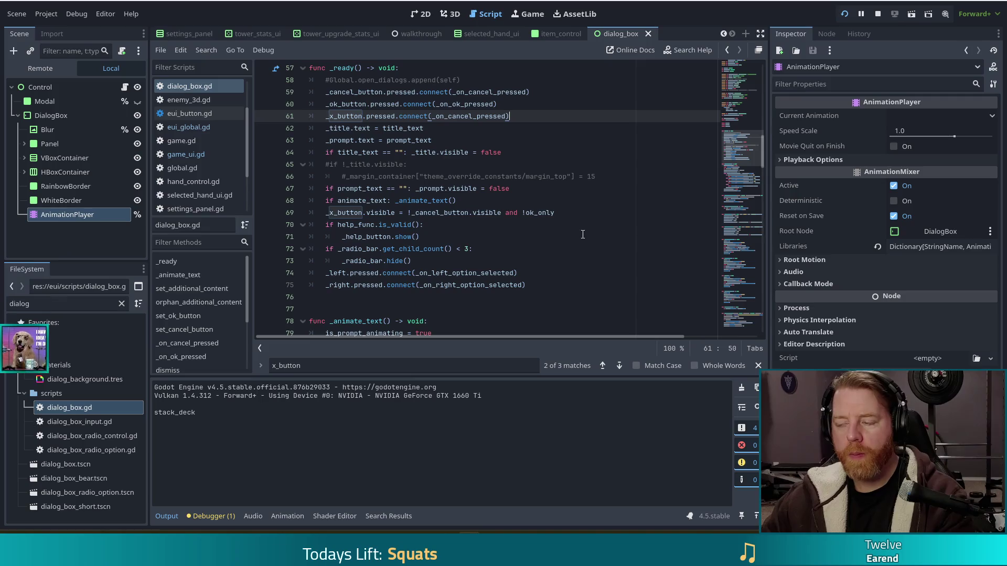
left_click(485, 177)
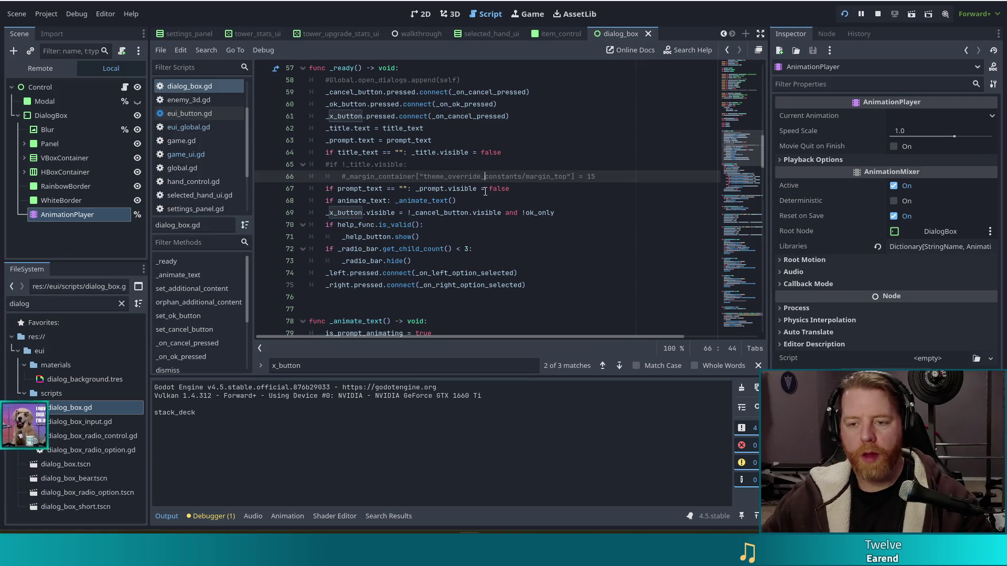
mouse_move(481, 216)
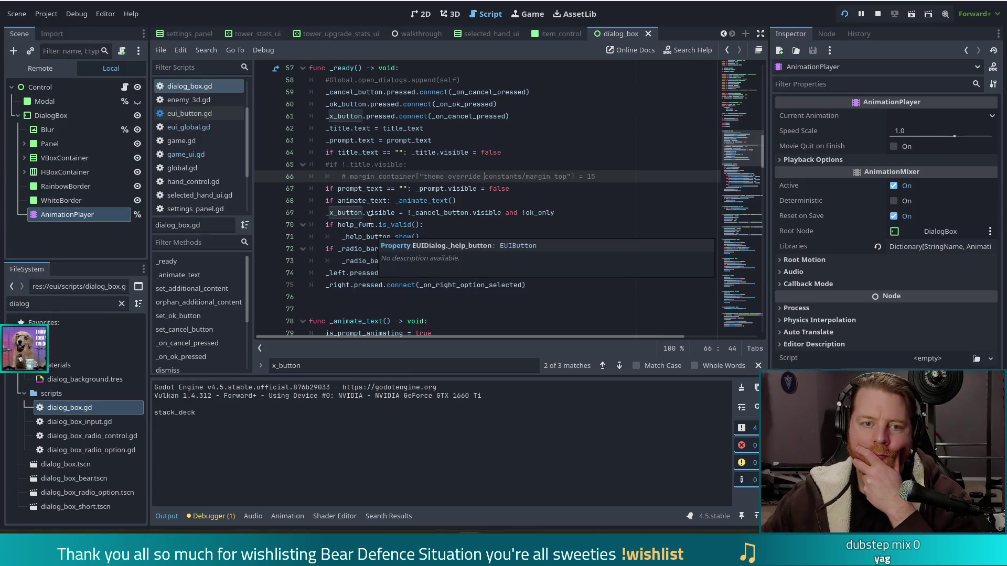
Inspect the DialogBox and root Control nodes' EUIDialog settings, then open and dismiss the script File menu.
left_click(69, 119)
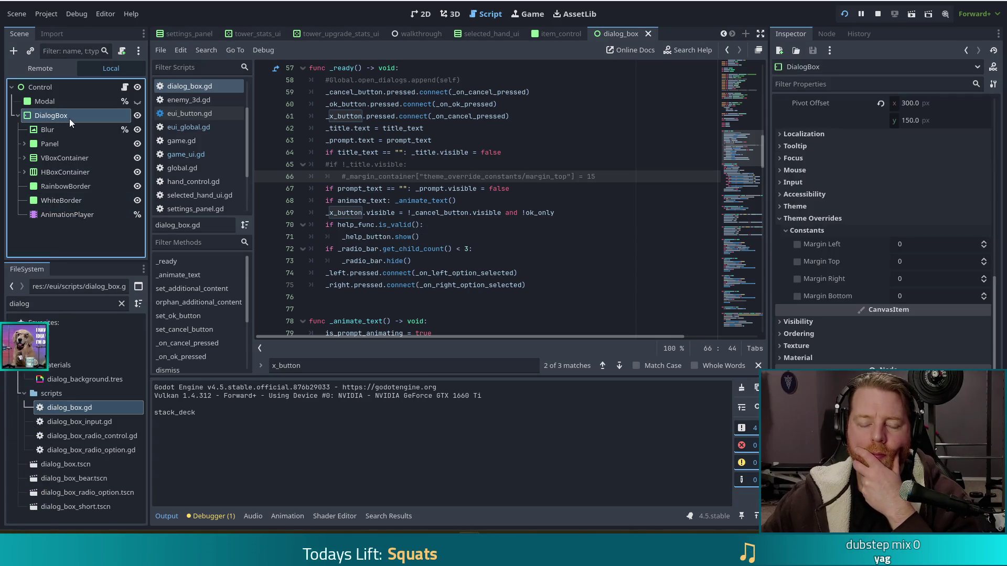
left_click(63, 87)
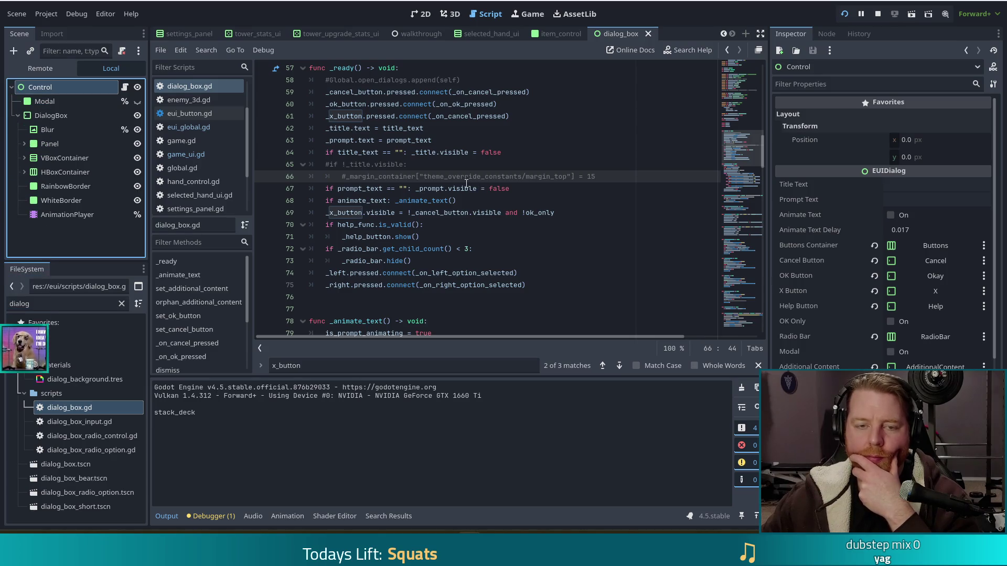
mouse_move(467, 184)
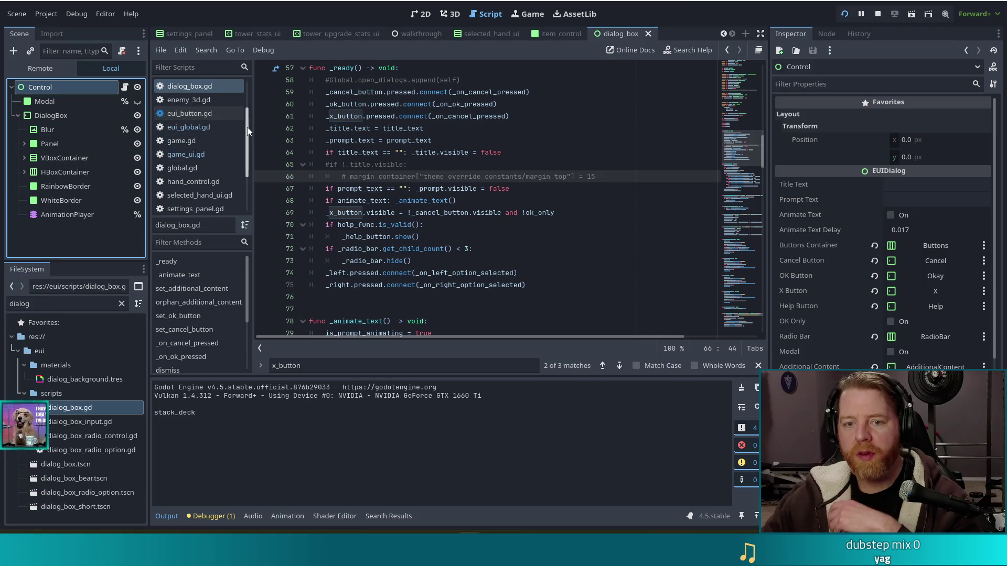
scroll(249, 107, "up", 2)
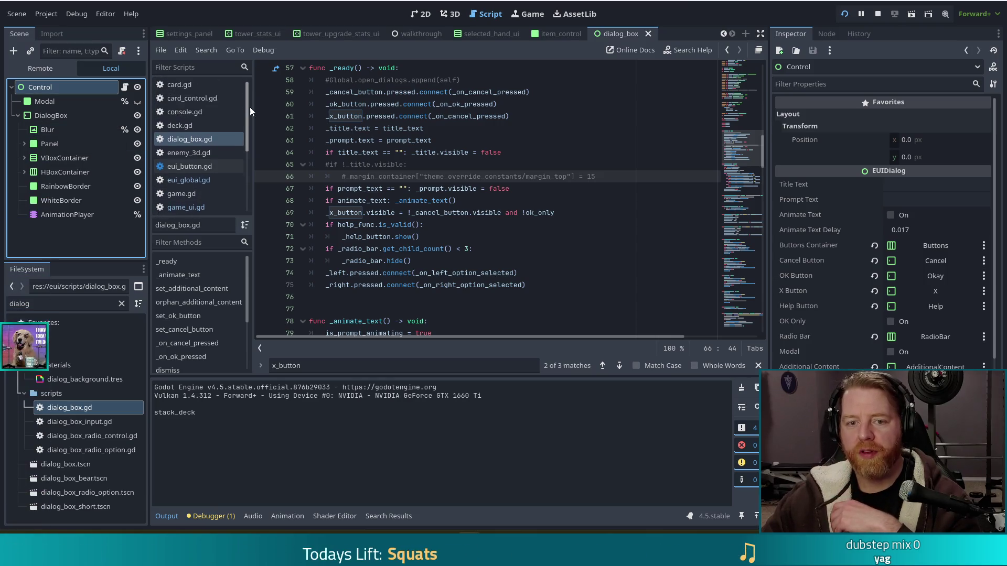
left_click(50, 305)
left_click(161, 50)
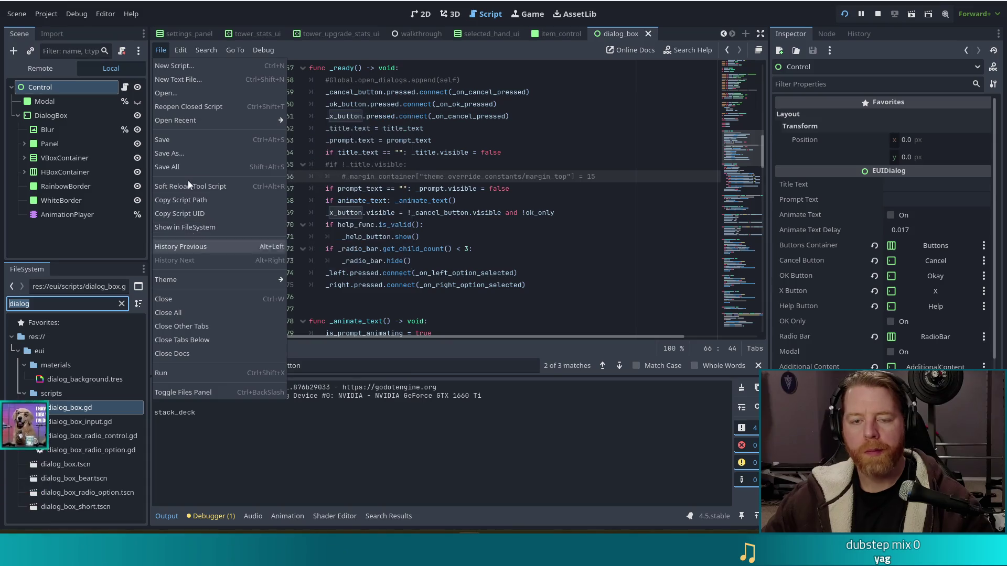
left_click(105, 308)
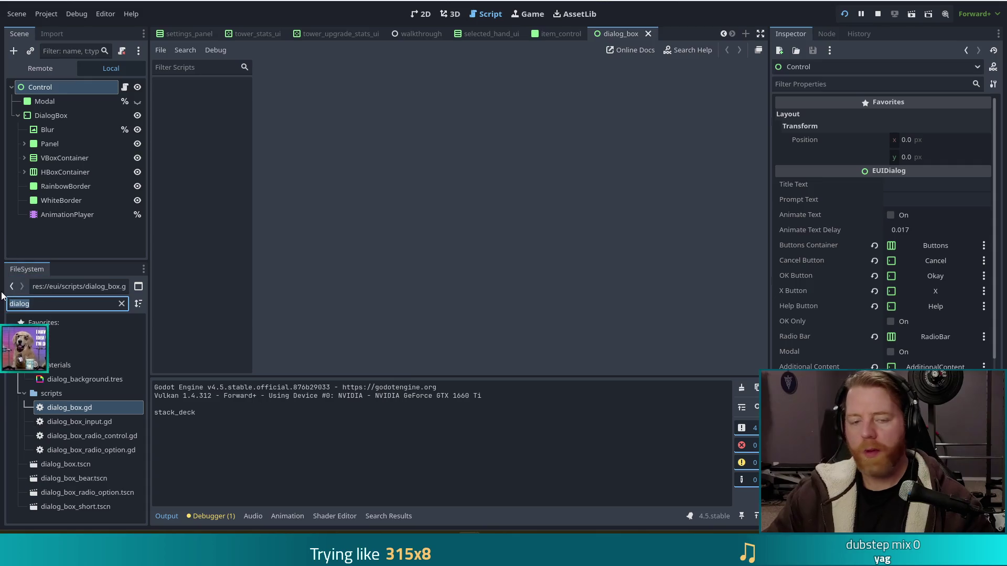
Filter the FileSystem for 'den_' and open den_cauldron.gd in the script editor.
type("den_")
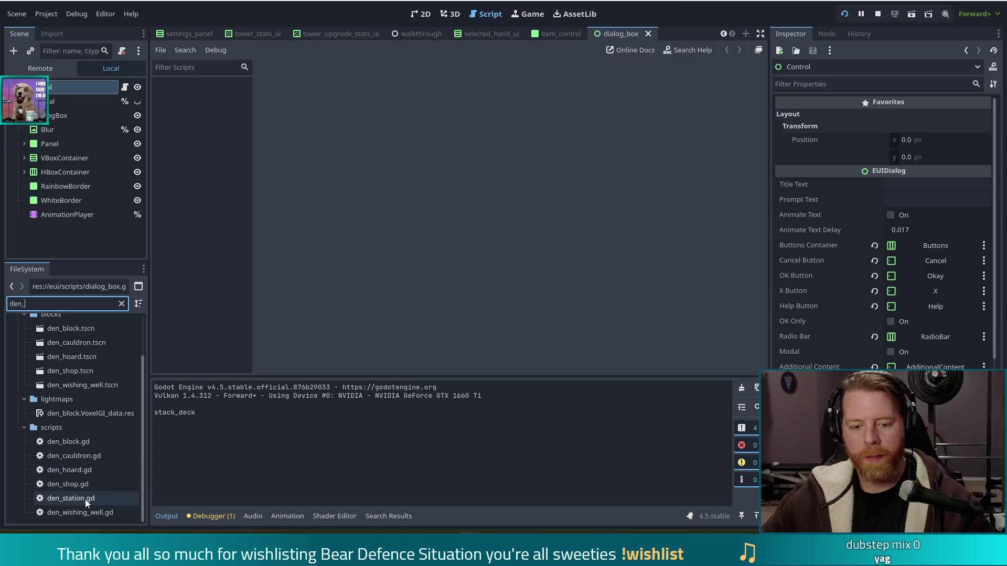
left_click(60, 457)
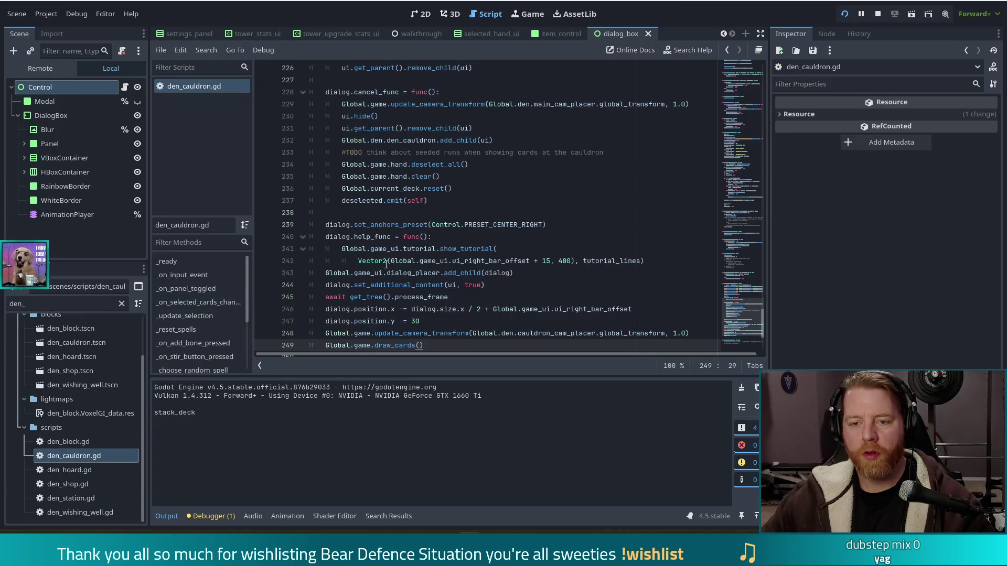
left_click(508, 289)
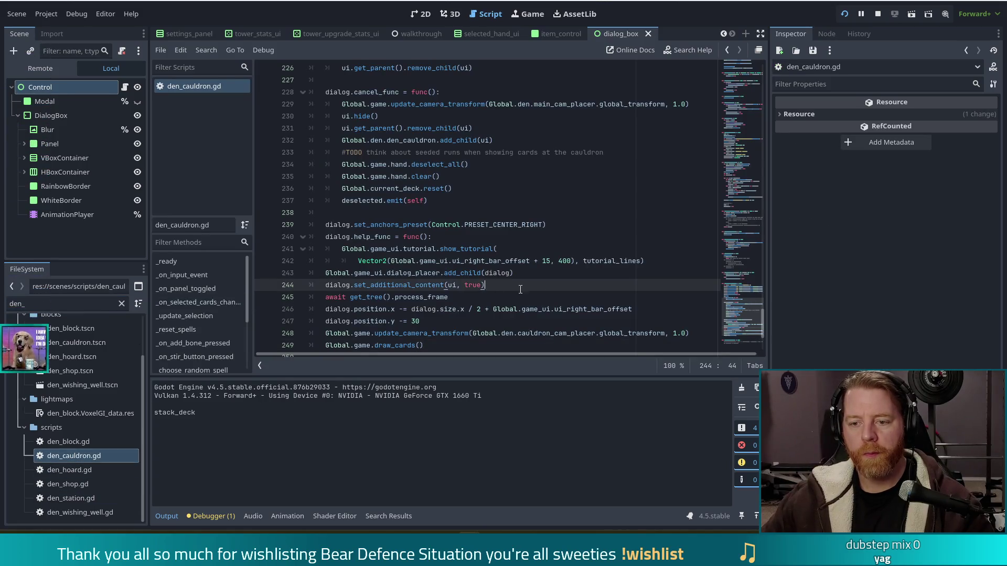
left_click(556, 223)
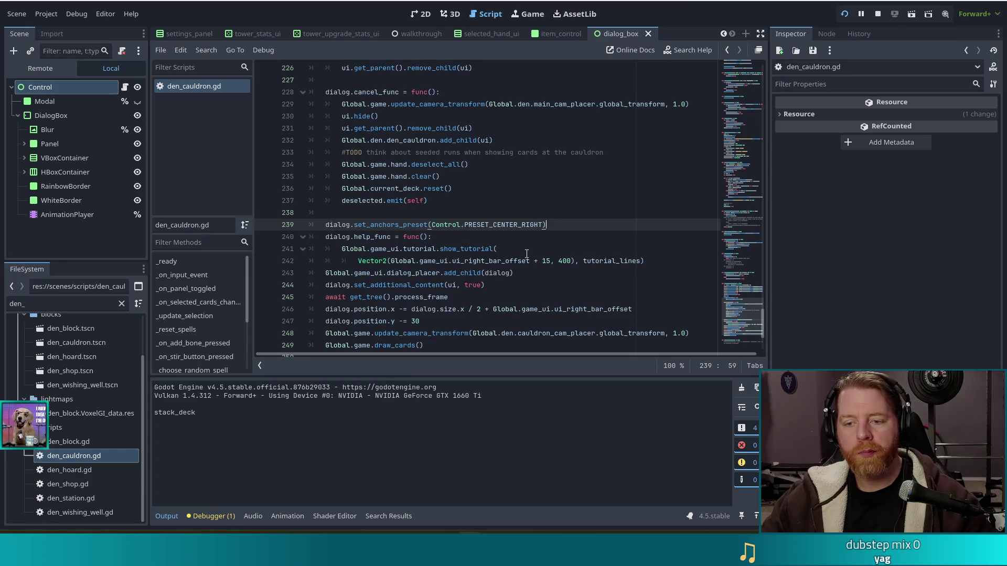
scroll(534, 254, "down", 1)
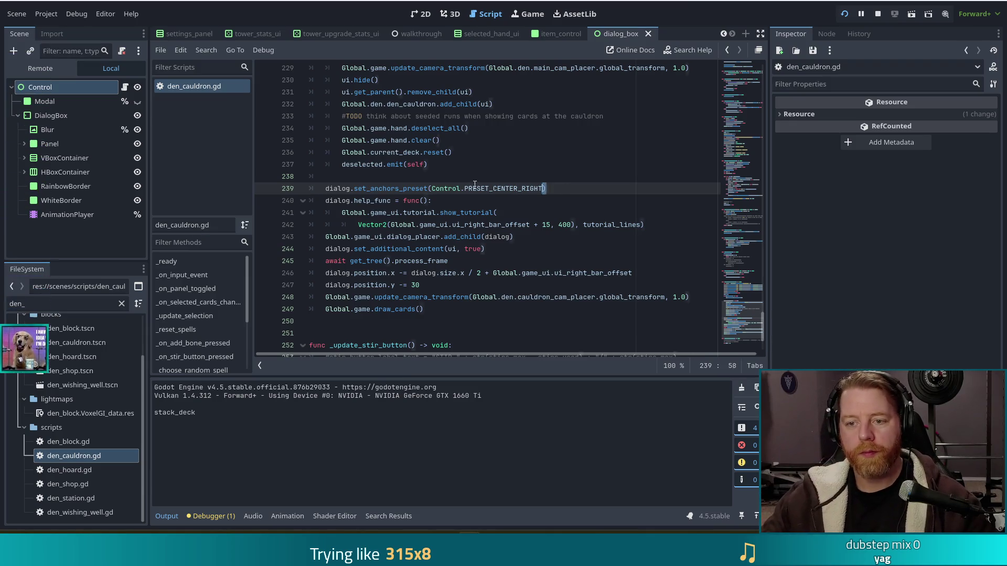
left_click(429, 188, "shift")
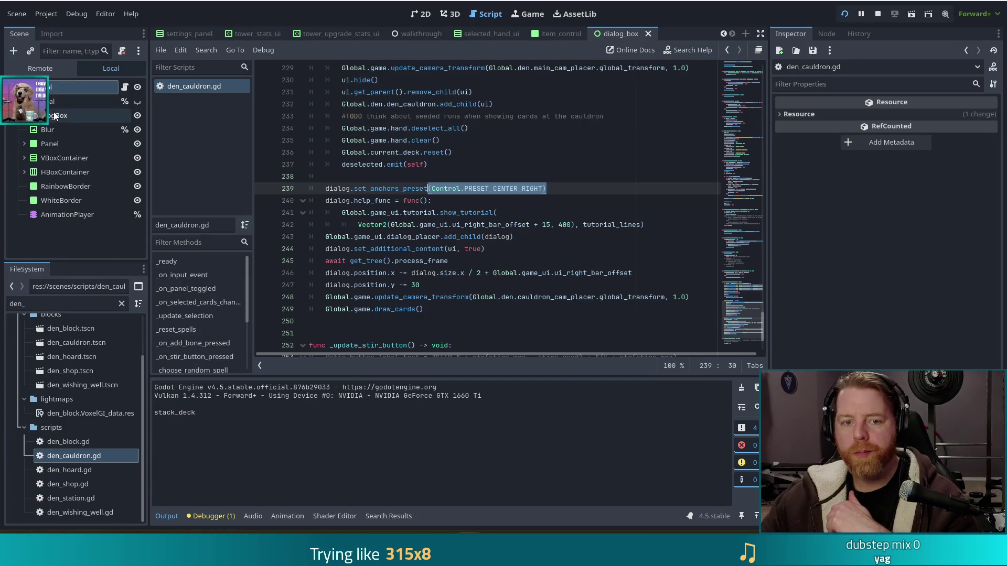
Select DialogBox to view its properties and examine den_cauldron.gd's dialog placement lines 239 and 246.
left_click(90, 115)
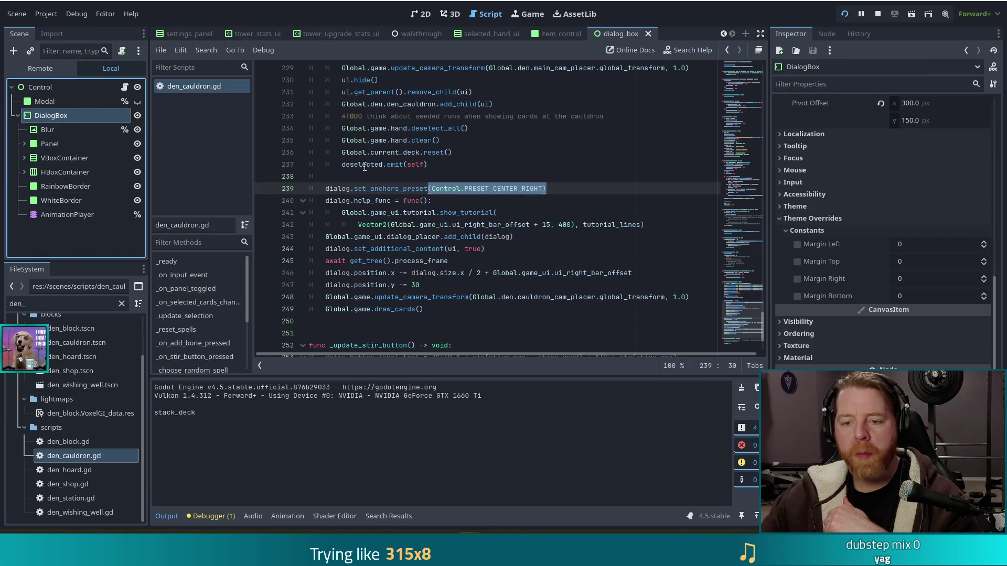
mouse_move(368, 166)
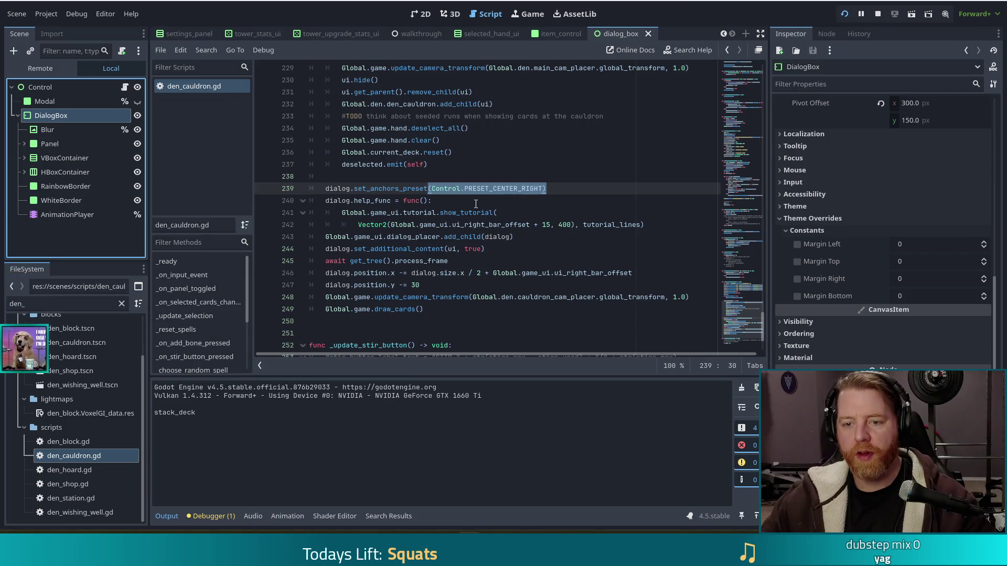
left_click(406, 188)
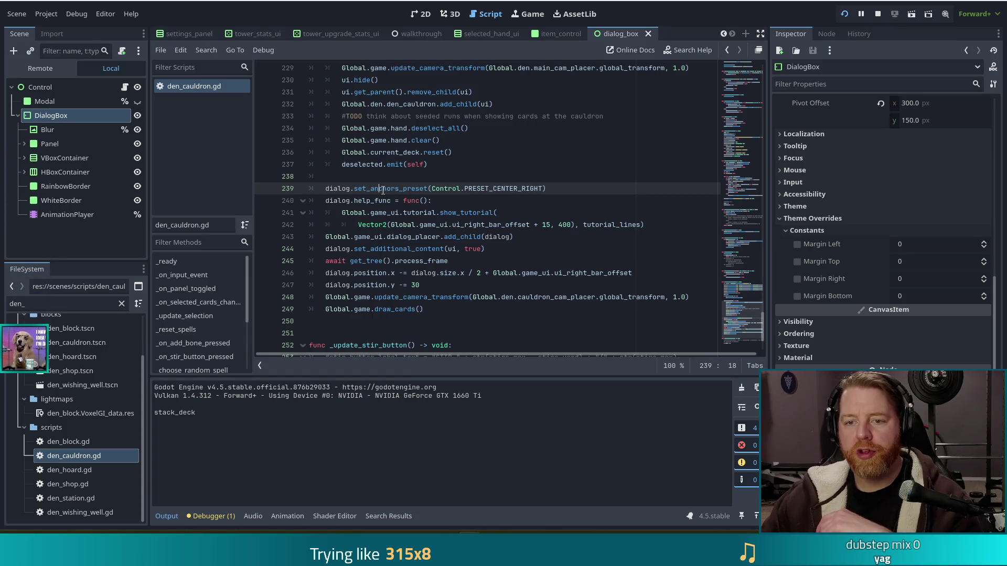
left_click(386, 273)
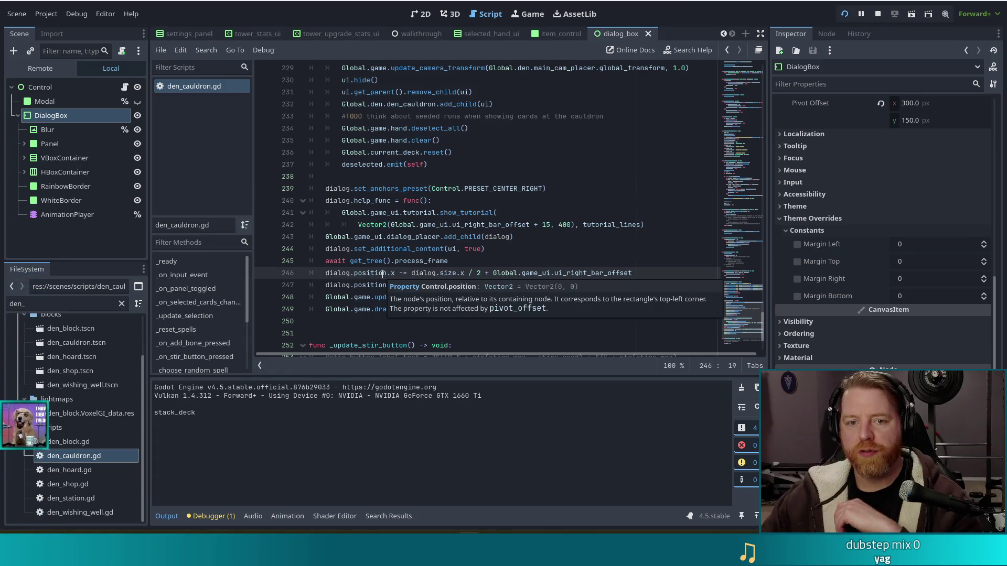
Filter the FileSystem for 'dialog', open dialog_box.gd, and scroll up to its _ready function.
left_click(9, 303)
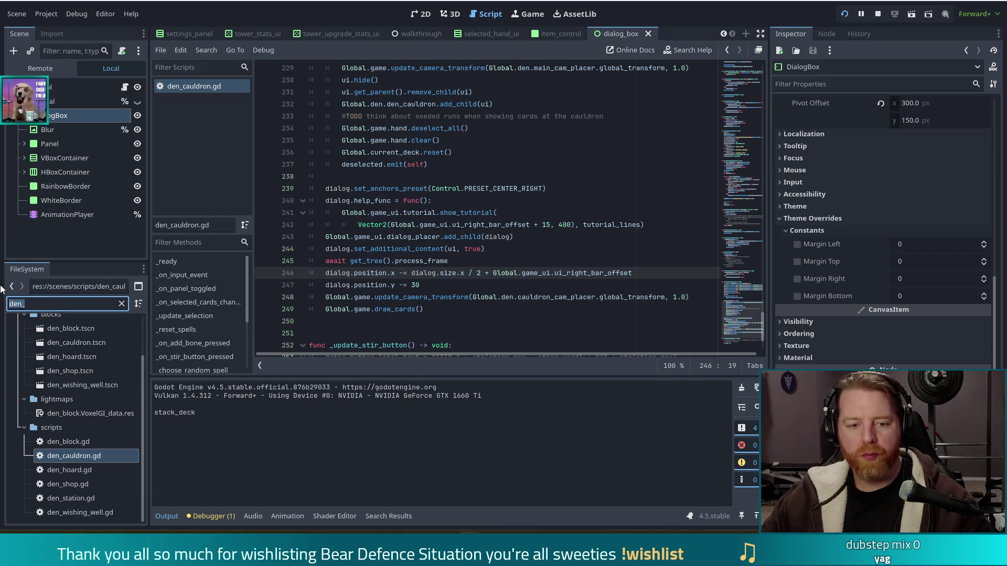
type("dialog")
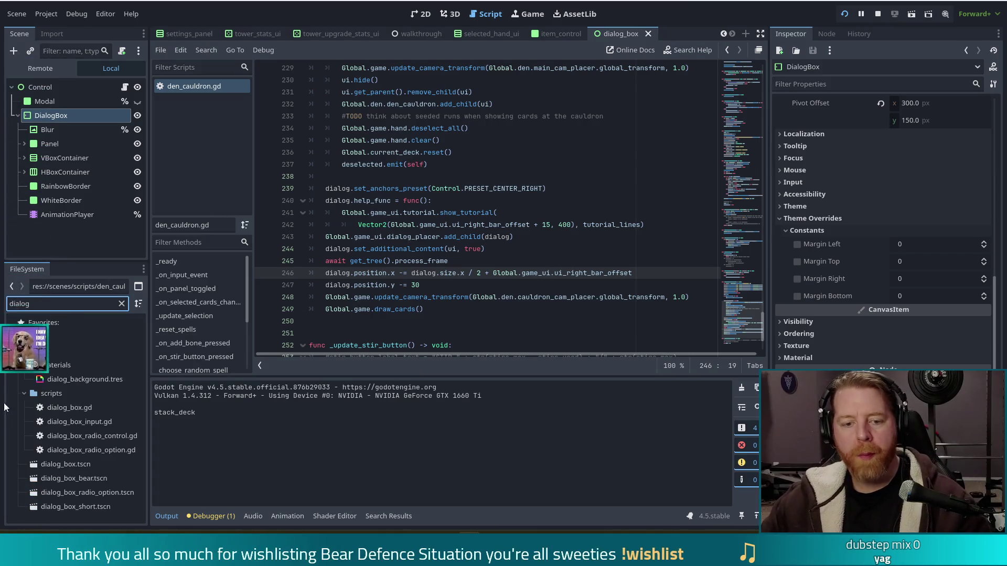
double_click(90, 408)
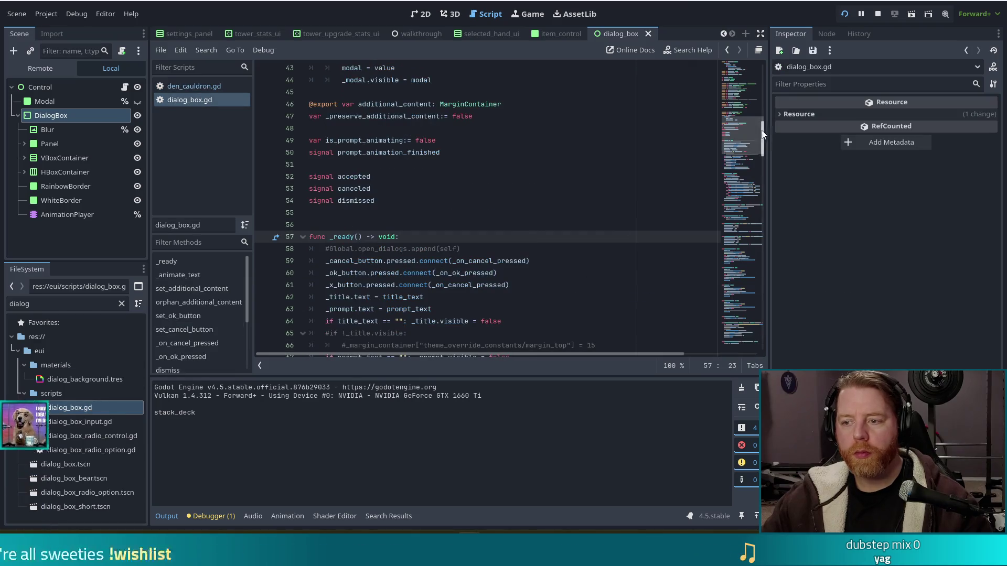
left_click(760, 342)
scroll(441, 288, "up", 10)
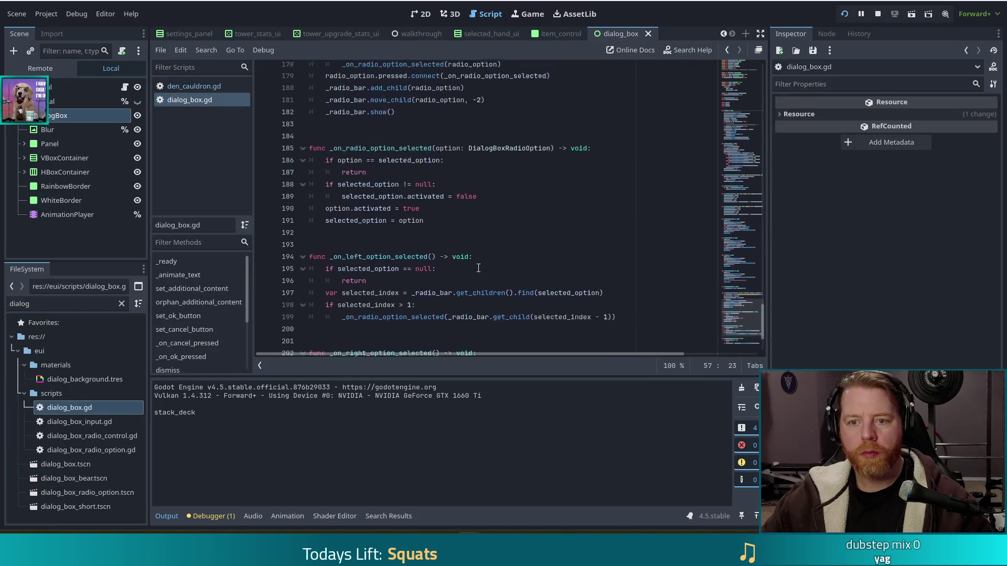
scroll(487, 264, "up", 9)
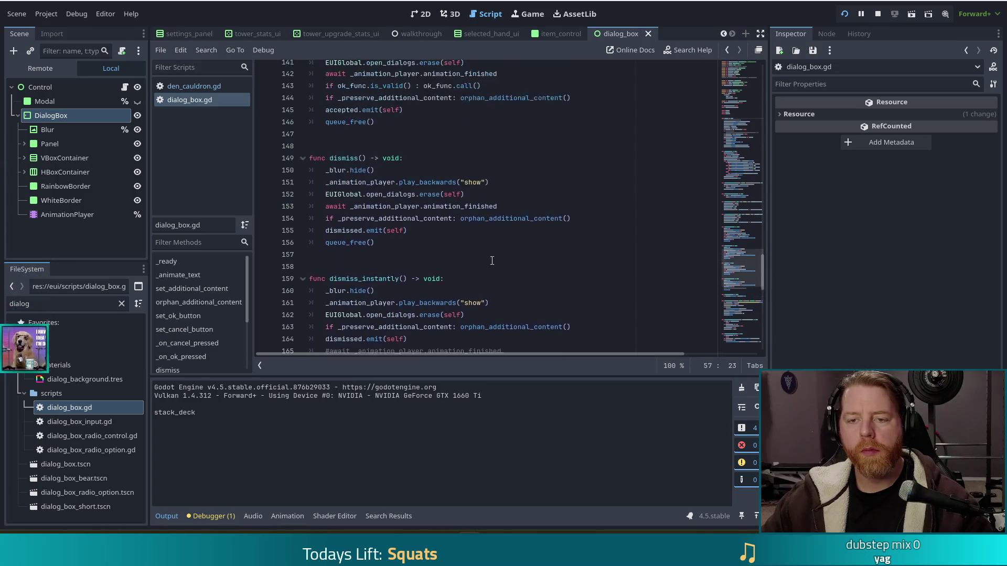
scroll(492, 261, "up", 11)
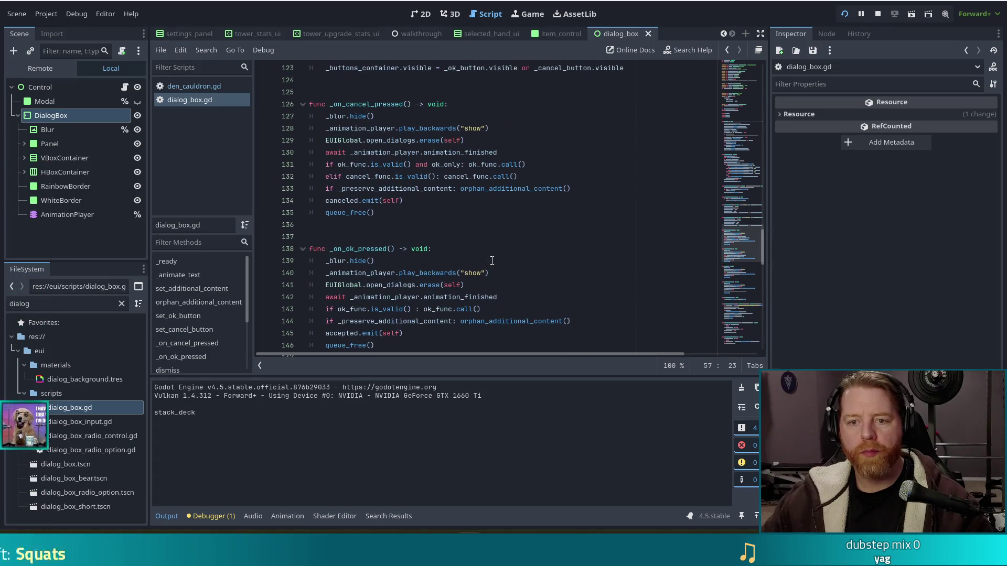
scroll(493, 255, "up", 11)
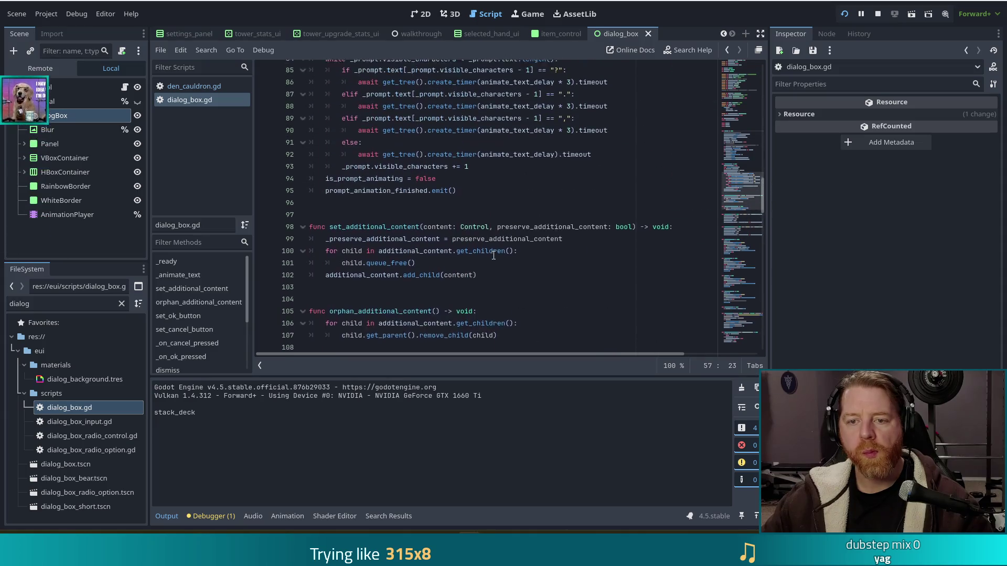
scroll(519, 236, "up", 6)
scroll(546, 220, "down", 8)
left_click(552, 216)
Below _ready, declare func set_dialog_anchor(preset: LayoutPreset), after consulting den_cauldron.gd's anchor code.
key("Down")
key("Return")
key("Return")
type("func")
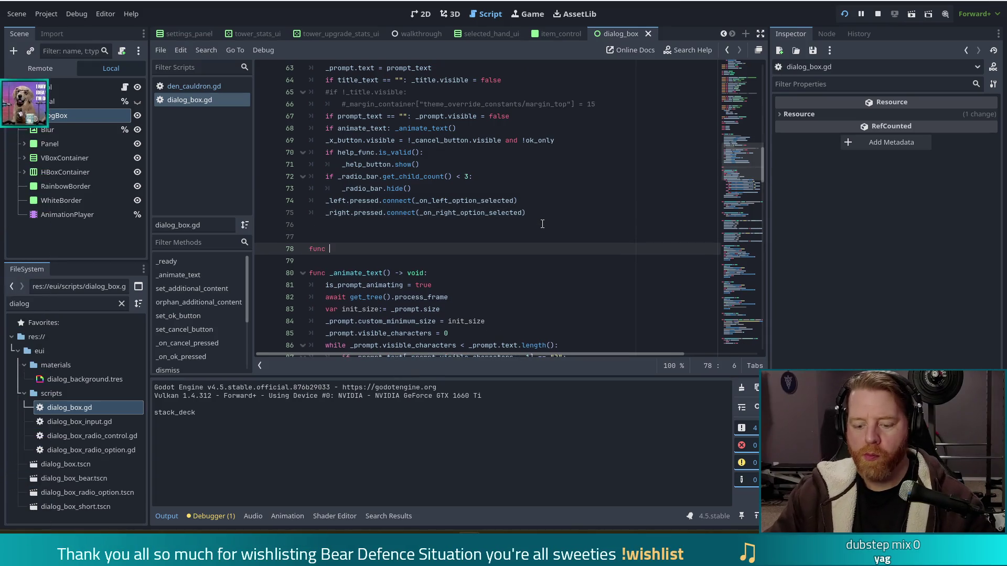
type("g_anchor(")
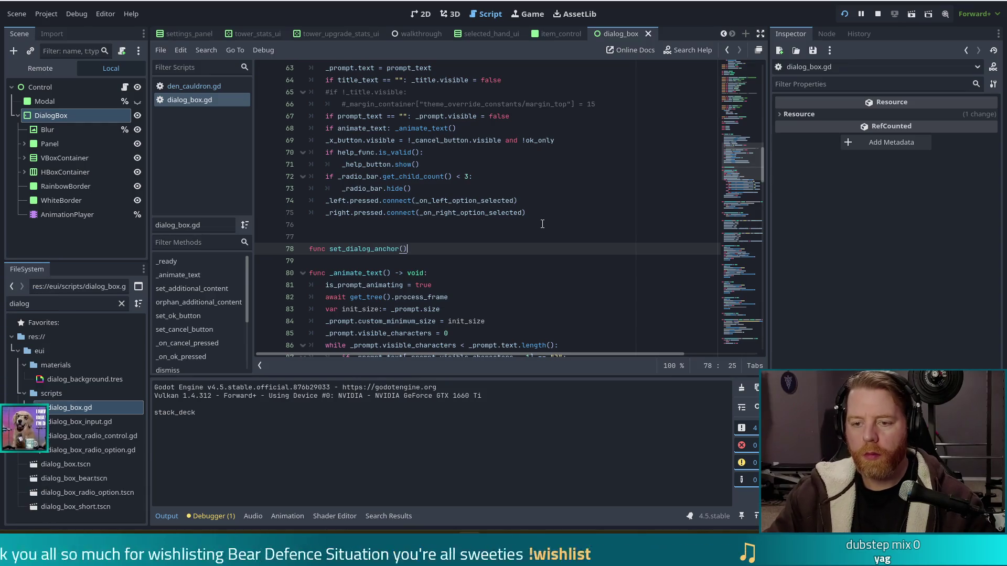
left_click(187, 86)
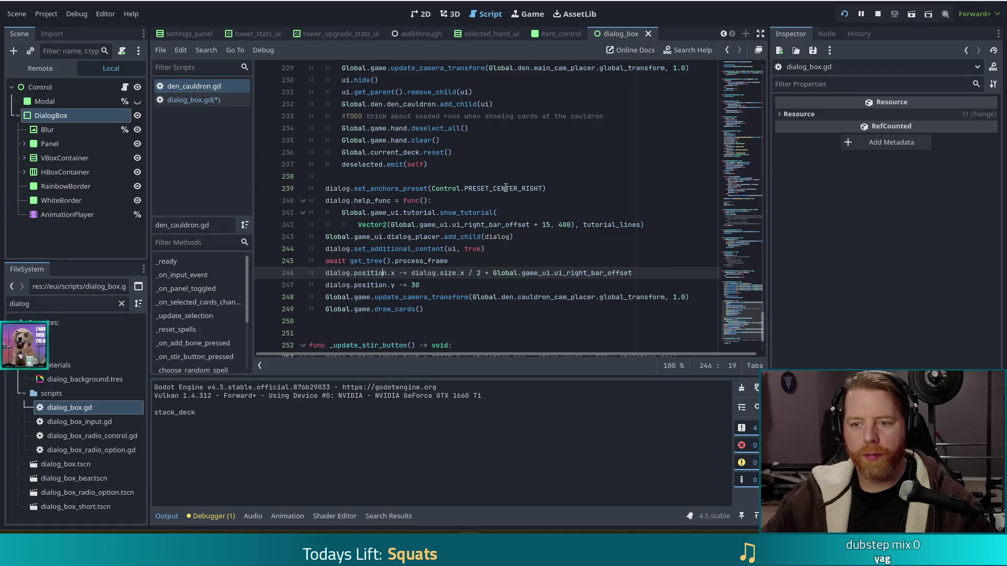
mouse_move(513, 187)
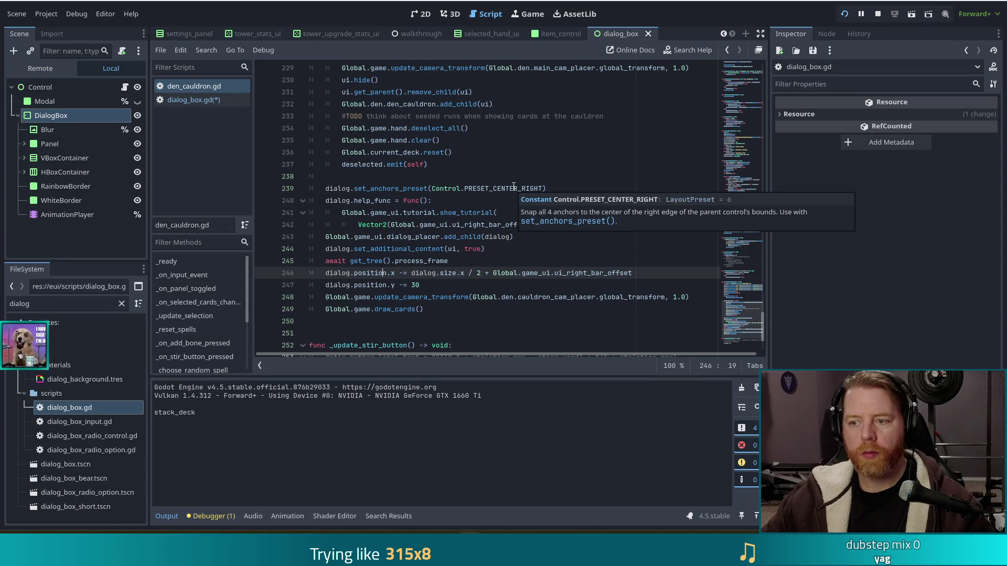
left_click(215, 100)
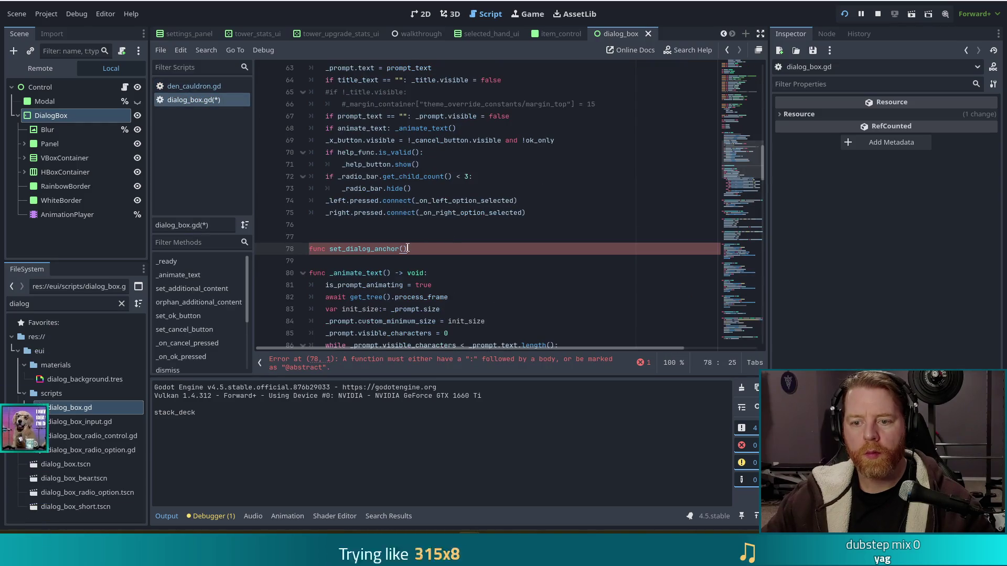
type("preset: L")
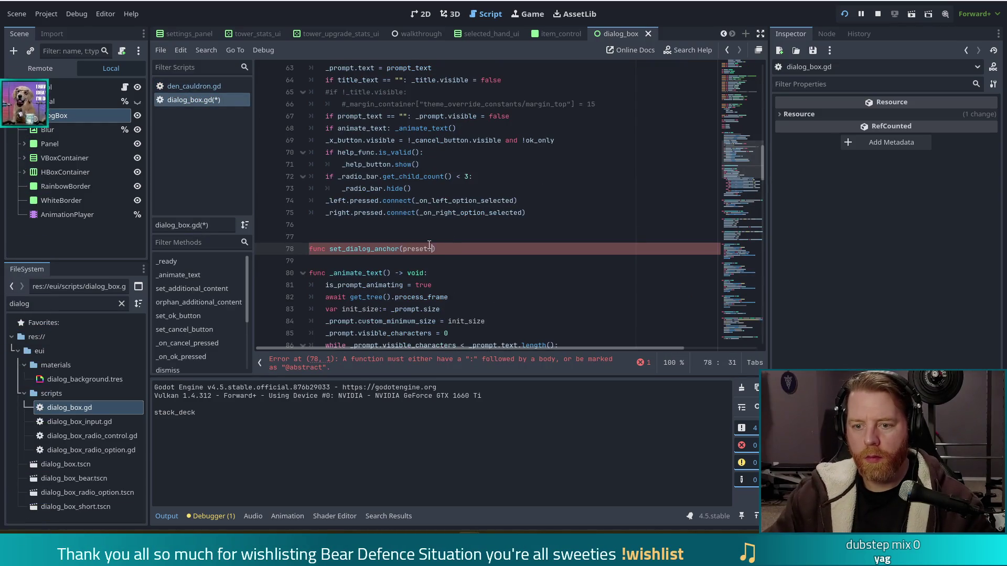
type("ayoutP")
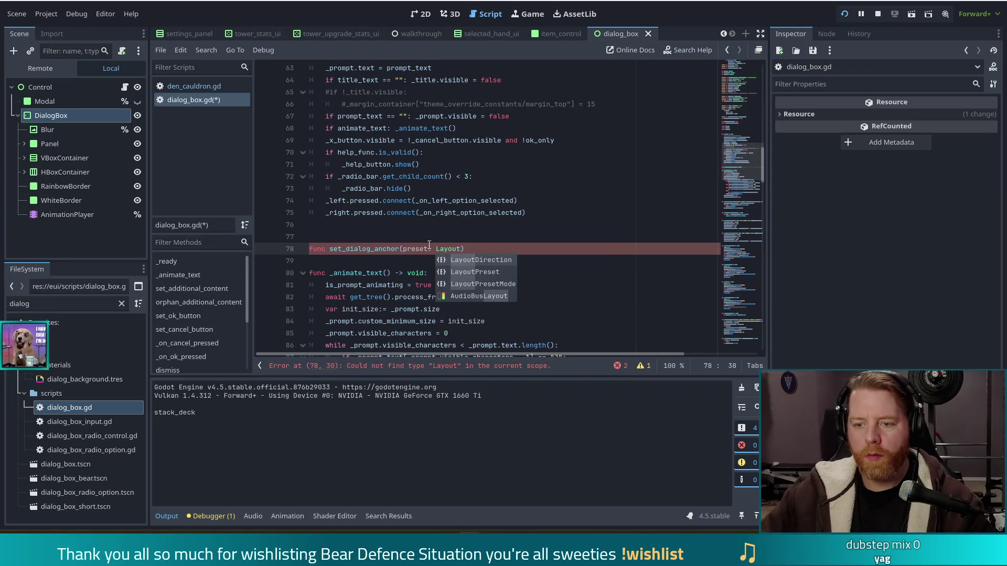
key("Return")
key("Right")
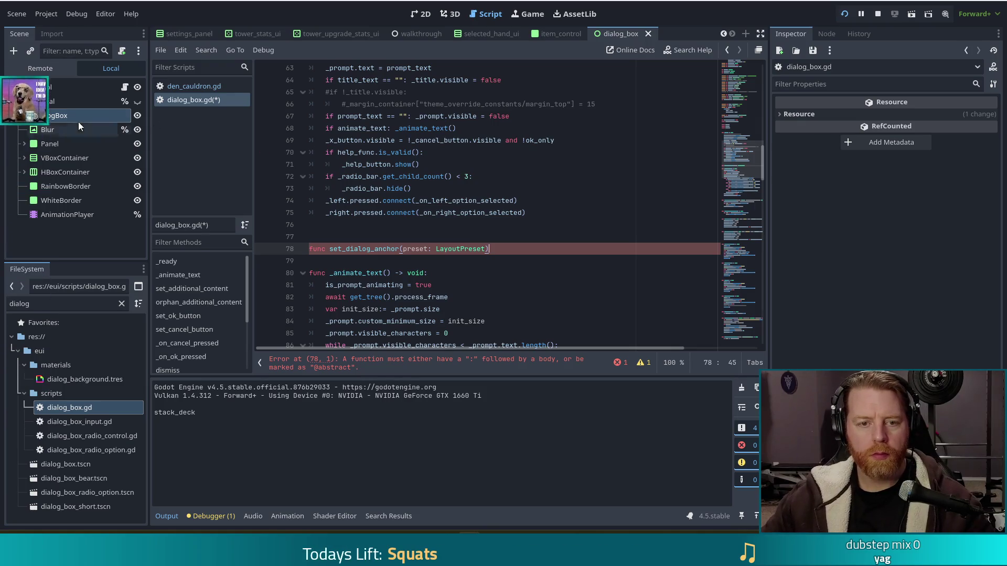
Give the DialogBox node a scene-unique name.
right_click(63, 116)
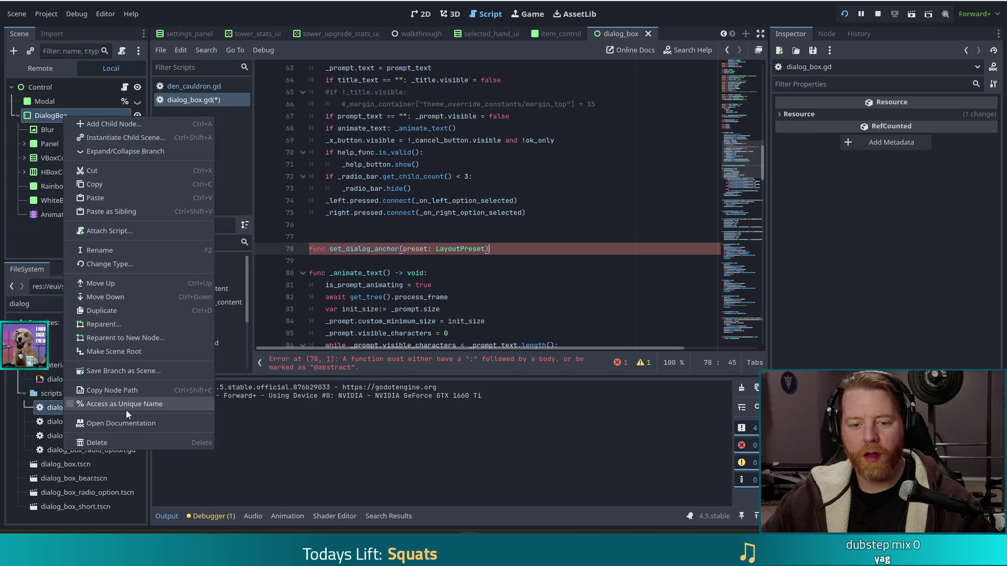
left_click(126, 405)
scroll(734, 151, "up", 1)
left_click_drag(734, 150, 744, 71)
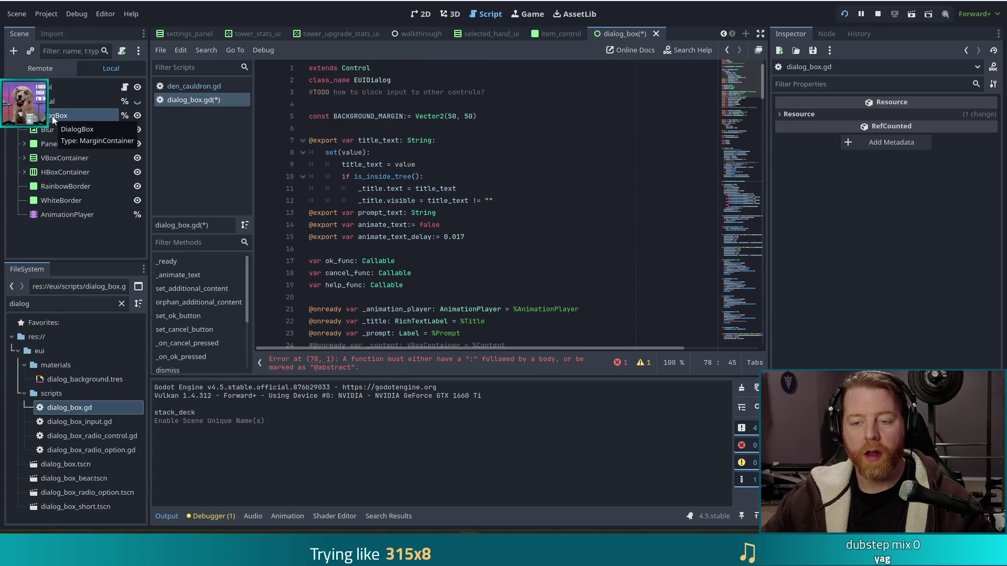
scroll(471, 230, "down", 2)
scroll(471, 229, "up", 2)
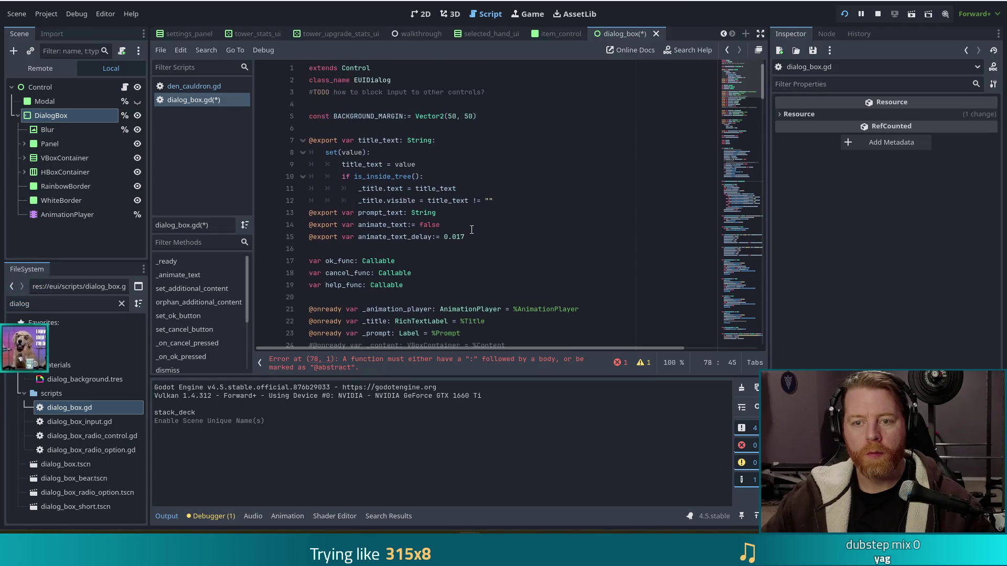
mouse_move(42, 115)
left_mouse_down()
mouse_move(383, 137)
mouse_move(374, 128)
left_mouse_up()
key("alt+Up")
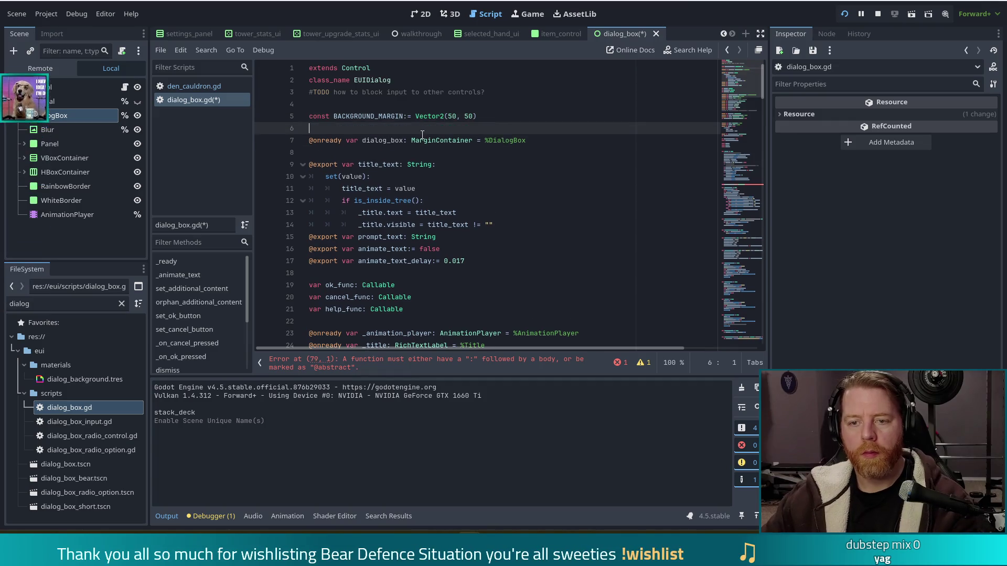
key("Down")
key("End")
double_click(329, 140)
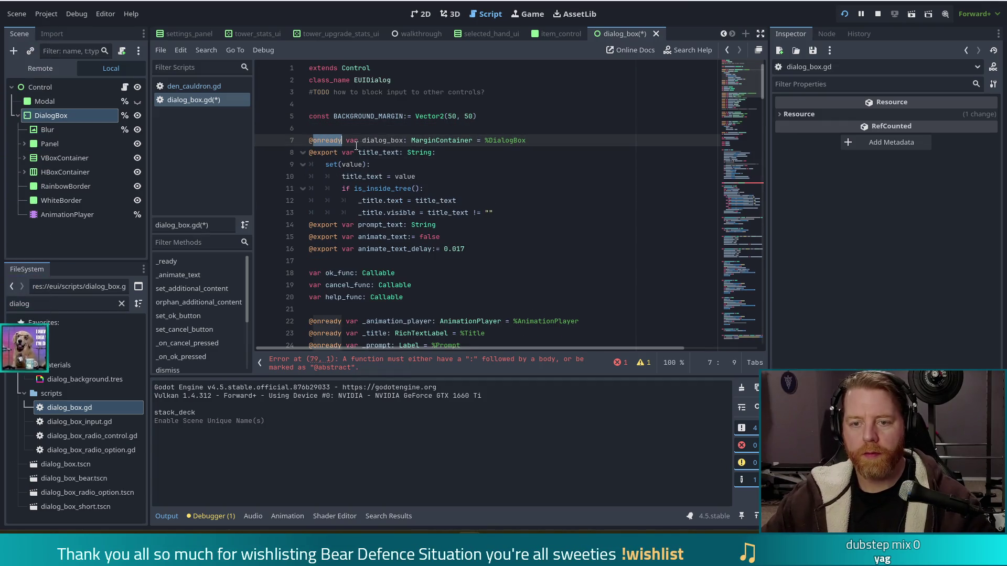
type("export")
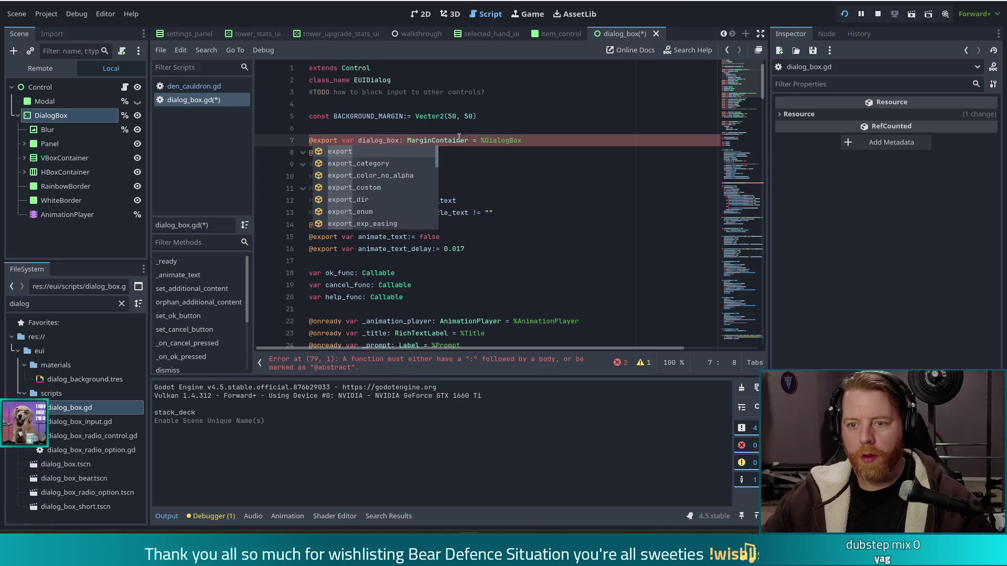
left_click_drag(469, 140, 546, 143)
key("BackSpace")
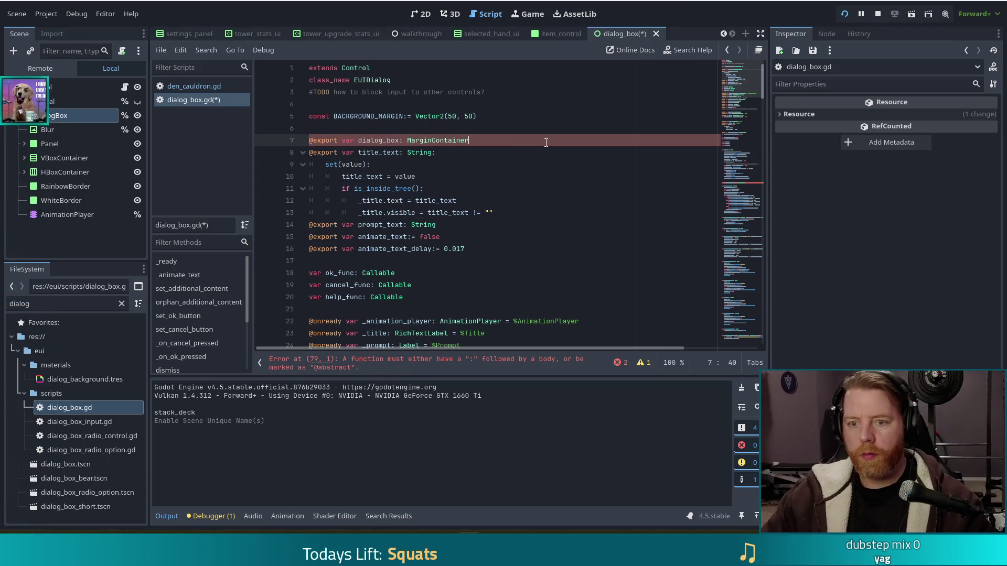
Give set_dialog_anchor a -> void return type with a placeholder body and save the script.
left_click(42, 87)
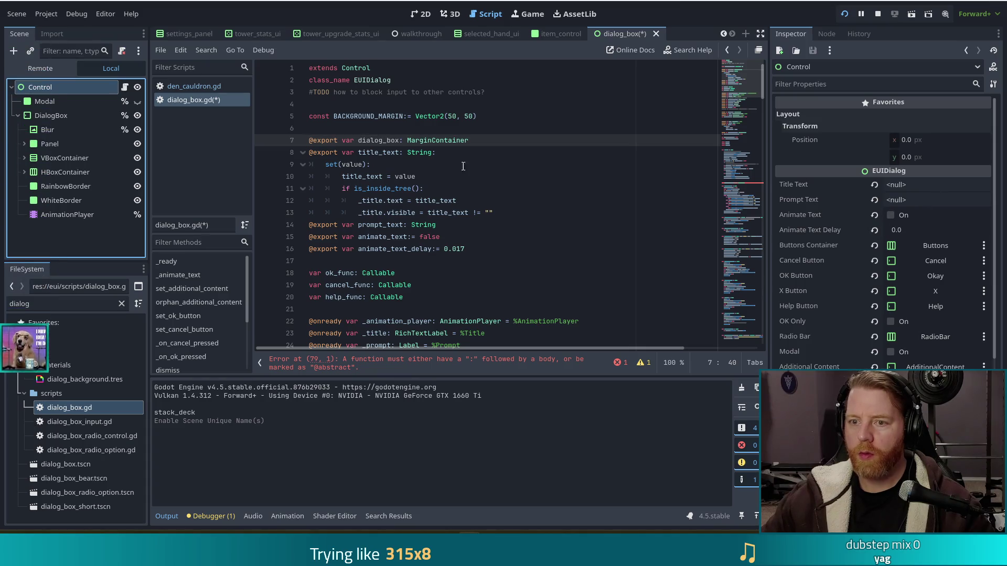
left_click(747, 167)
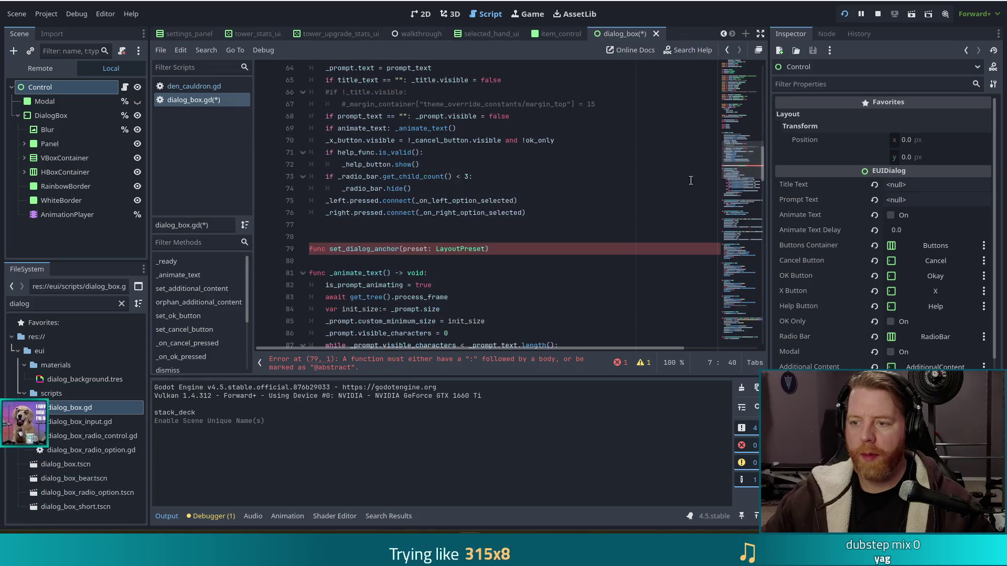
left_click(541, 249)
type("-> vo")
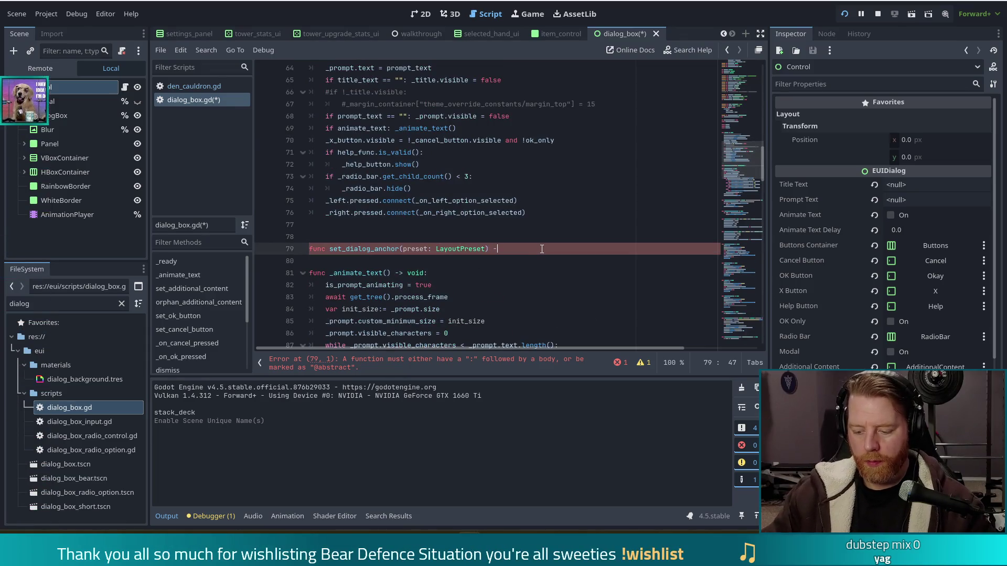
type("id:")
key("Return")
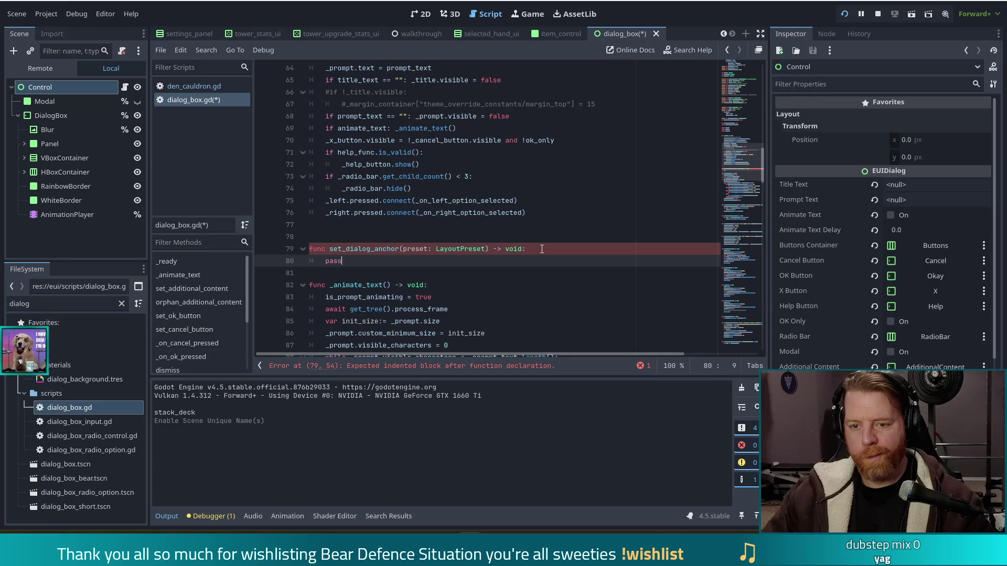
key("Down")
key("Return")
key("ctrl+s")
Assign the DialogBox node to the root Control's Dialog Box property in the Inspector.
left_click_drag(737, 176, 747, 90)
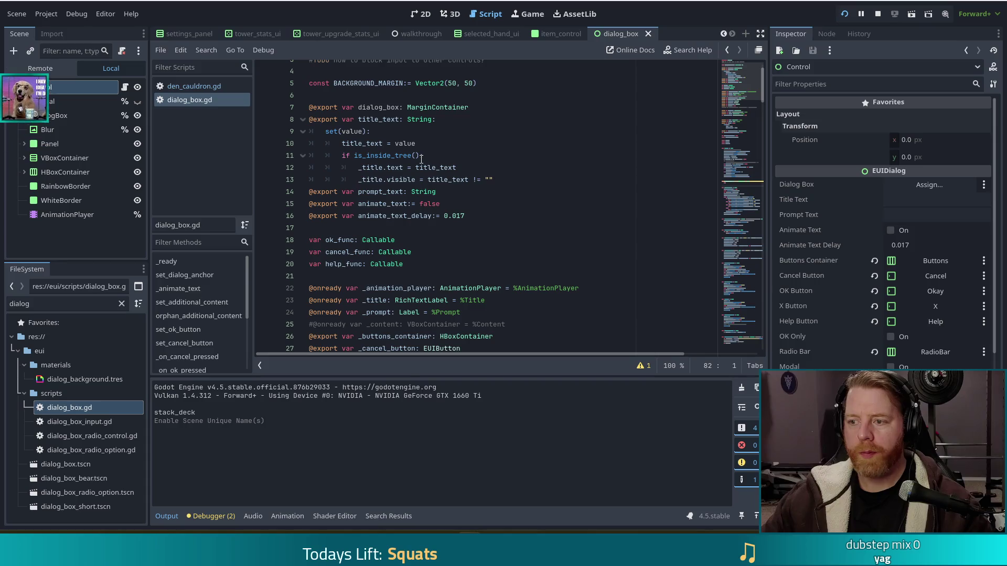
left_click(928, 184)
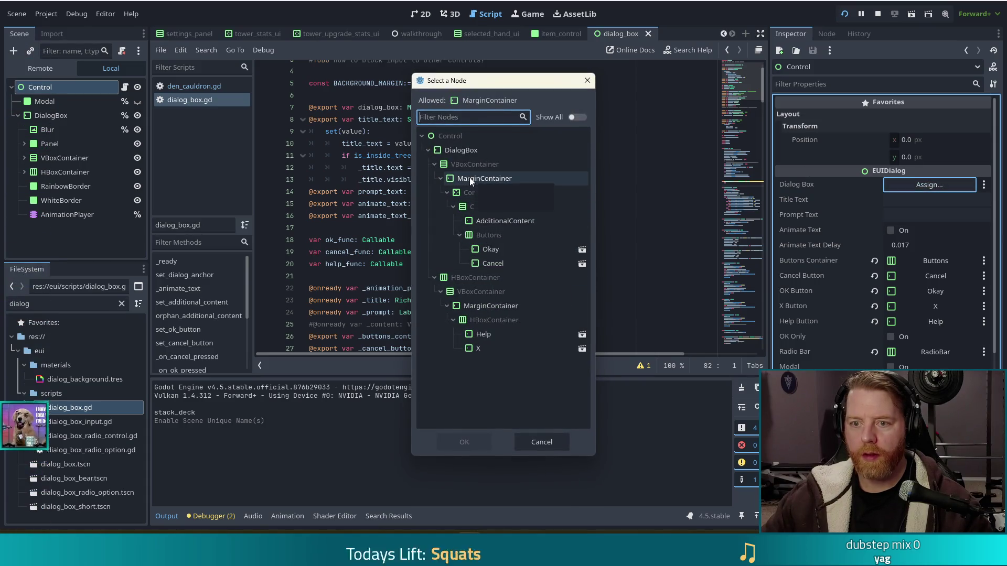
double_click(462, 150)
left_click(469, 197)
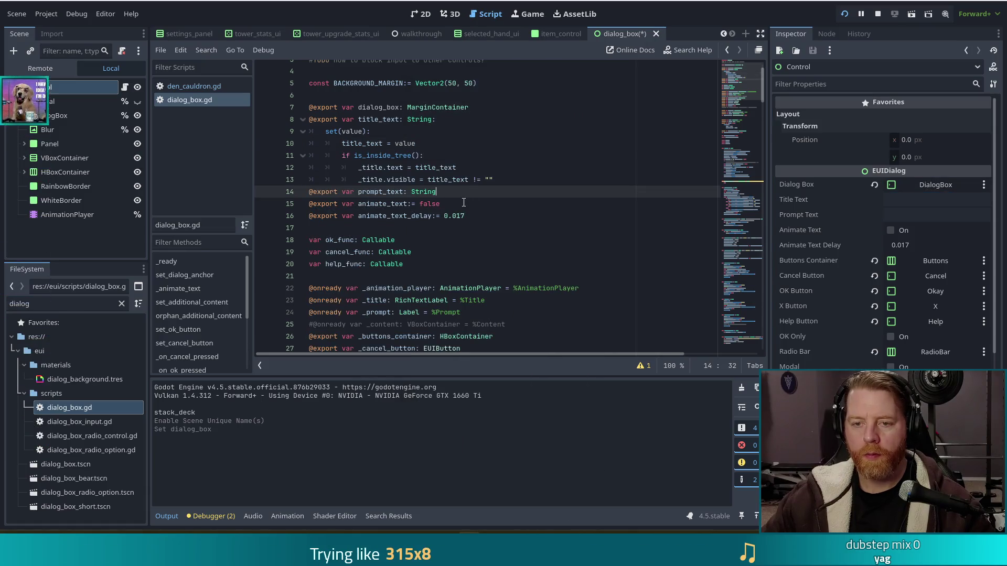
scroll(435, 199, "down", 6)
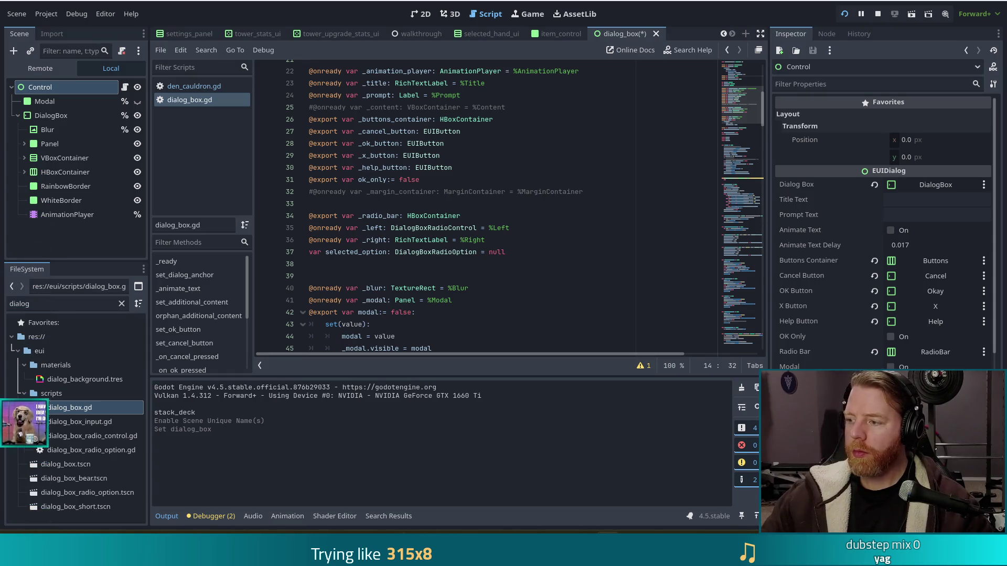
Replace the placeholder pass in set_dialog_anchor with dialog_box.set_anchors_preset(preset) and save.
left_click(510, 204)
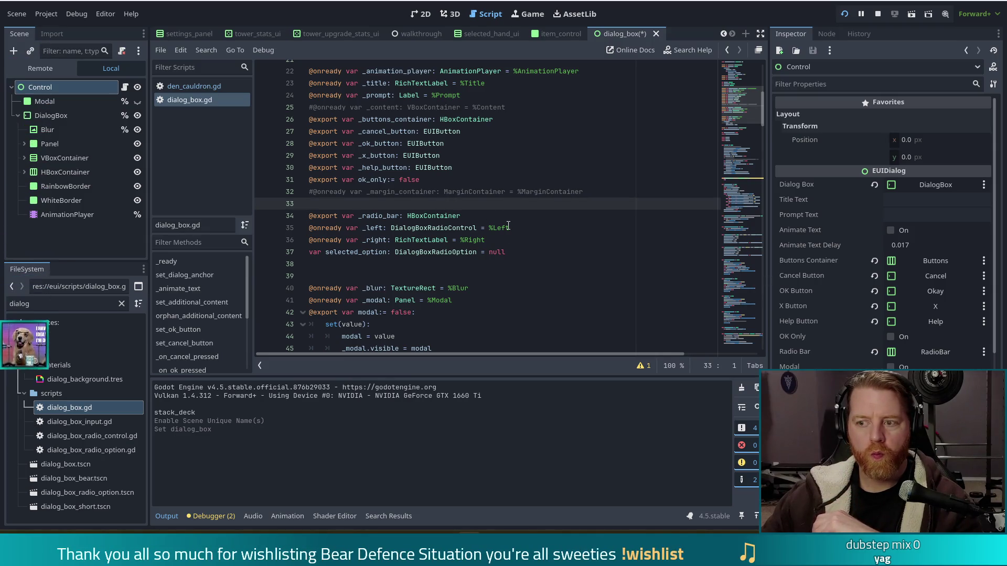
scroll(748, 147, "down", 12)
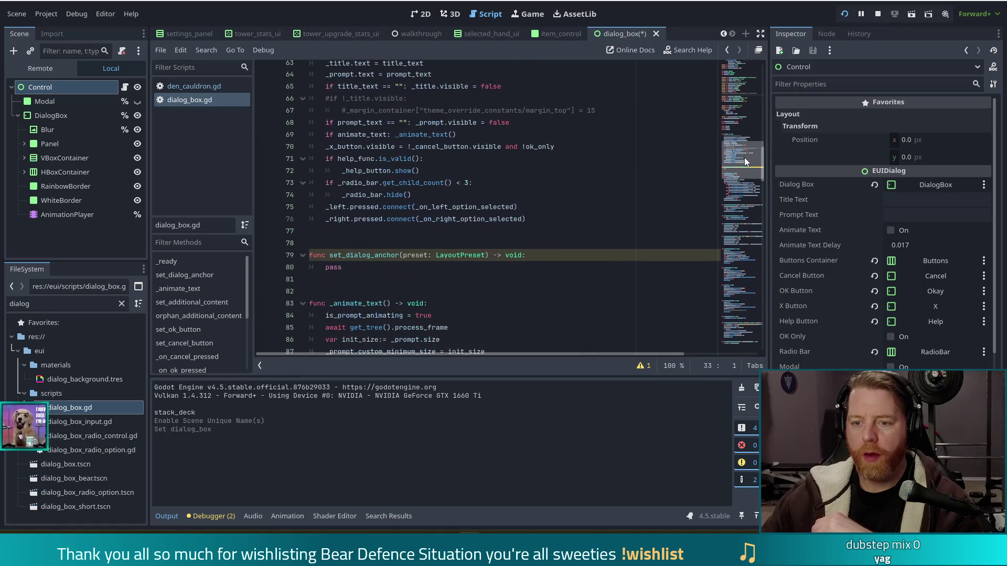
left_click_drag(342, 268, 325, 268)
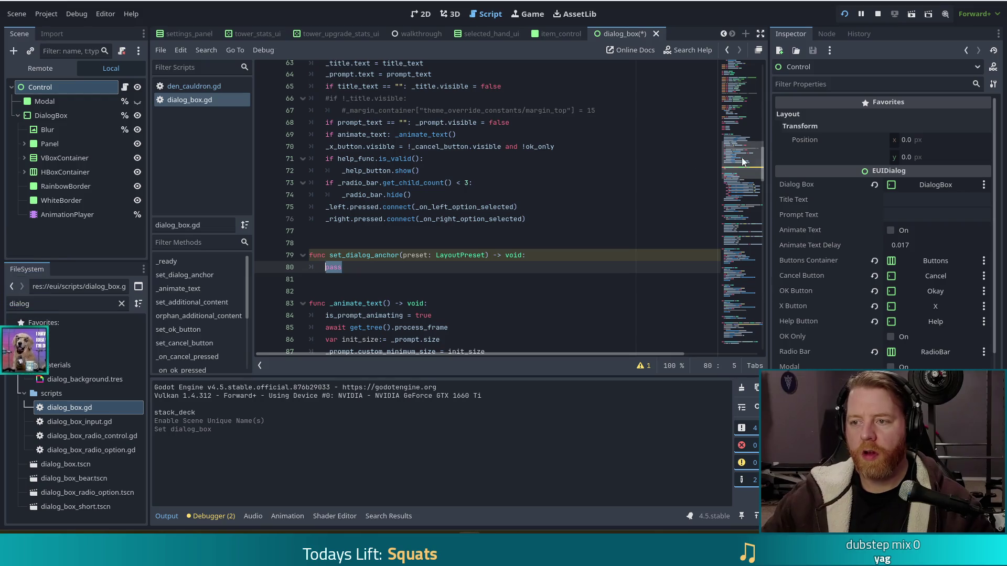
left_click(749, 79)
left_click_drag(749, 79, 745, 168)
type("dialog")
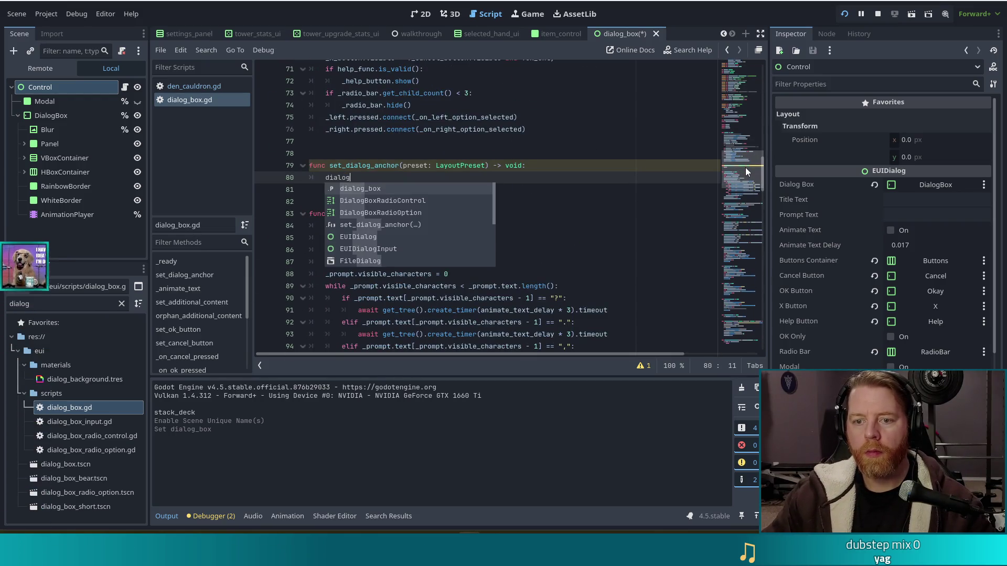
key("Return")
type(".")
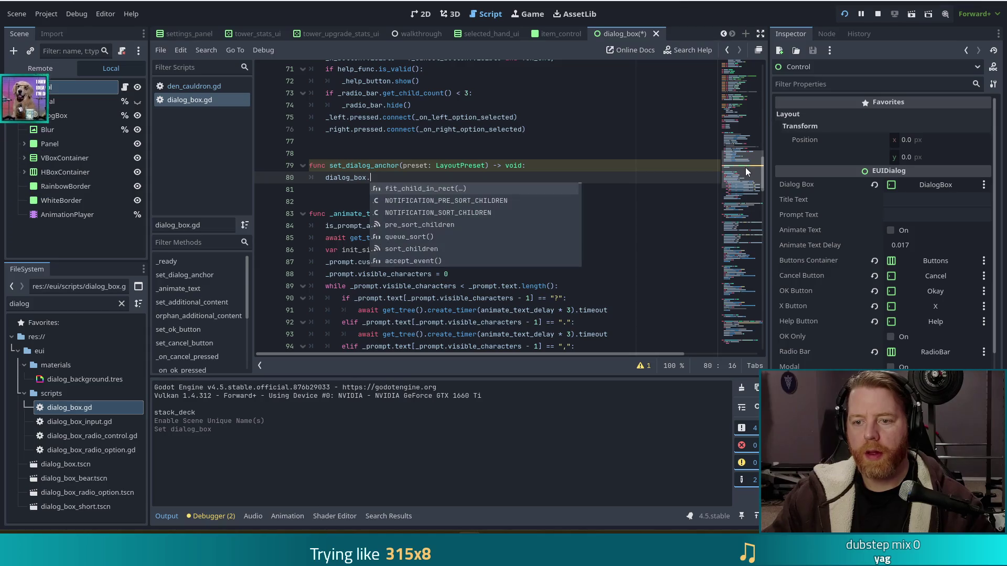
type("set")
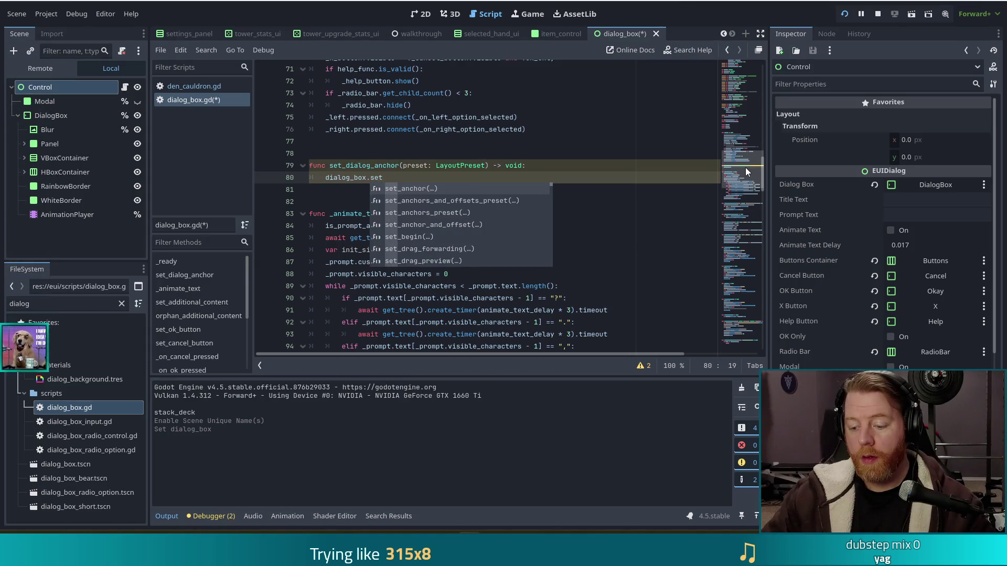
key("Down")
key("Down")
key("Return")
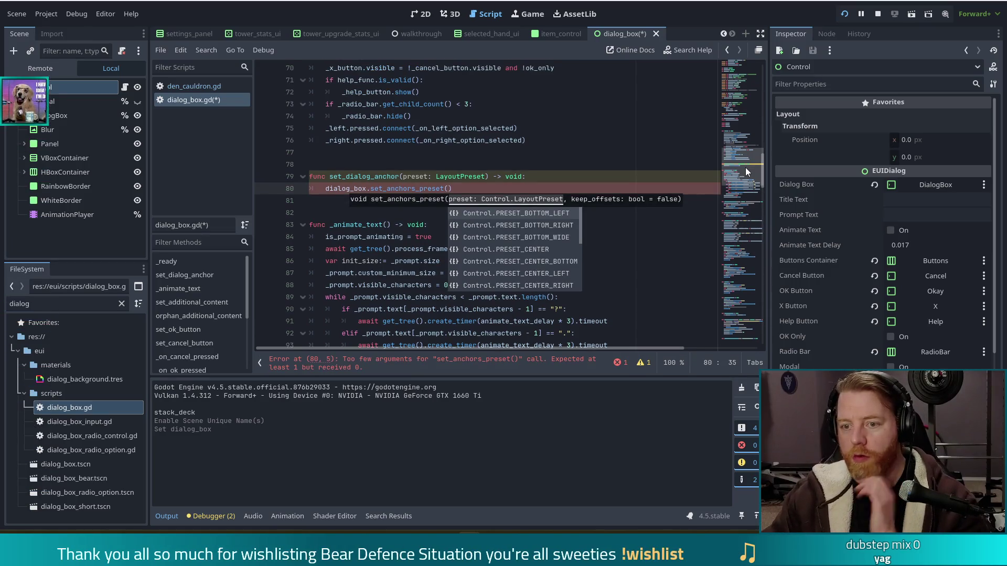
type("preset")
key("ctrl+s")
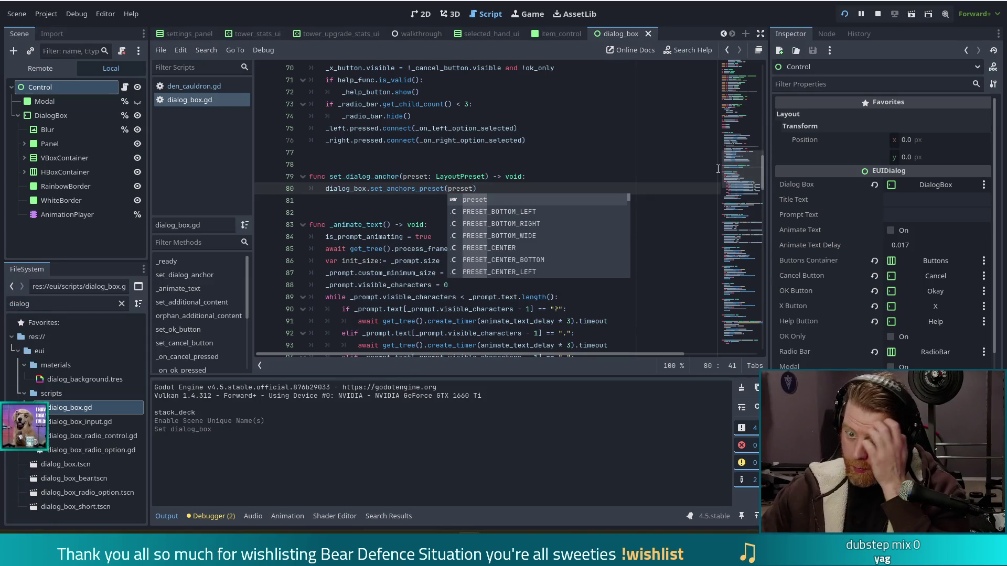
Add func set_dialog_position(pos: Vector2) -> void whose body is dialog_box.position = pos.
left_click(509, 188)
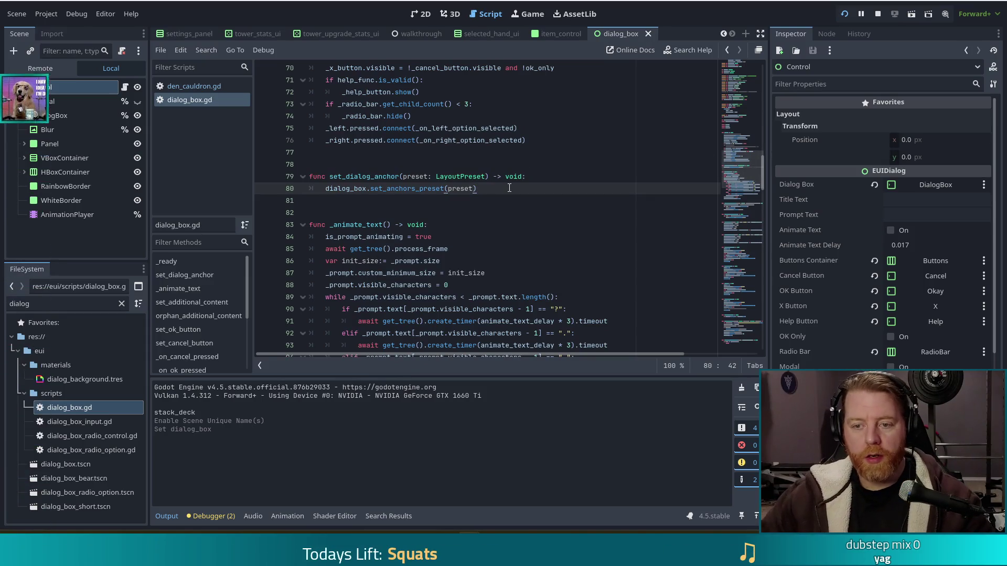
key("Down")
key("Return")
key("Return")
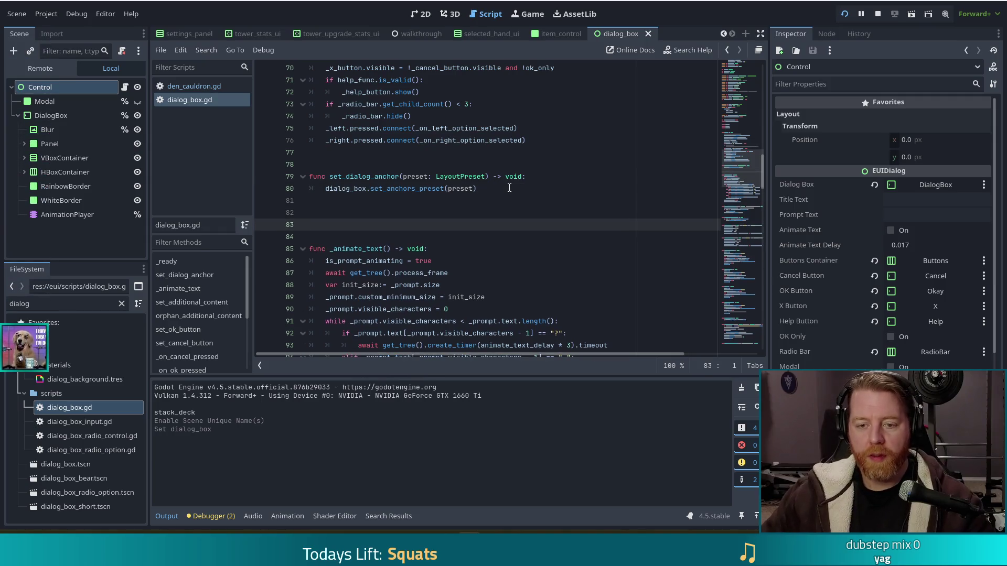
type("nc set_")
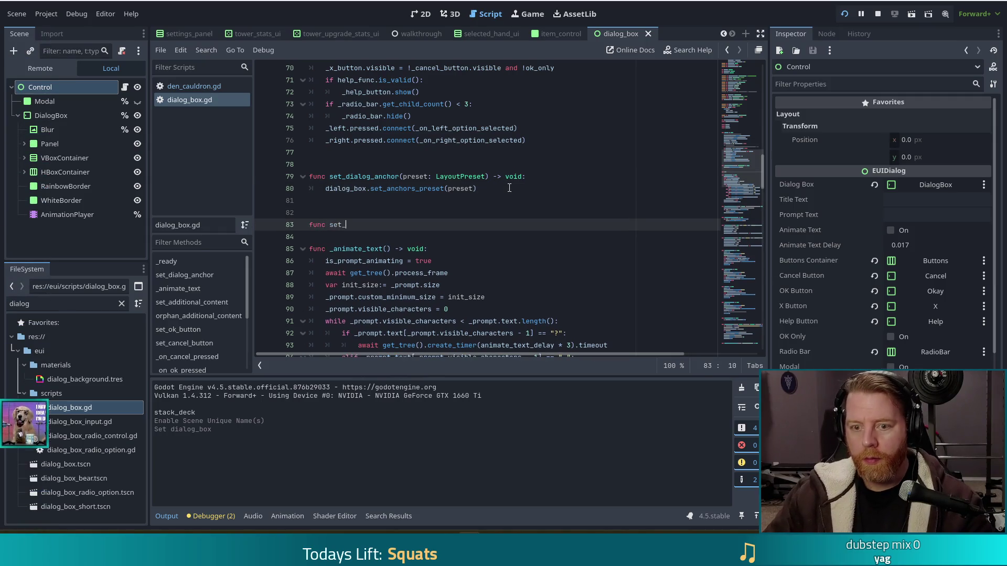
type("dialog_posi")
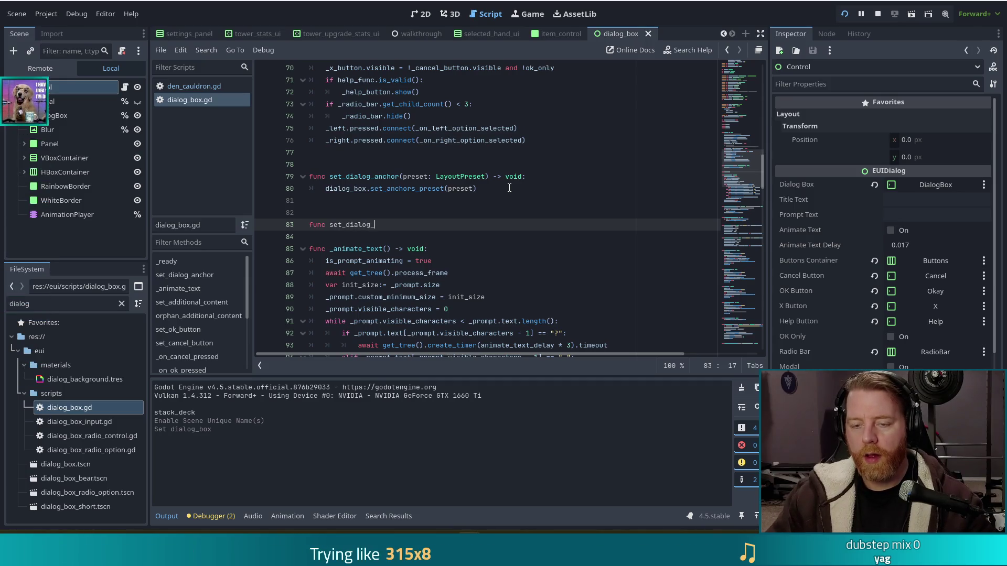
type("tion(pos: ")
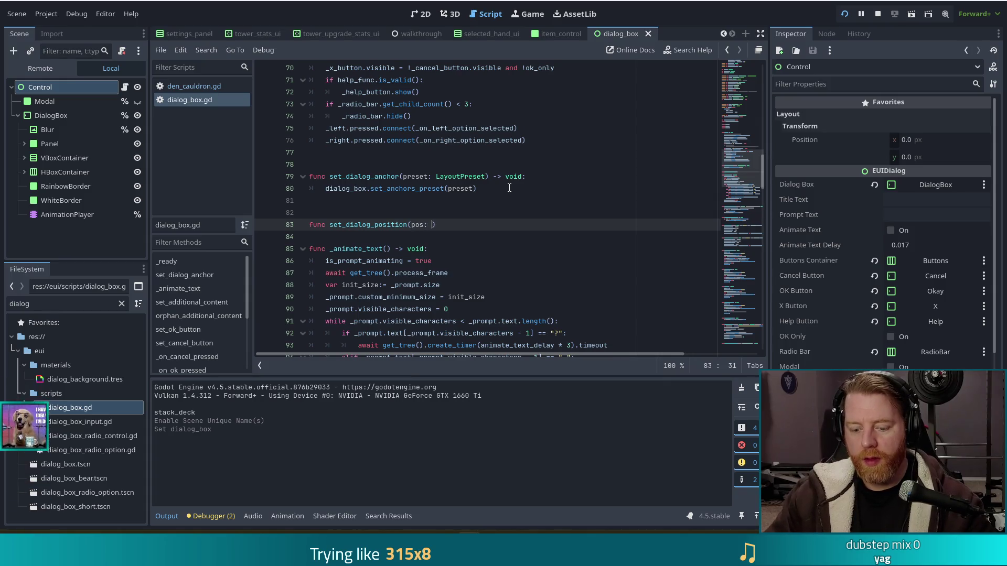
type("Vector2) -")
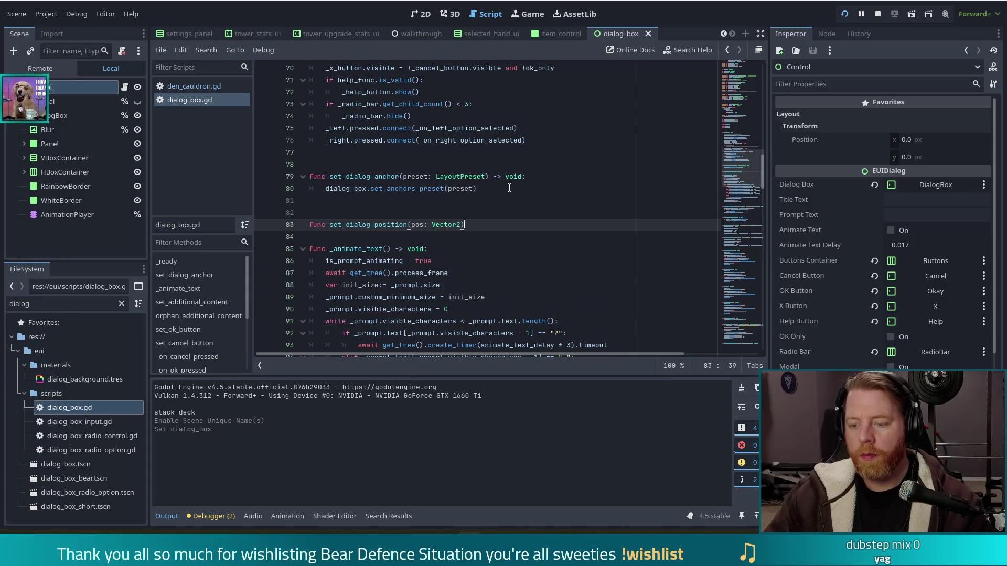
type("> void:")
key("Return")
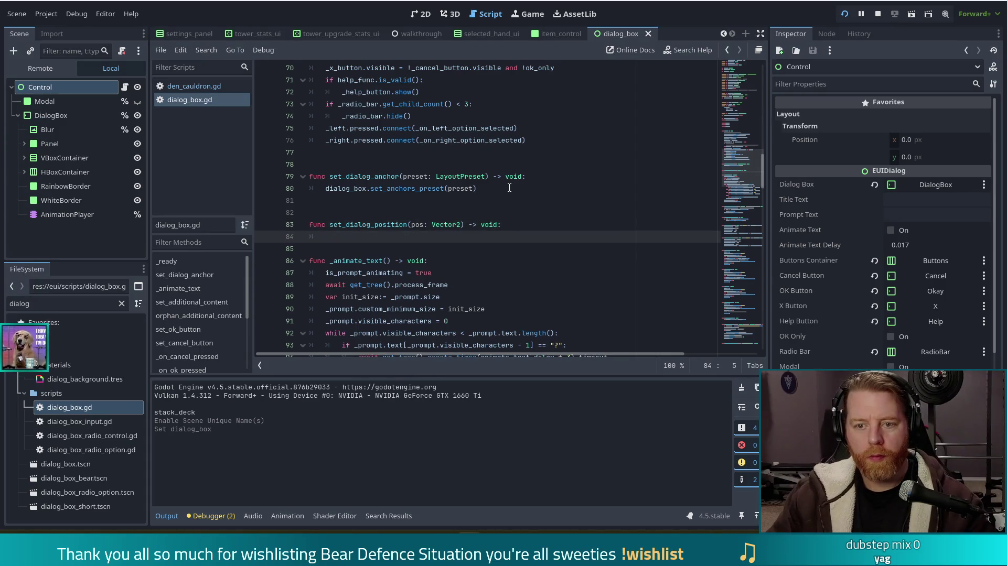
type("_box.pso")
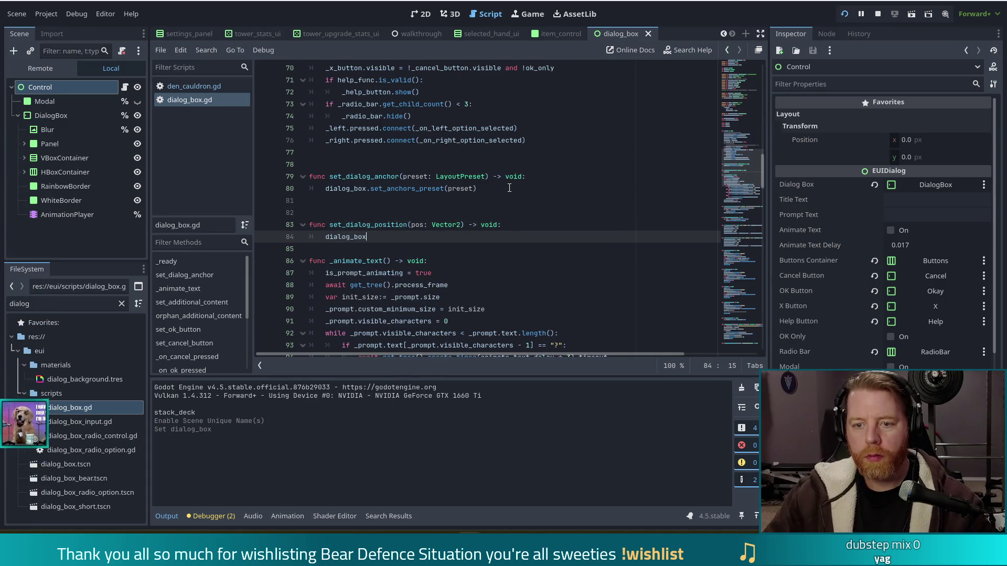
key("BackSpace")
key("BackSpace")
type("os")
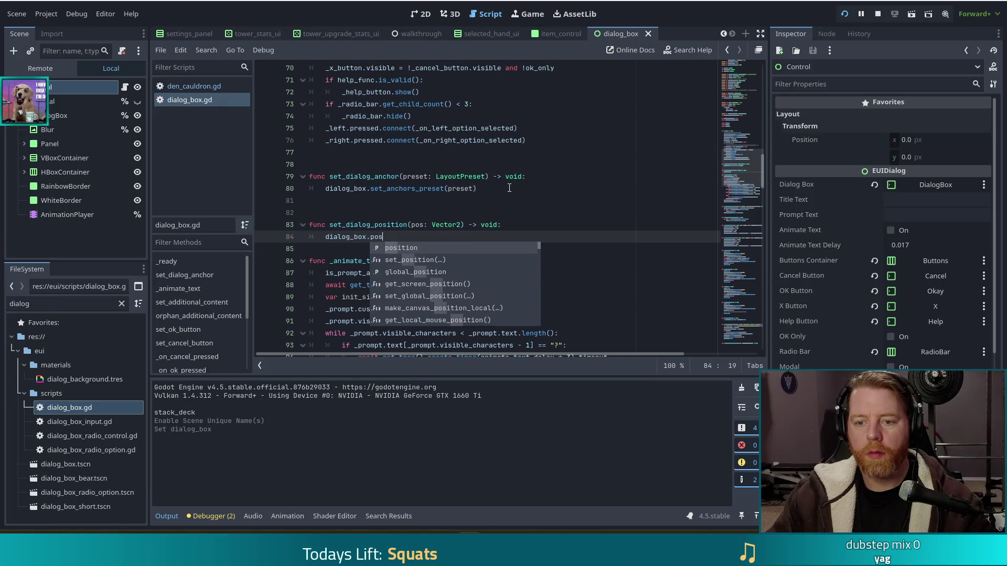
key("Return")
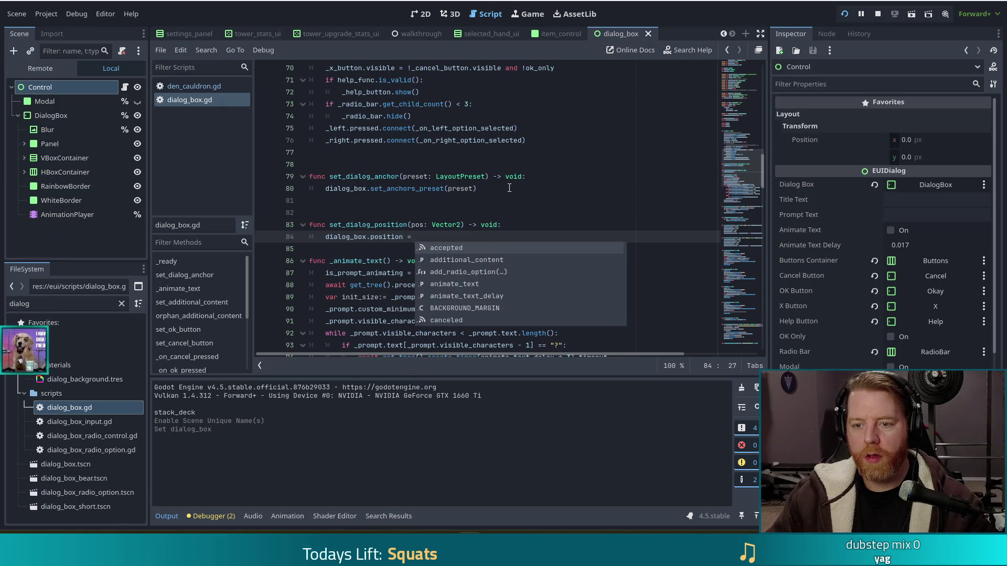
type("pos")
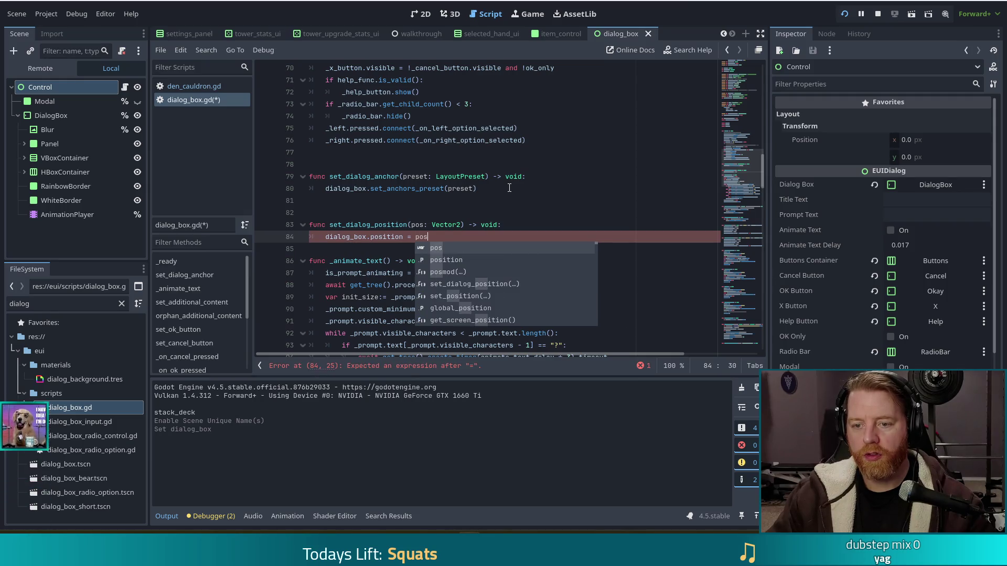
key("Escape")
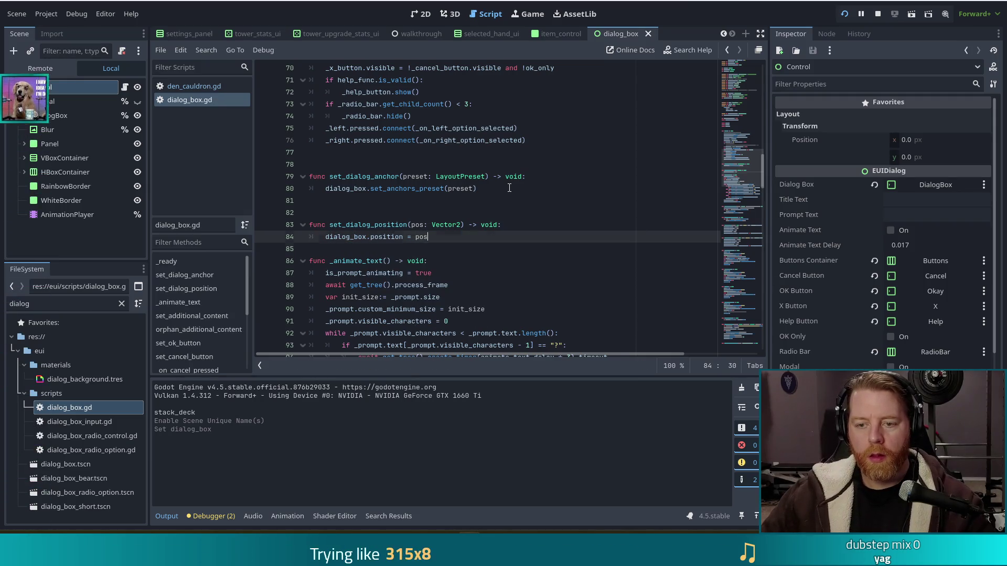
key("Down")
key("Return")
Glance at den_cauldron.gd, then return to the end of set_dialog_position in dialog_box.gd.
key("alt+Left")
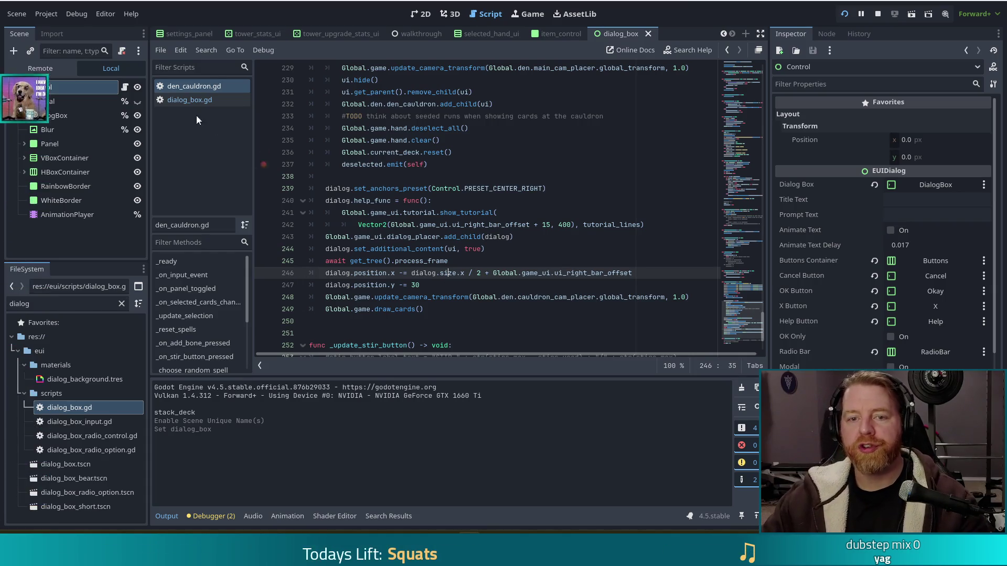
left_click(194, 100)
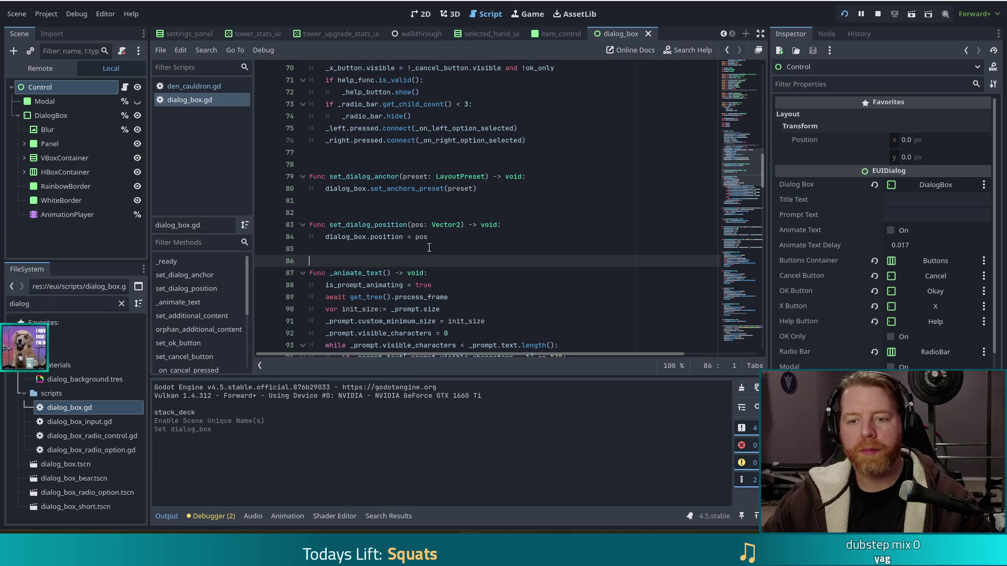
left_click(449, 238)
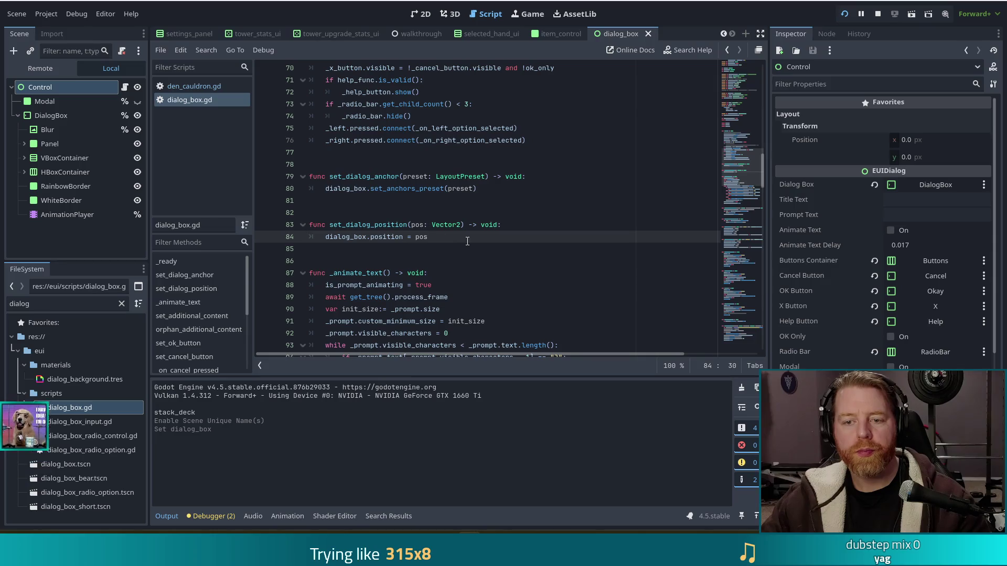
Below set_dialog_position, write func get_dialog_size() -> Vector2: returning dialog_box.size.
key("Return")
key("Return")
key("Return")
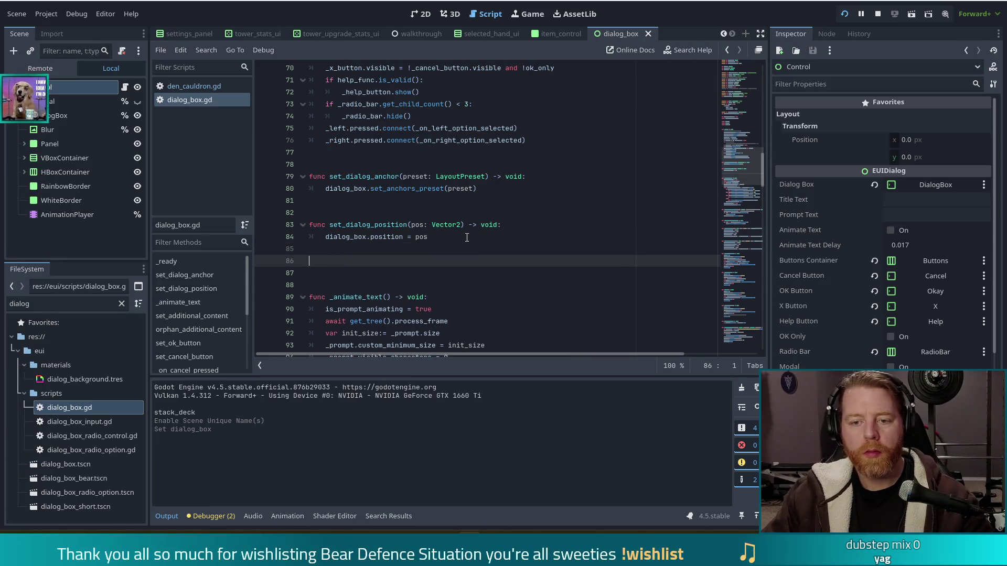
key("BackSpace")
type("func get_dialog")
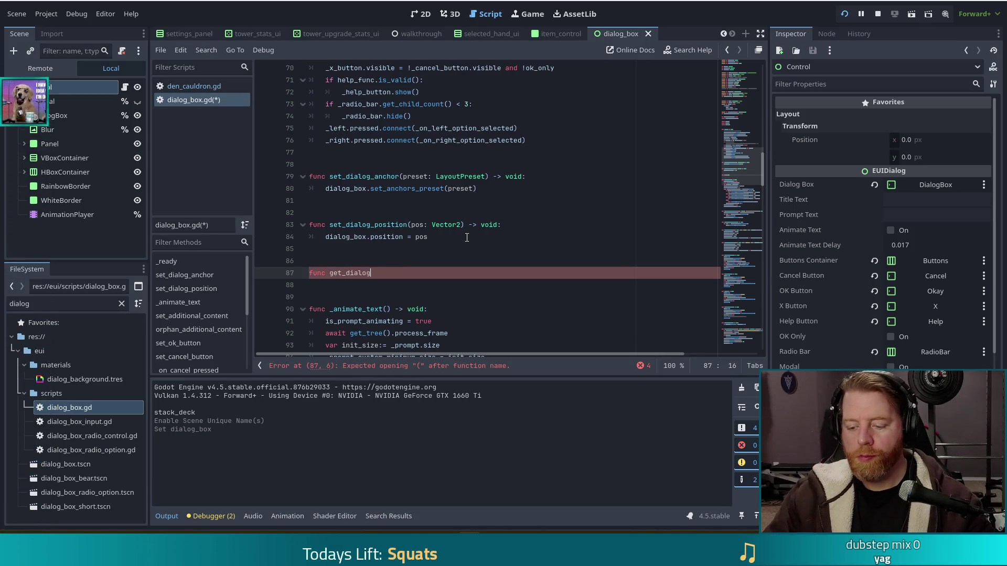
type("ze() _>")
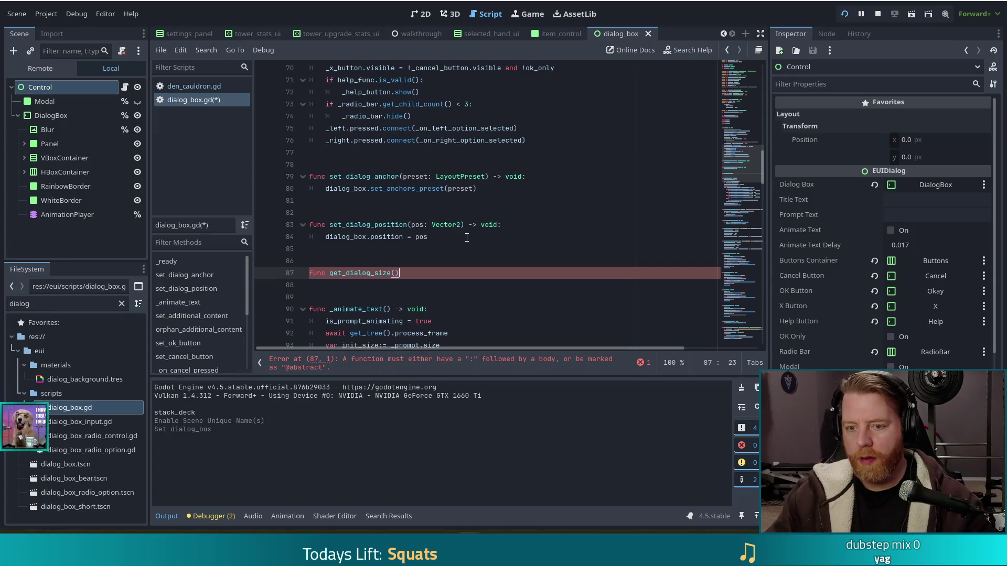
key("BackSpace")
key("BackSpace")
key("BackSpace")
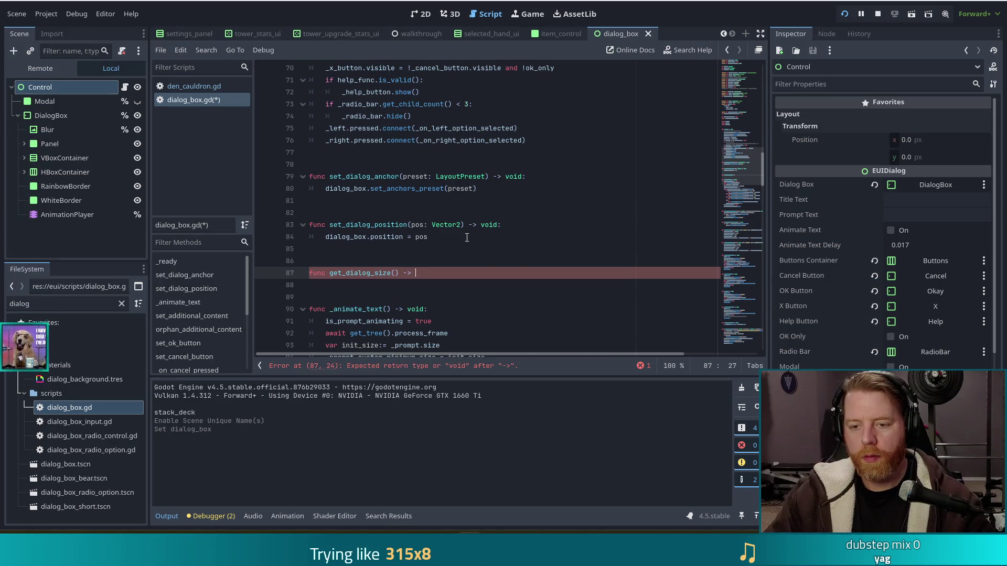
type("tor2:")
key("Return")
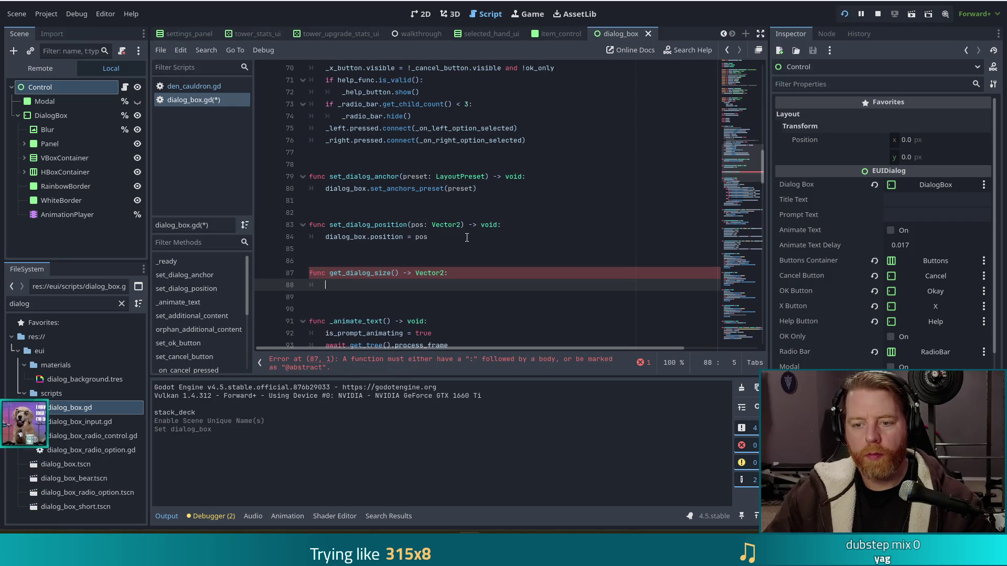
type("return dia")
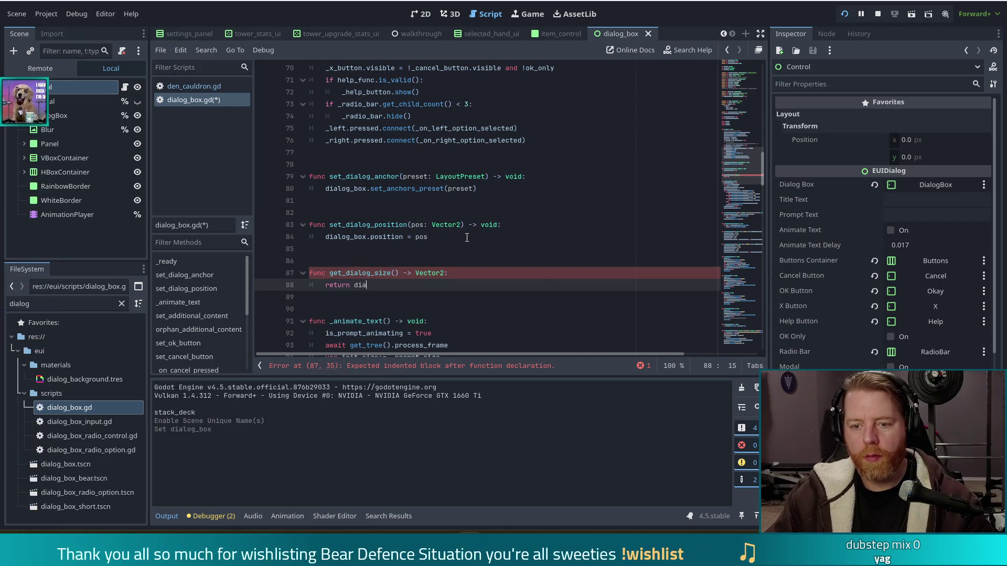
key("Return")
type(".size")
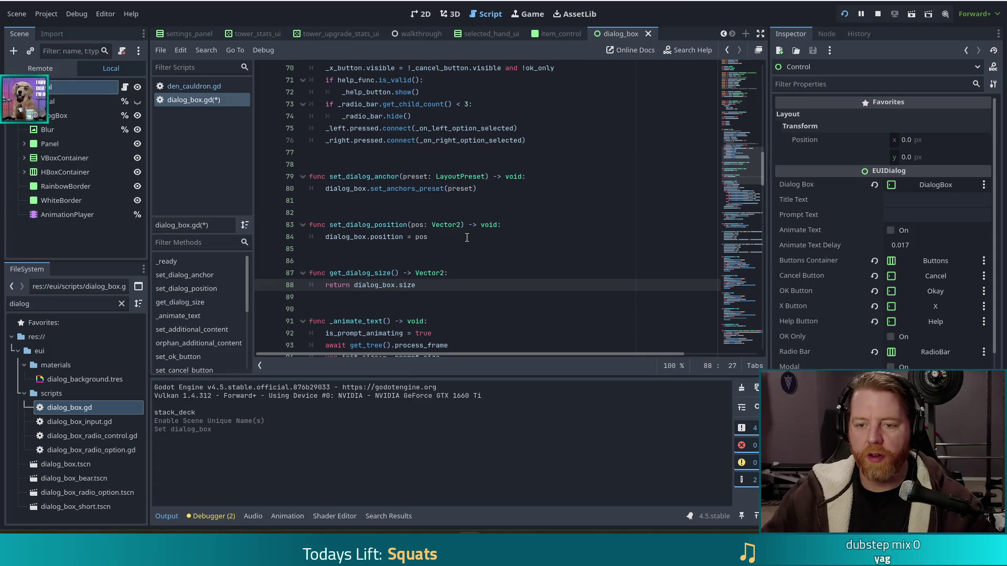
key("Return")
key("Return")
key("Return")
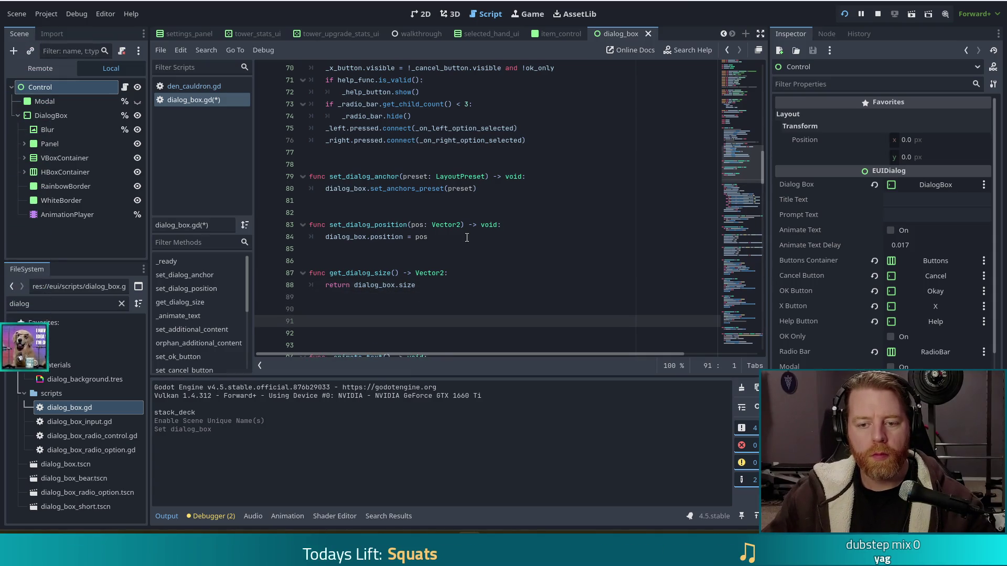
Write func get_dialog_pos() -> Vector2: returning dialog_box.position, and save dialog_box.gd.
type("func ")
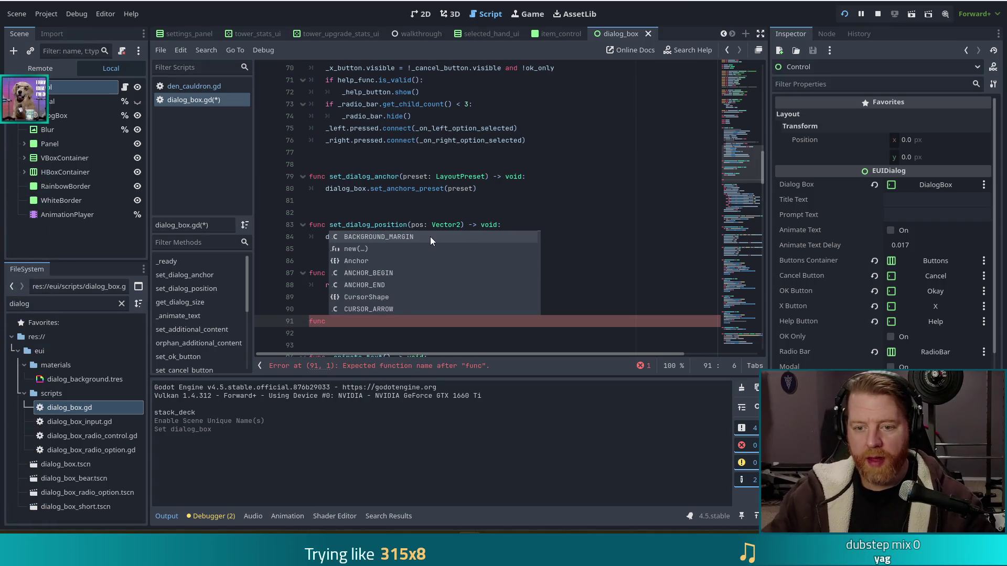
type("get_dia")
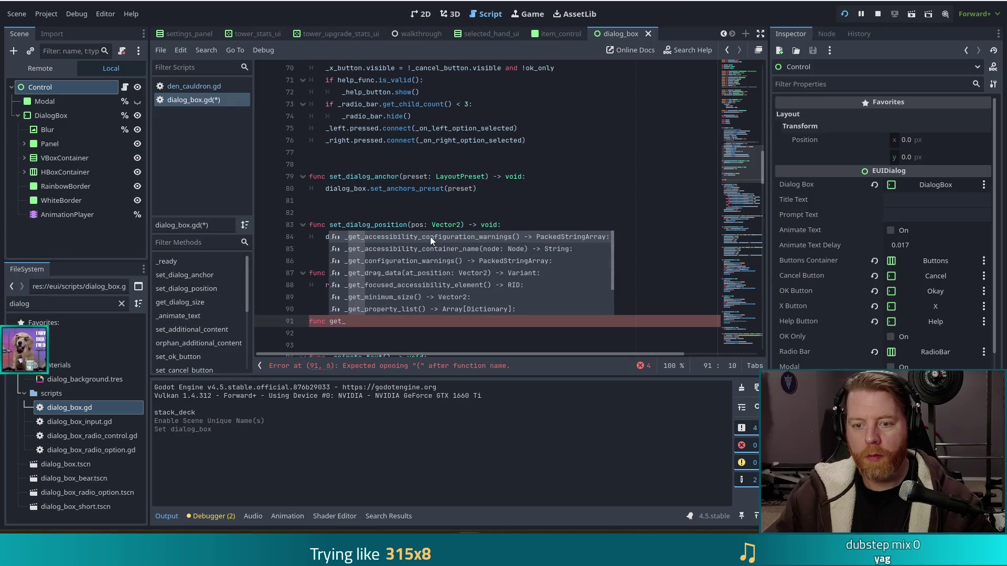
type("log")
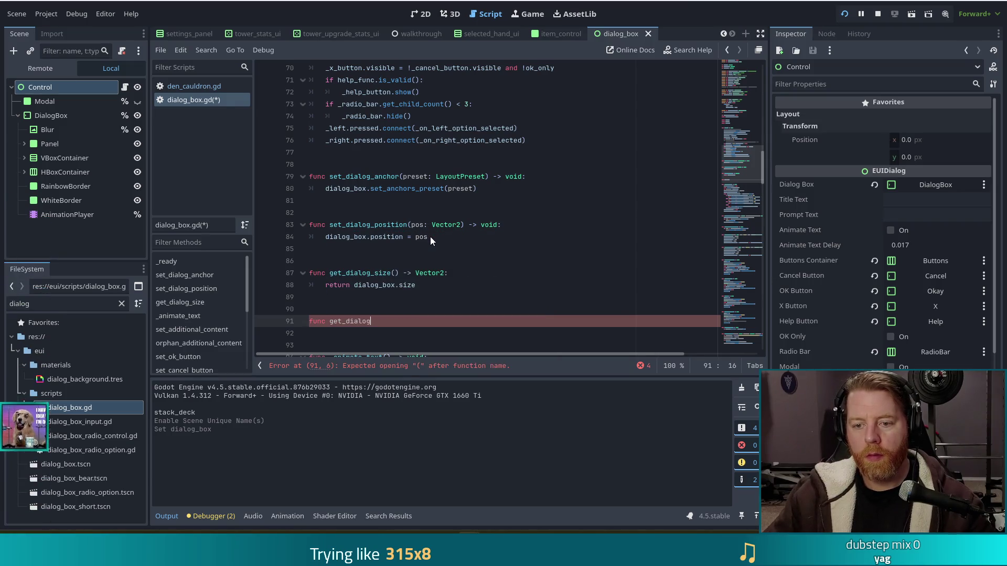
type("_pos() ")
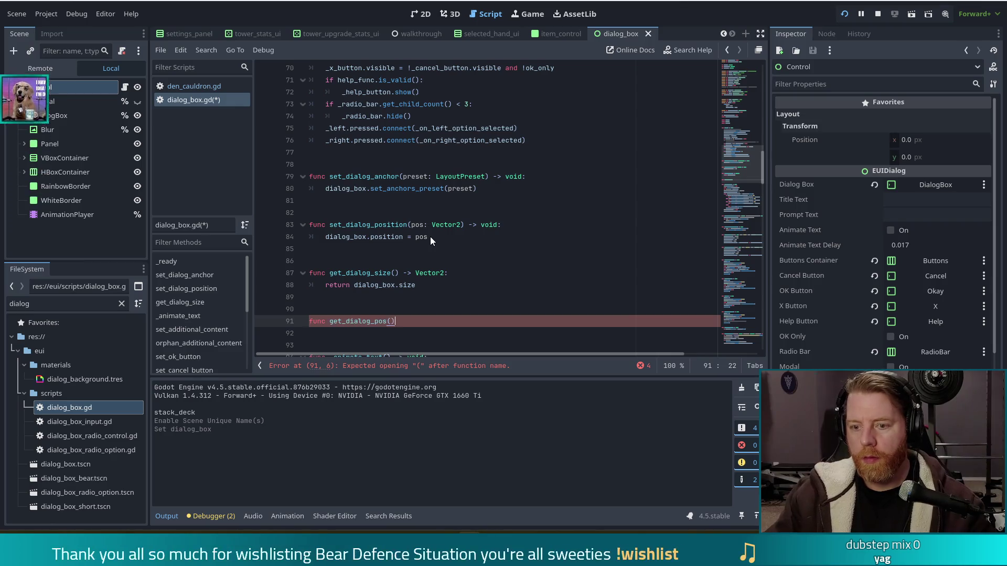
type("-> Vec")
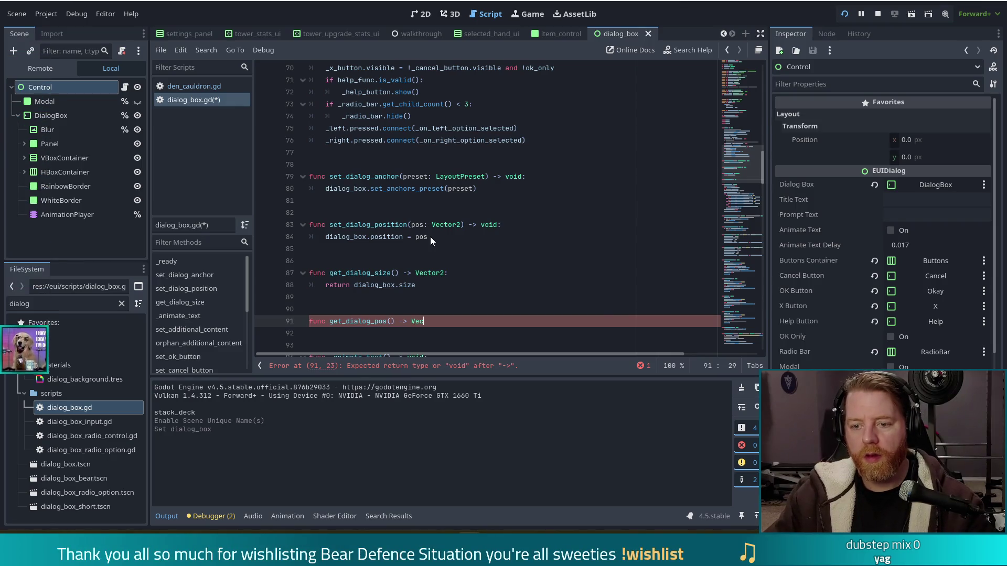
key("Return")
type(":")
key("Return")
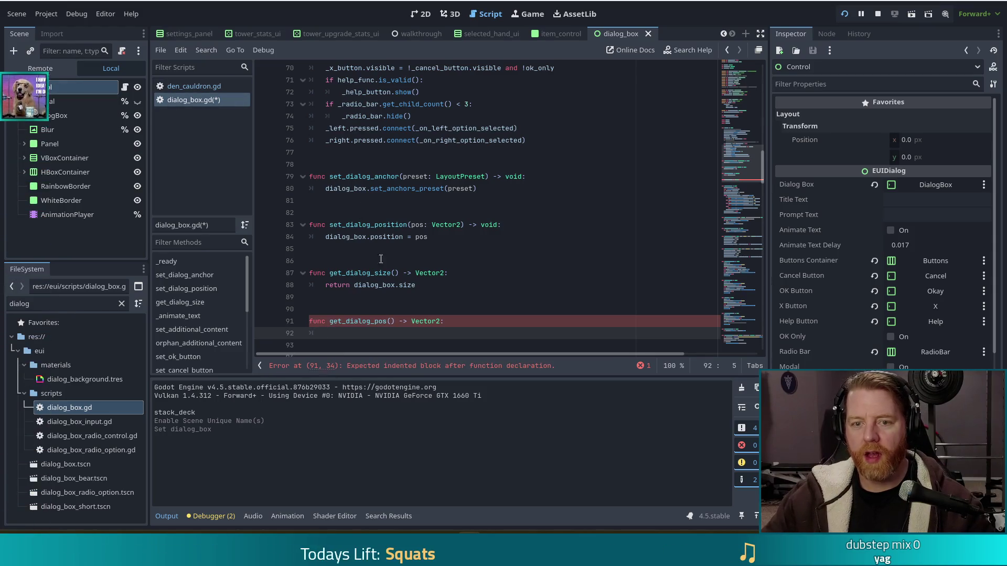
scroll(389, 273, "down", 2)
scroll(389, 272, "down", 1)
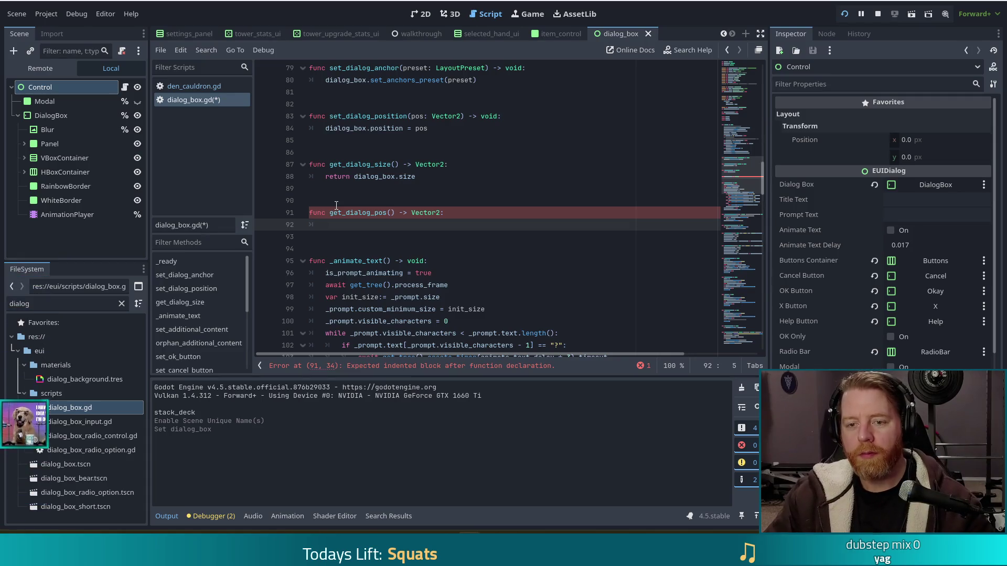
type("return")
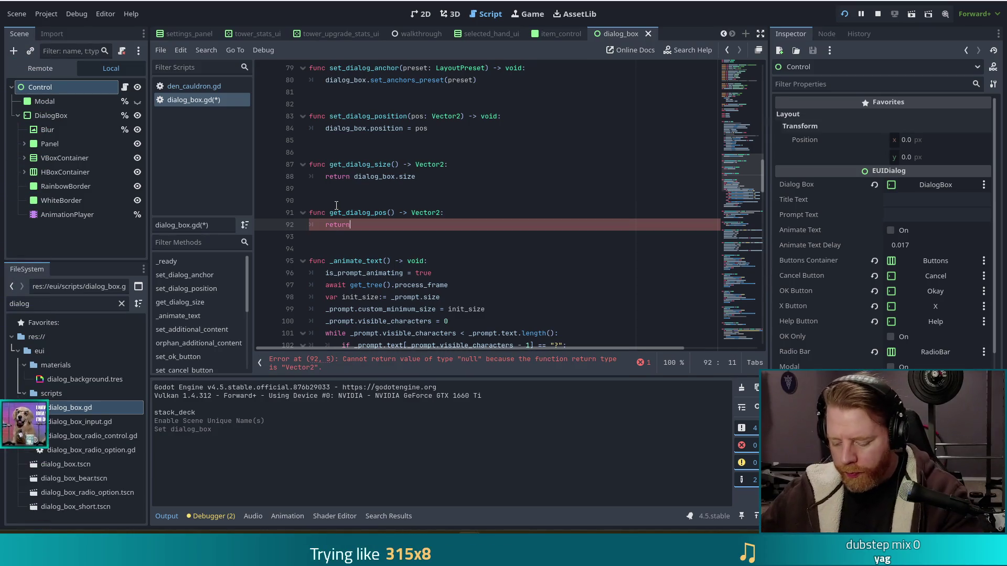
type(" diag")
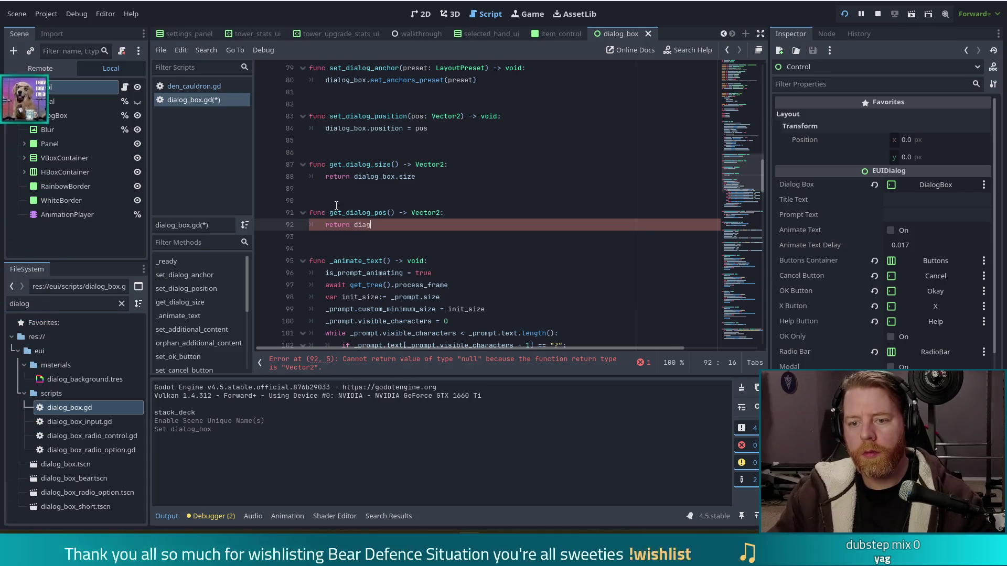
type("log_box.p")
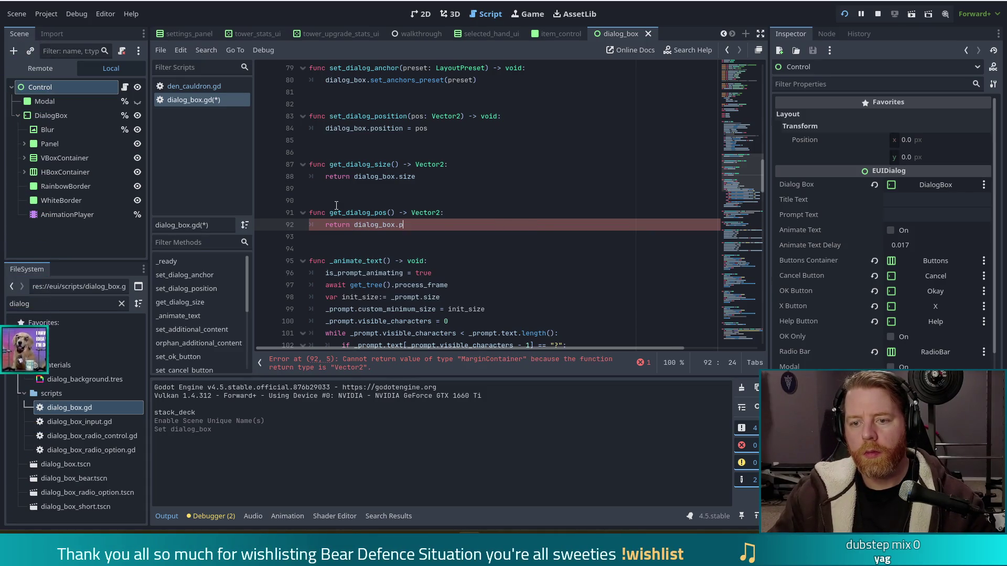
key("Return")
key("ctrl+s")
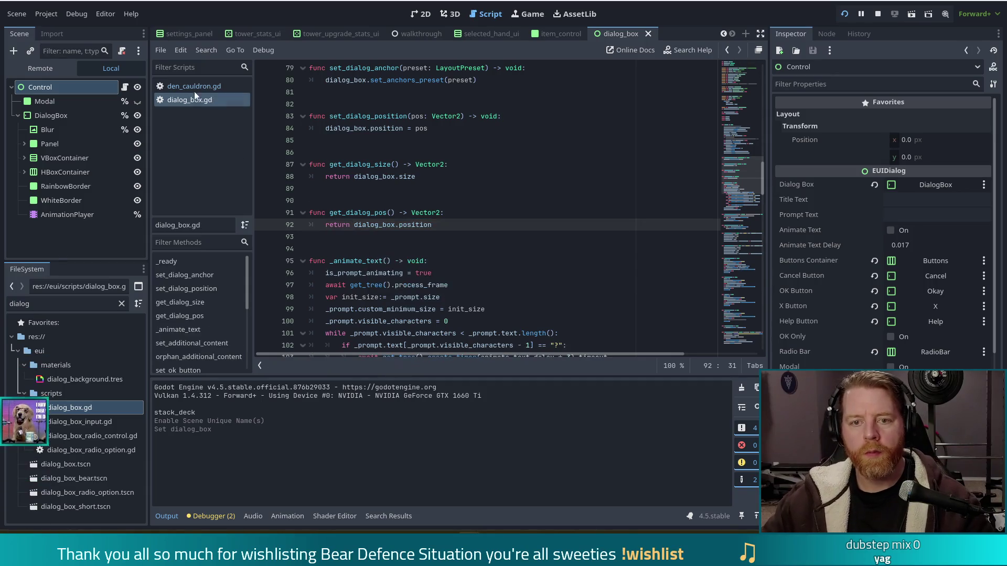
In den_cauldron.gd, add dialog.set_position(Vector2()) after the await line 245.
left_click(193, 86)
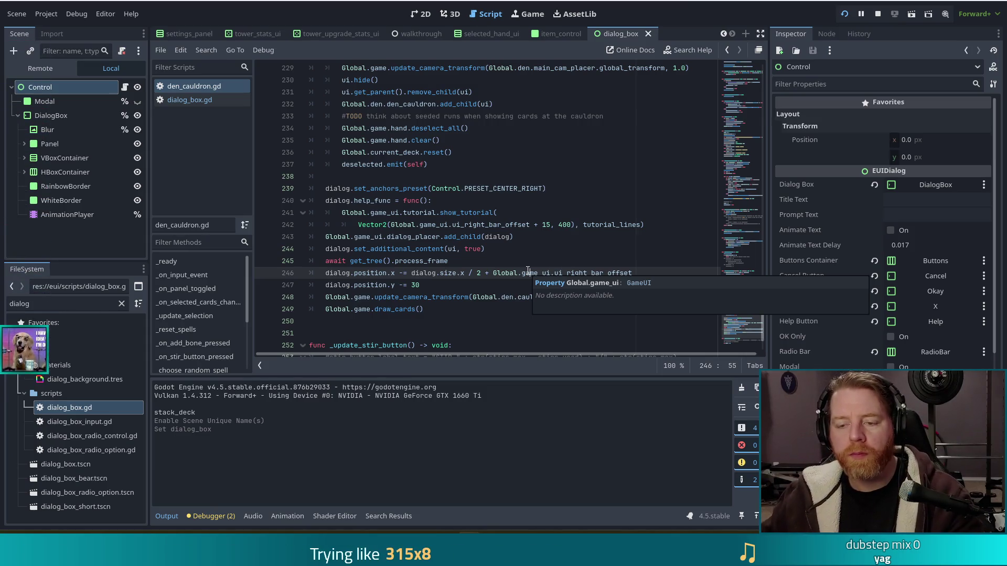
left_click(473, 260)
key("Return")
key("Return")
key("BackSpace")
key("BackSpace")
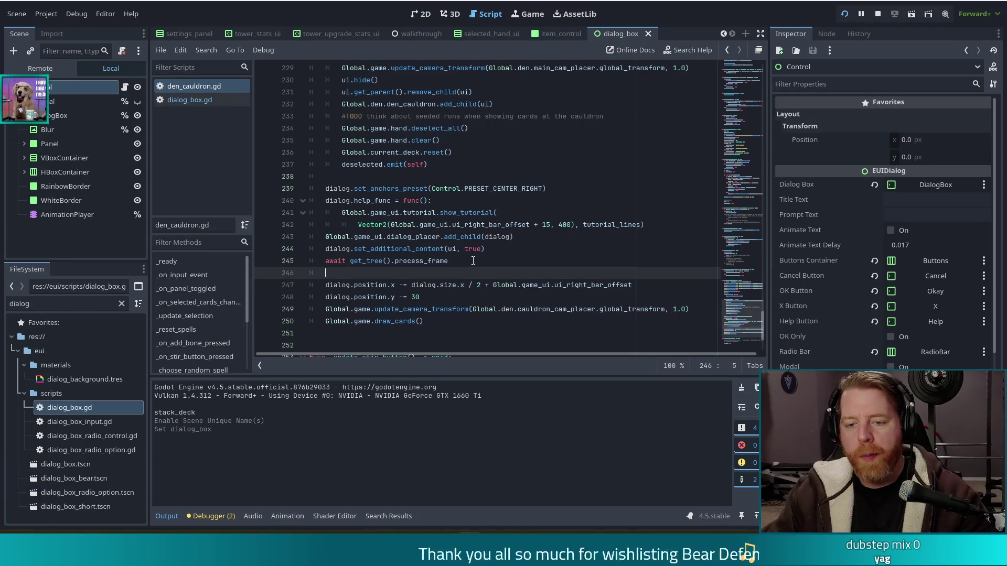
type("dialog.set_pos")
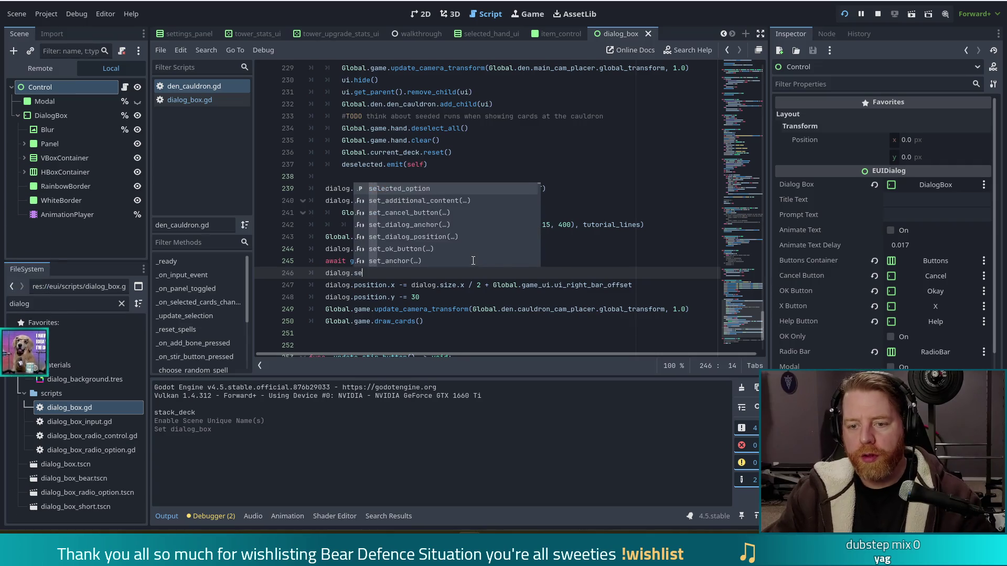
key("Return")
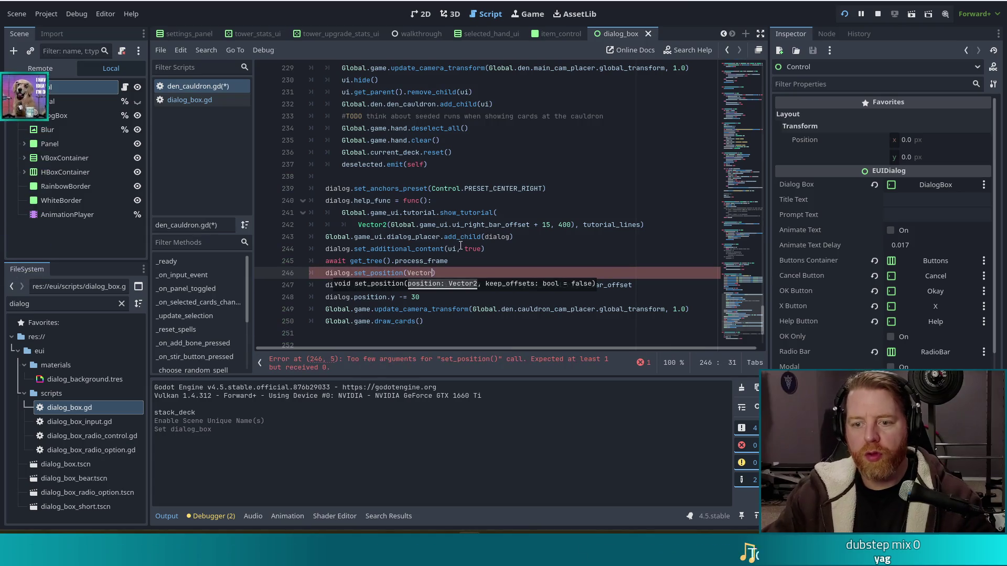
type("r2(")
left_click(449, 249)
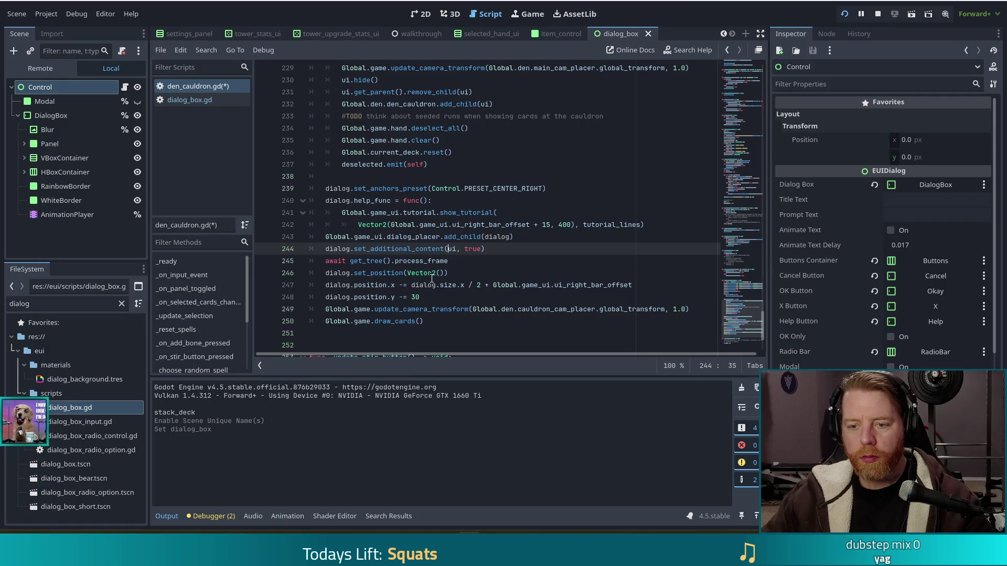
left_click(439, 273)
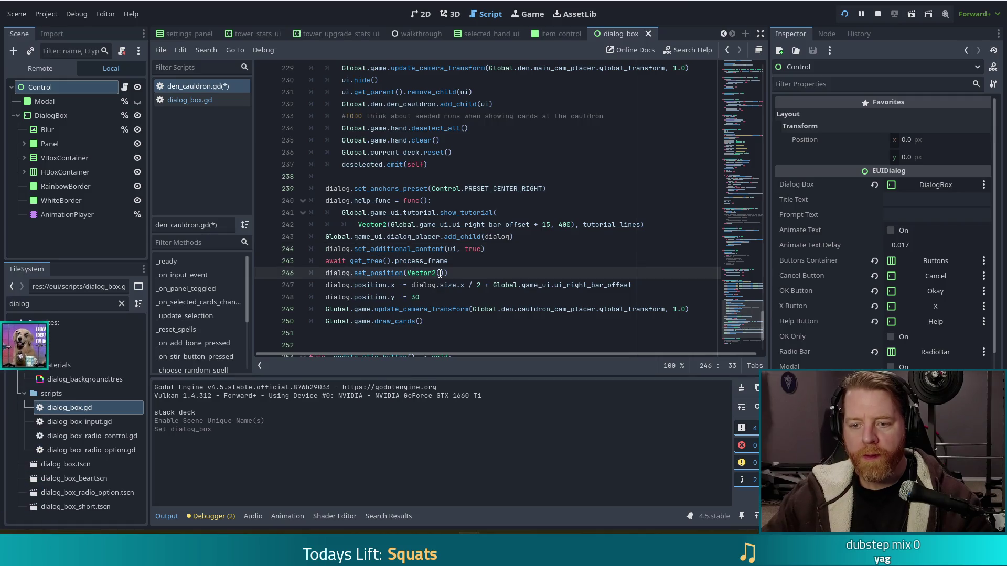
Insert var pos = dialog.get_dialog_pos() - Vector2() above the set_position call.
left_click(471, 263)
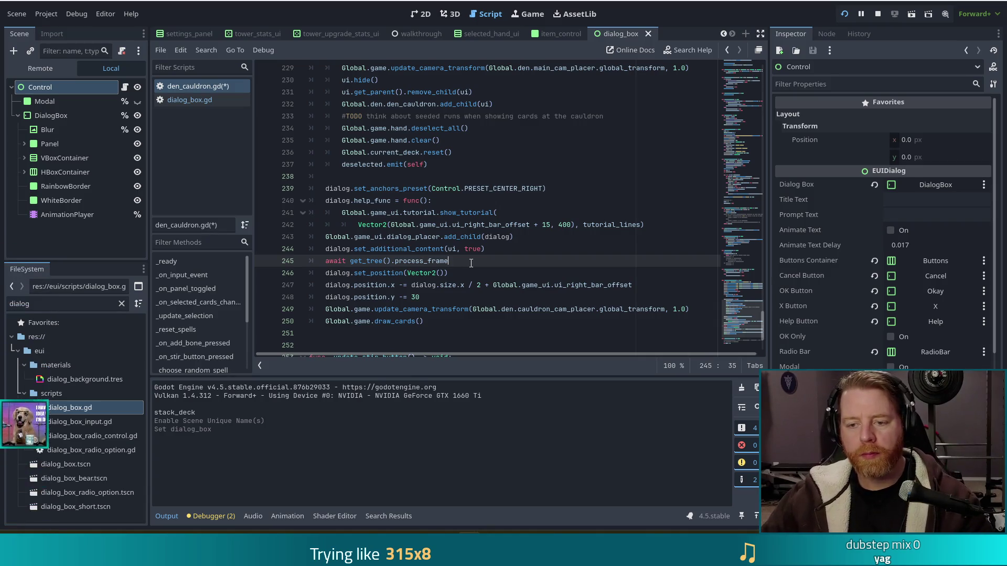
key("Return")
type("var p")
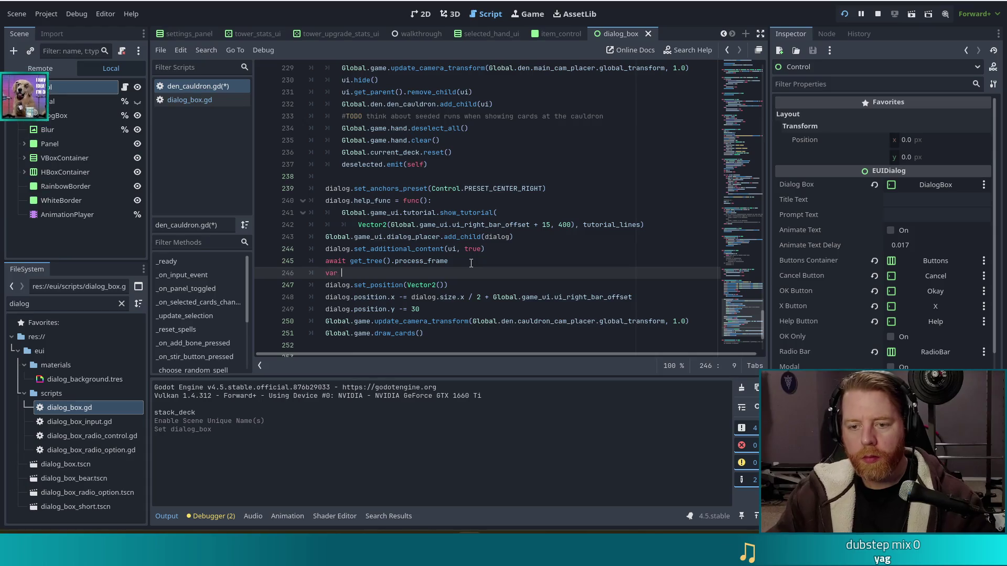
type("os = ")
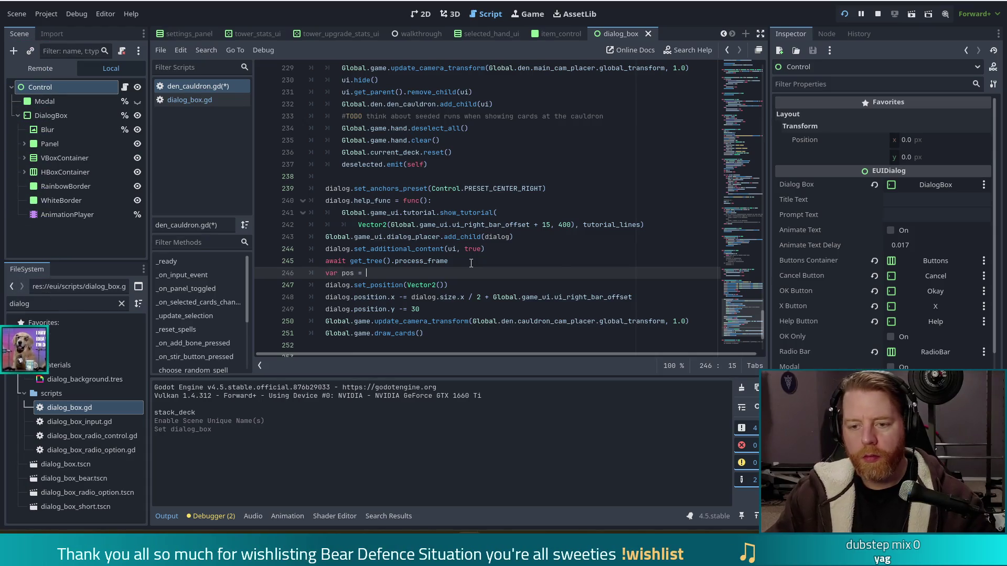
type("dialog.get")
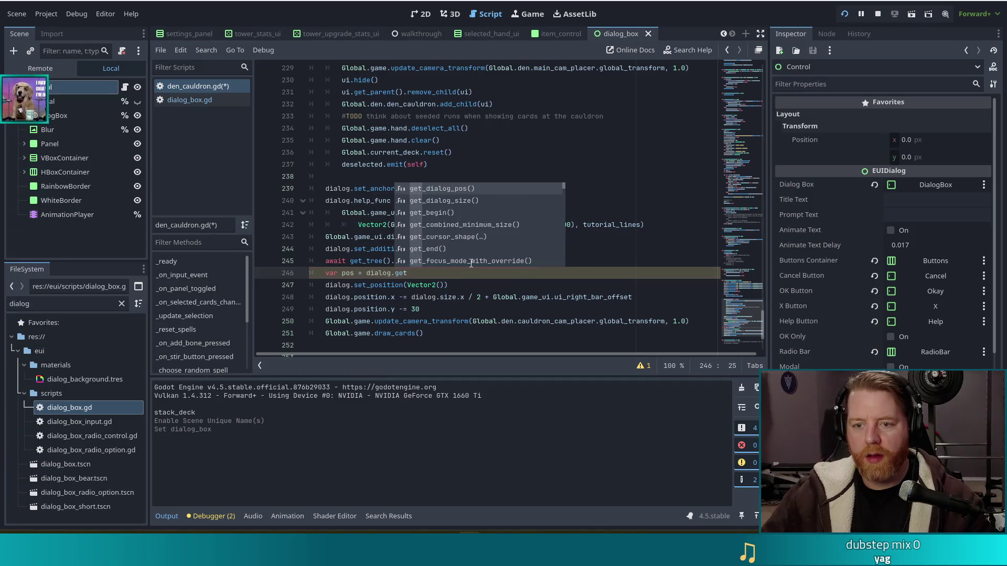
key("Return")
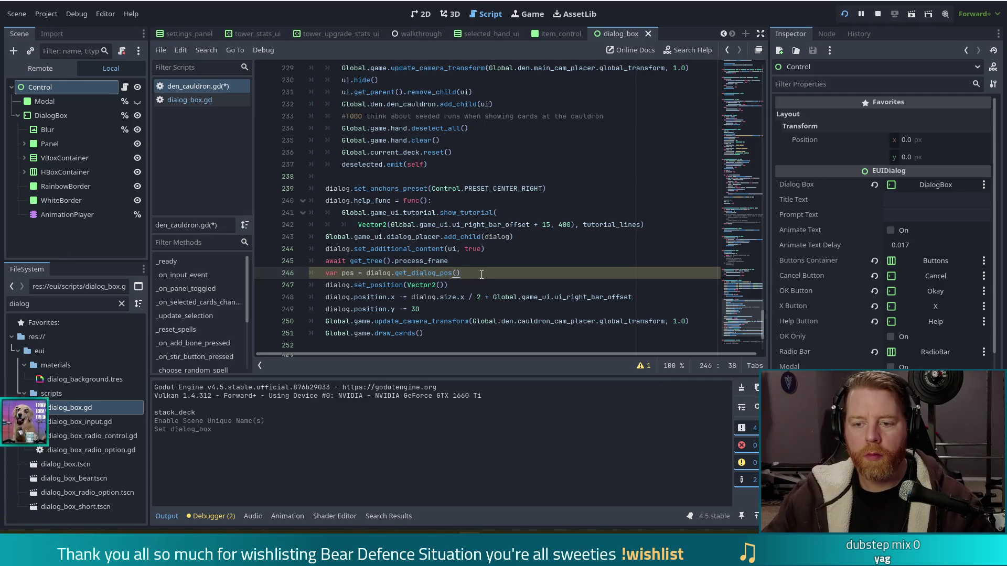
type("- ")
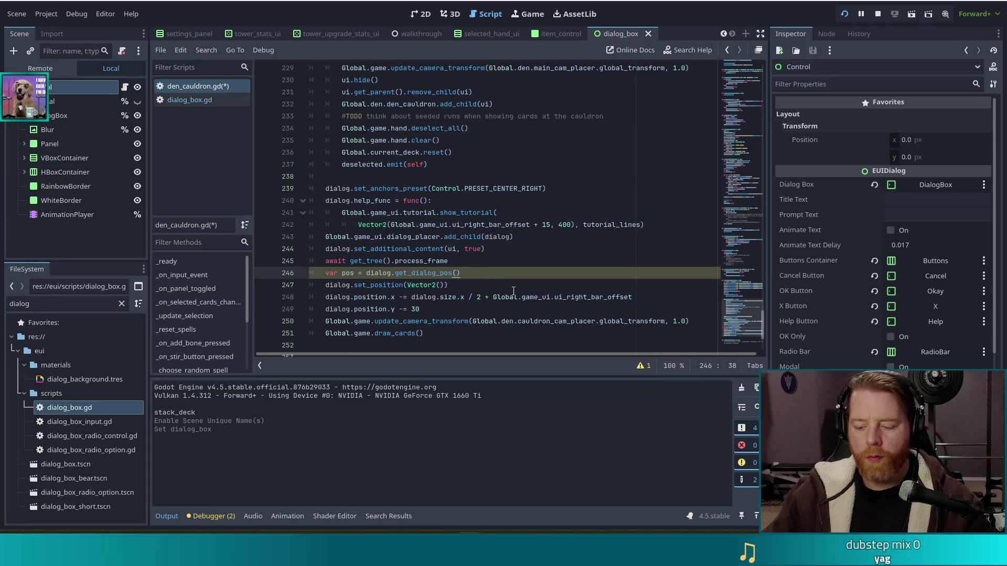
type("Vector2")
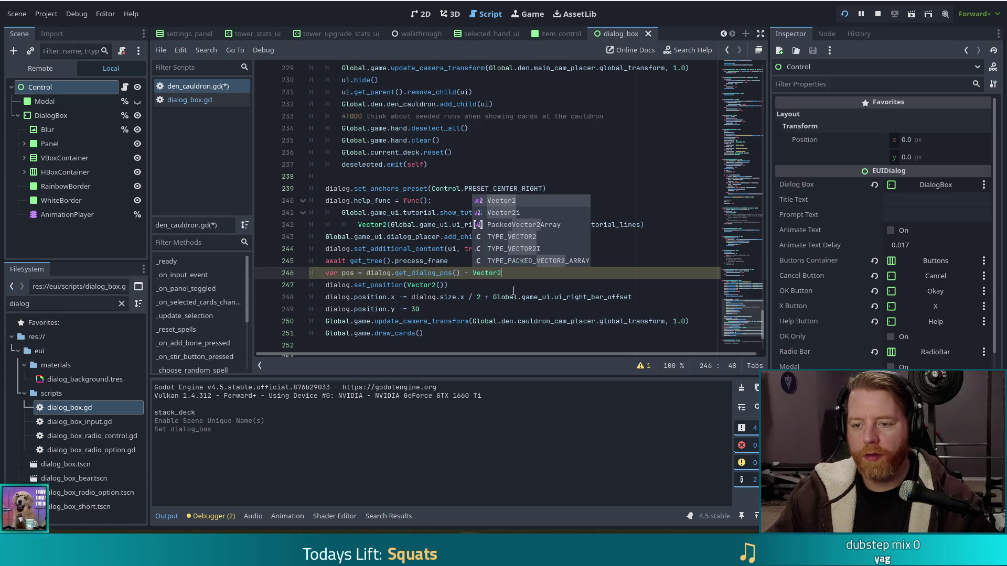
key("Return")
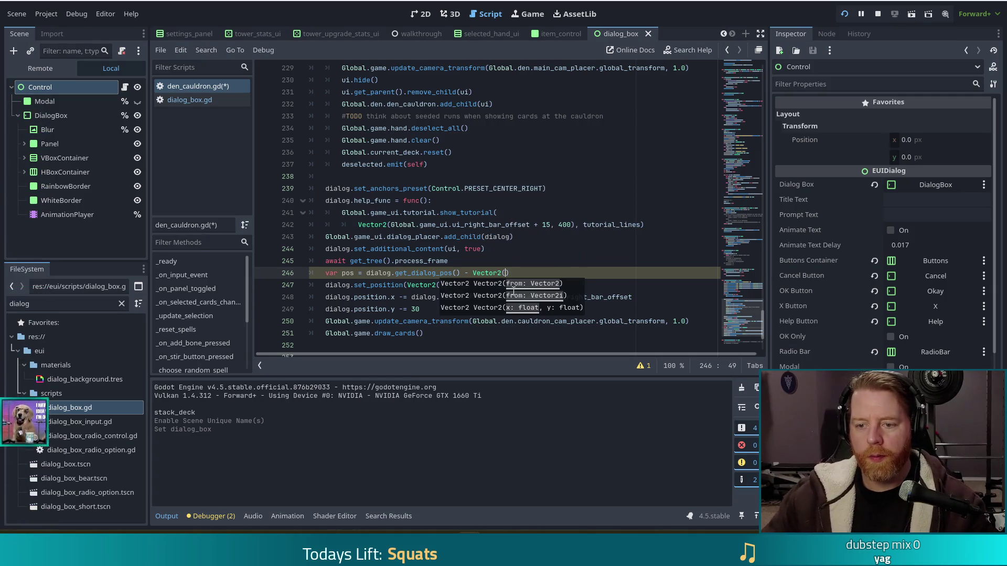
Fill Vector2's x with the copied half-width offset, using get_dialog_size(), and wrap the line.
left_click(408, 272)
left_click_drag(411, 297, 633, 297)
key("ctrl+c")
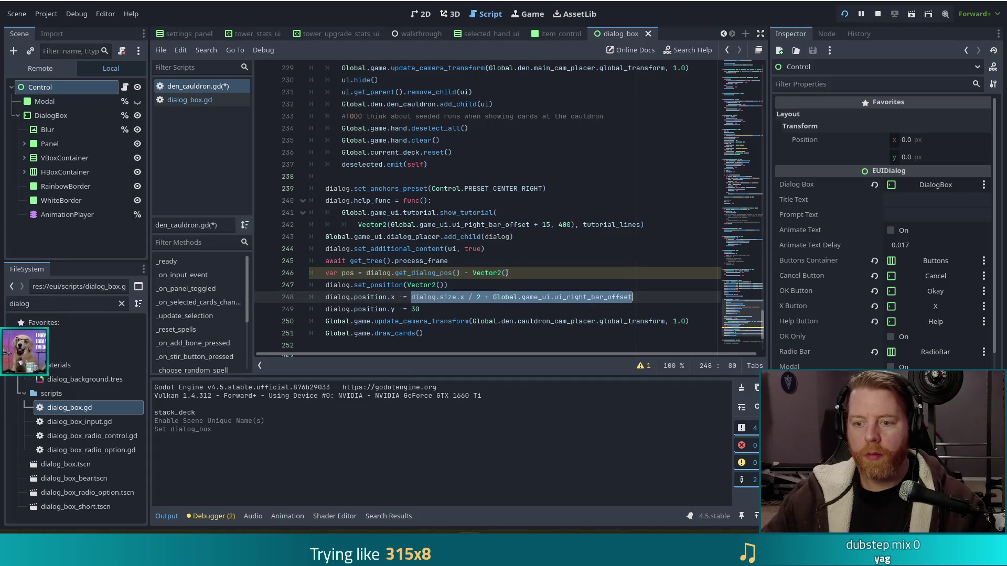
left_click(505, 273)
key("ctrl+v")
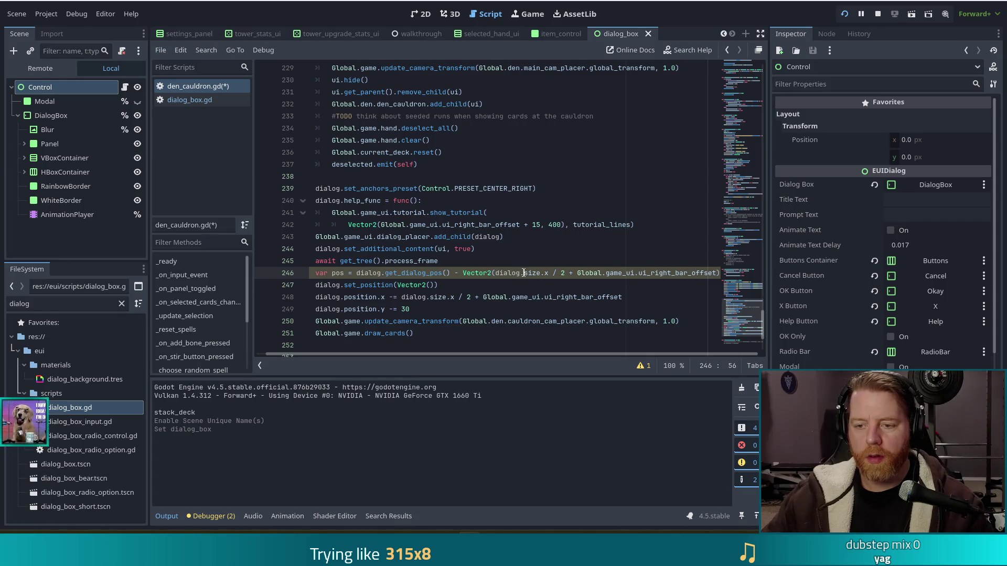
type("get")
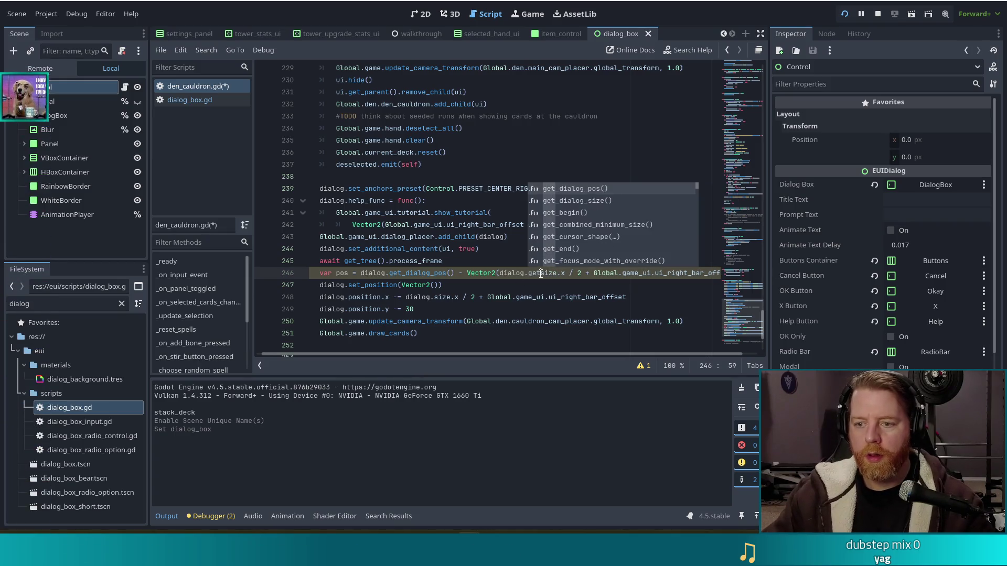
key("Down")
key("Return")
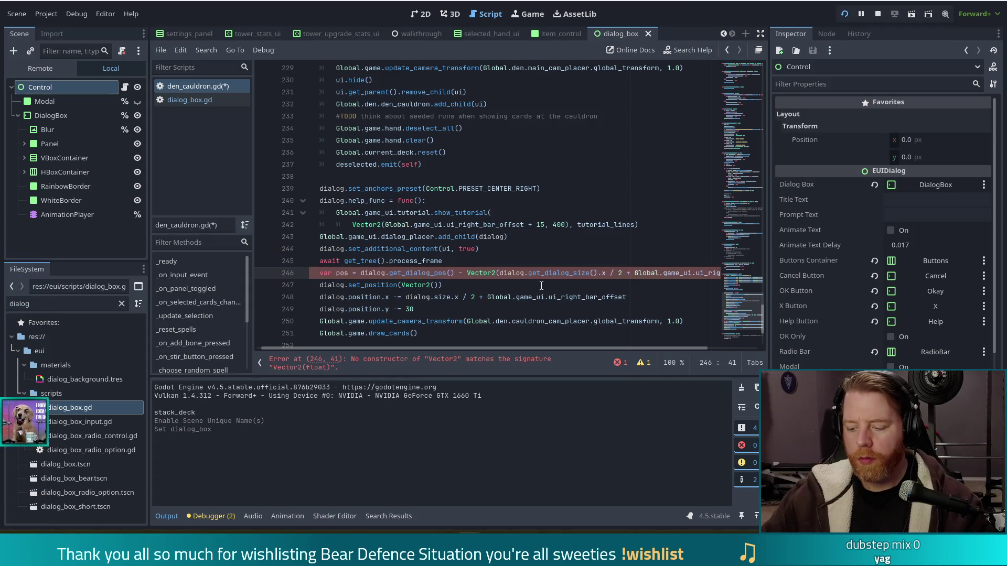
type("\\")
key("Return")
Add the y component from the copied offset expression, rewritten to use get_dialog_size().
left_click(668, 289)
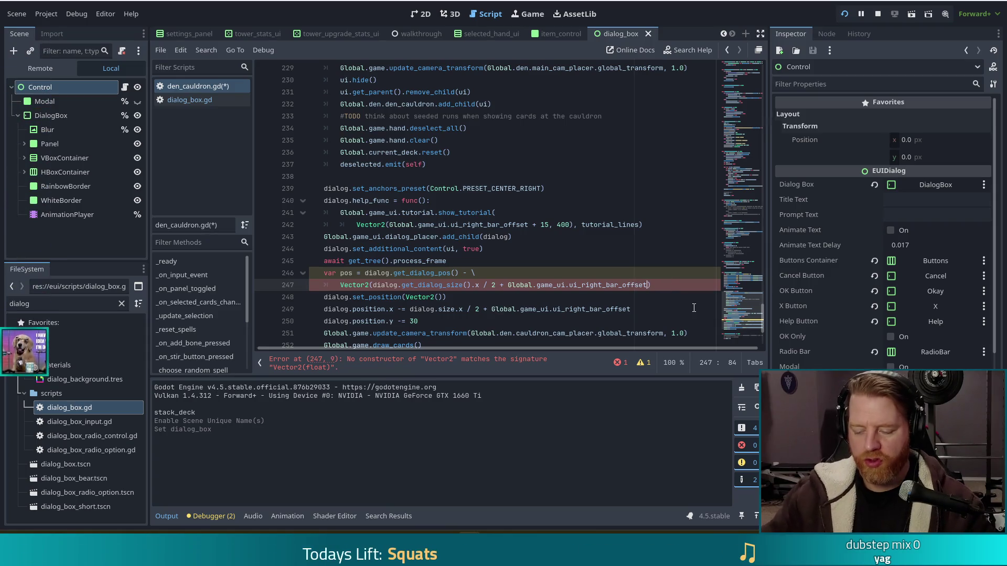
type(",")
key("Return")
scroll(397, 247, "down", 2)
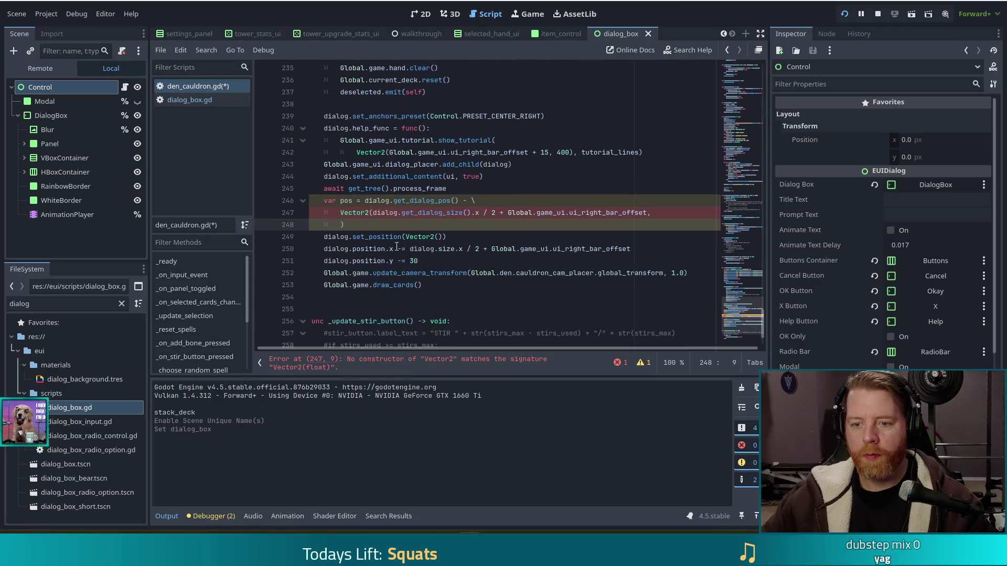
mouse_move(410, 250)
left_mouse_down()
mouse_move(414, 262)
mouse_move(631, 249)
left_mouse_up()
key("ctrl+c")
left_click(341, 225)
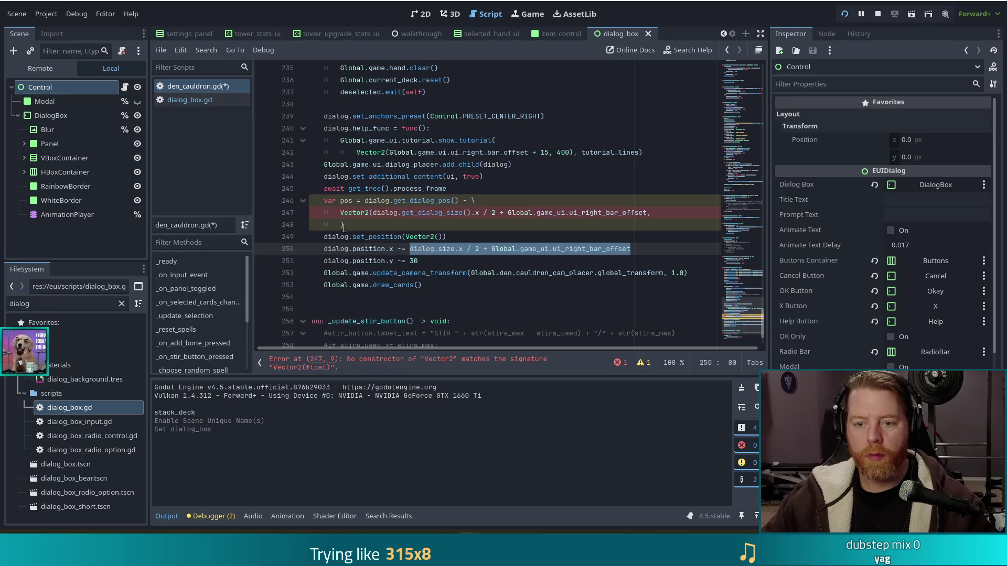
key("ctrl+v")
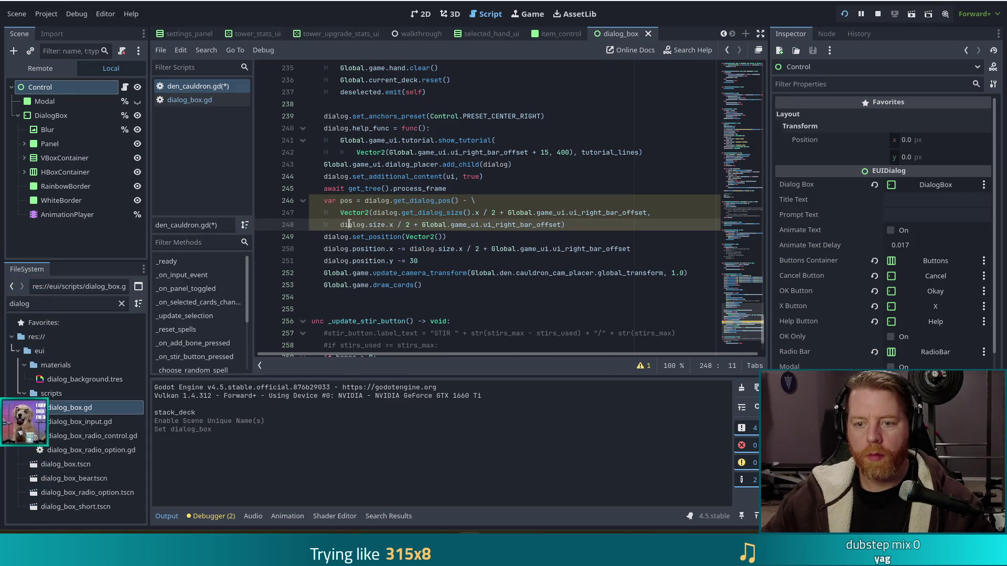
left_click(369, 225)
key("ctrl+Delete")
type("get_dia")
key("Down")
key("Return")
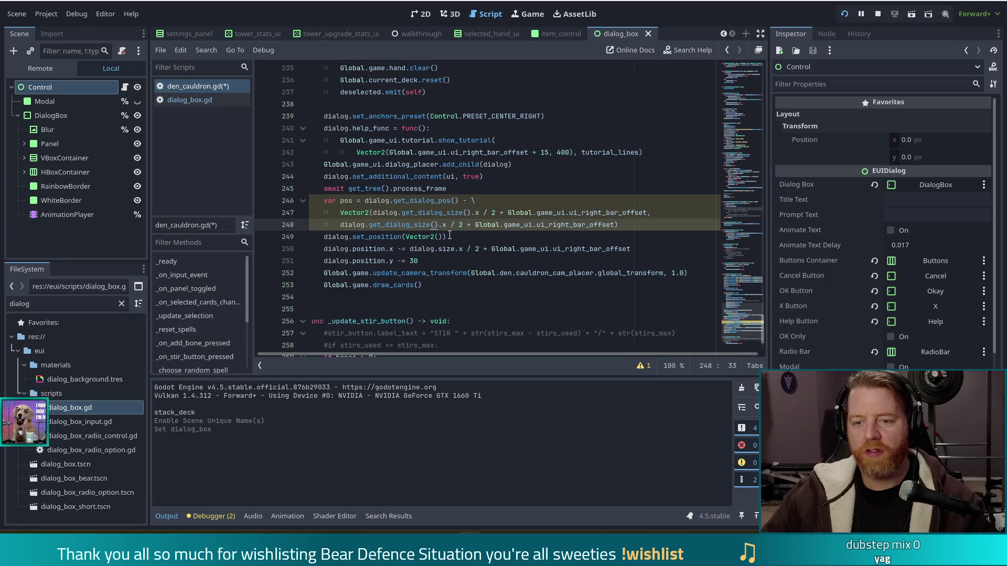
Pass pos as the argument of dialog.set_position.
left_click(369, 212)
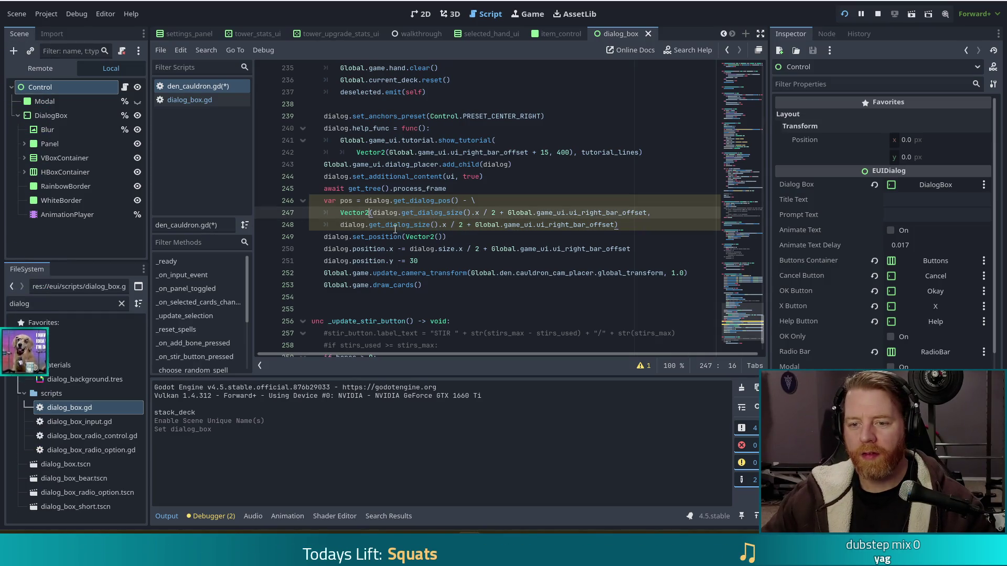
left_click_drag(405, 236, 448, 240)
type("pos")
left_click(413, 189)
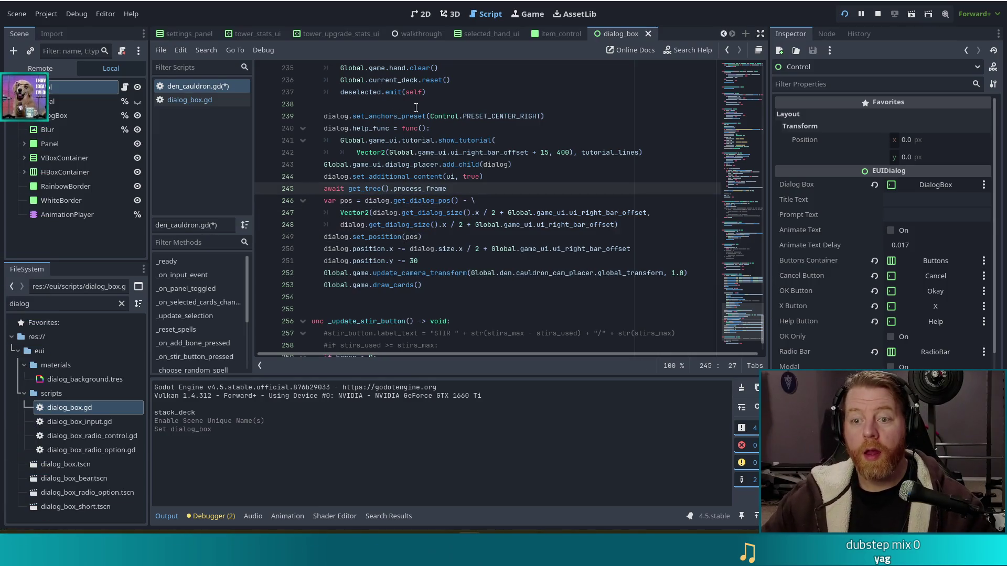
left_click(352, 116)
Change the anchor call on line 239 to set_dialog_anchor and save the script.
type("se")
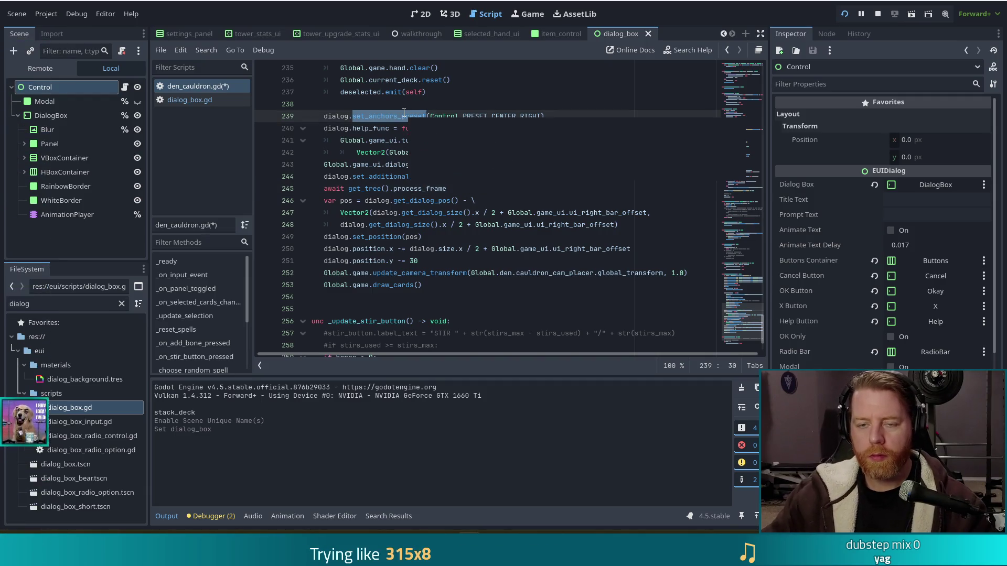
type("t_")
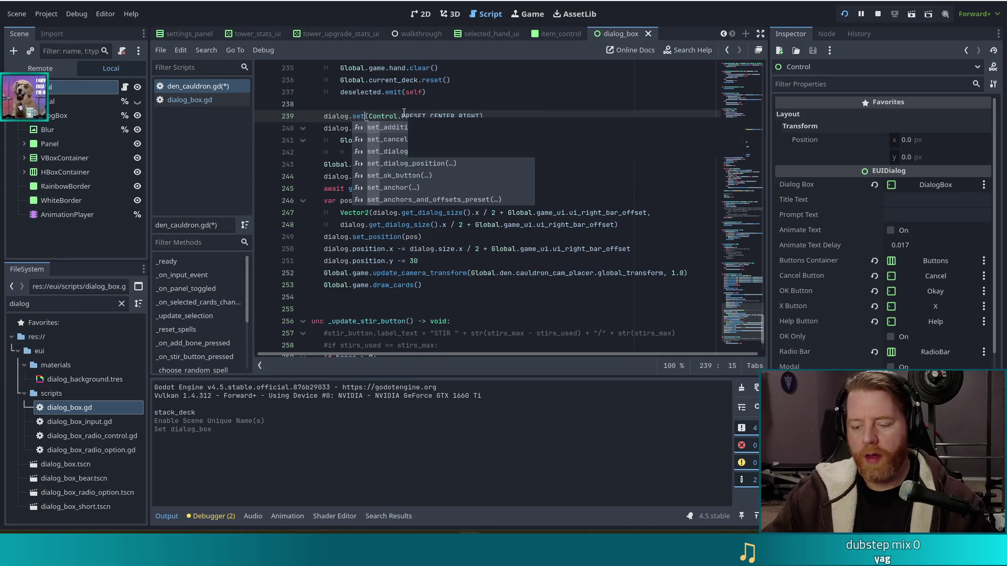
type("dia")
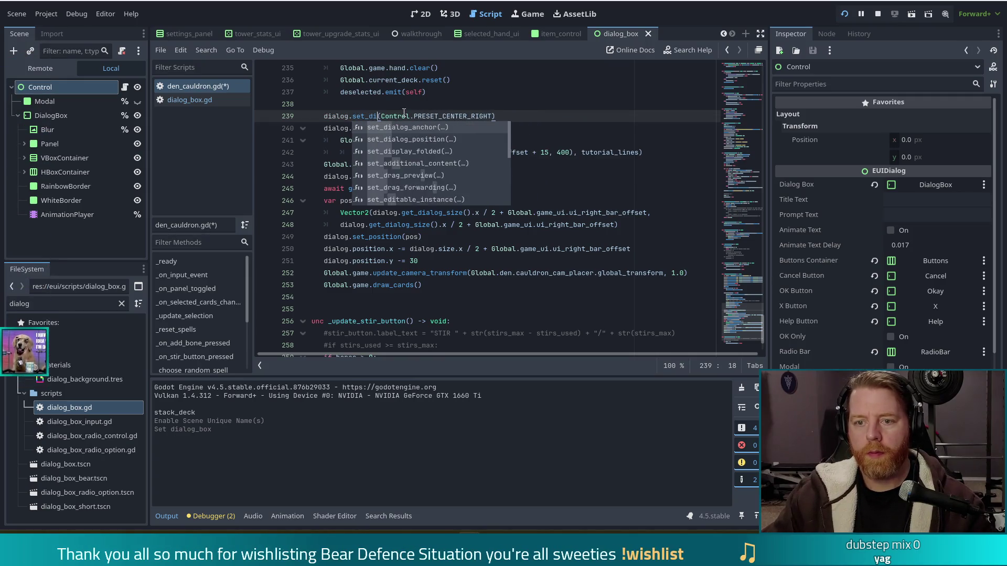
key("Return")
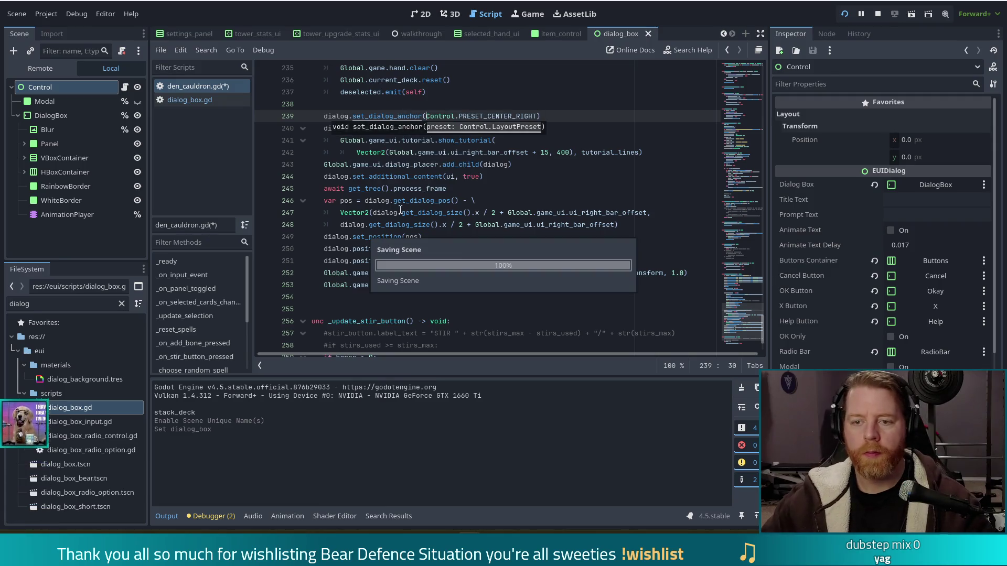
left_click(418, 189)
key("ctrl+s")
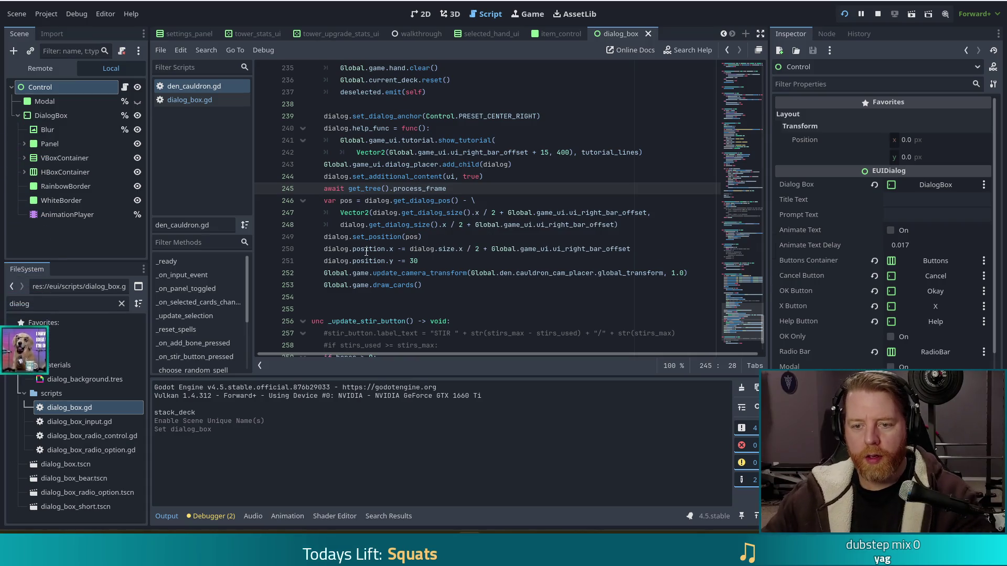
Comment out the old position.x and position.y lines 250–251.
left_click_drag(426, 261, 438, 237)
left_click_drag(377, 249, 379, 262)
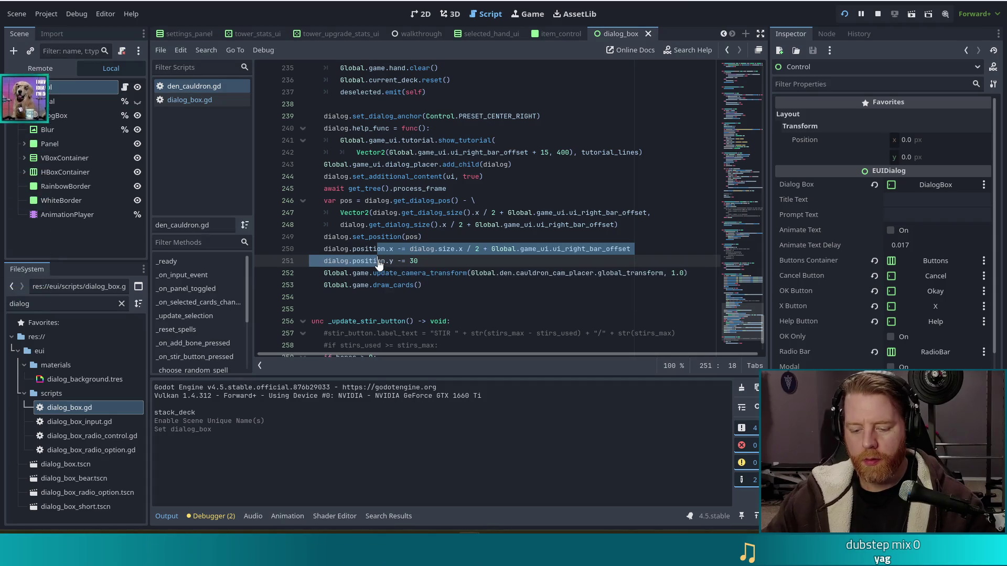
key("ctrl+k")
left_click_drag(443, 201, 441, 212)
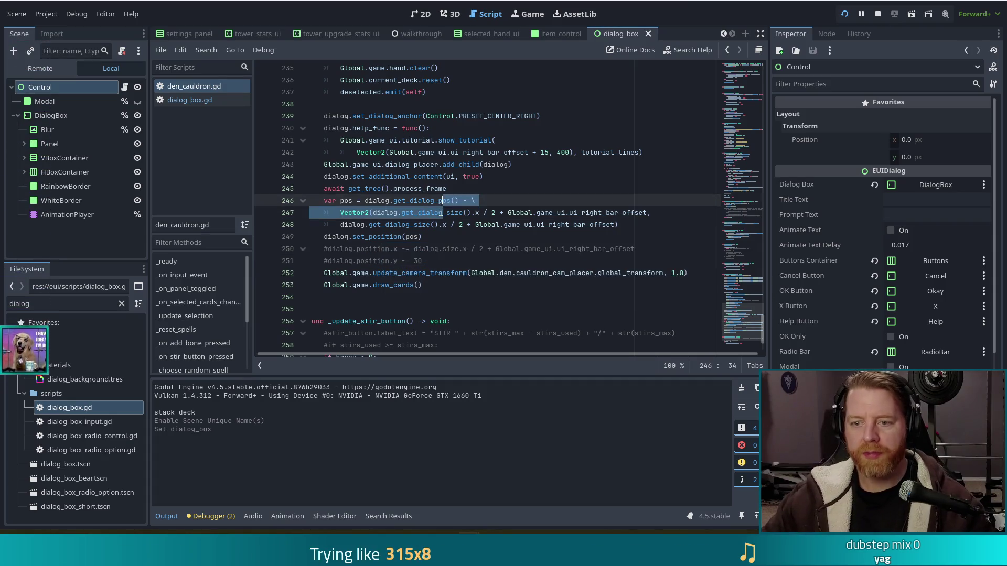
left_click(403, 293)
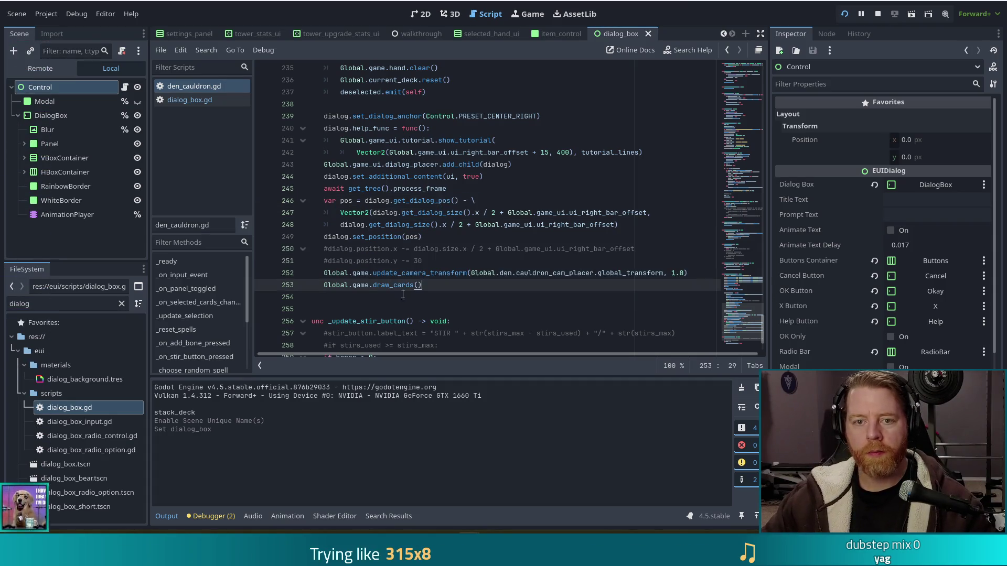
left_click(844, 14)
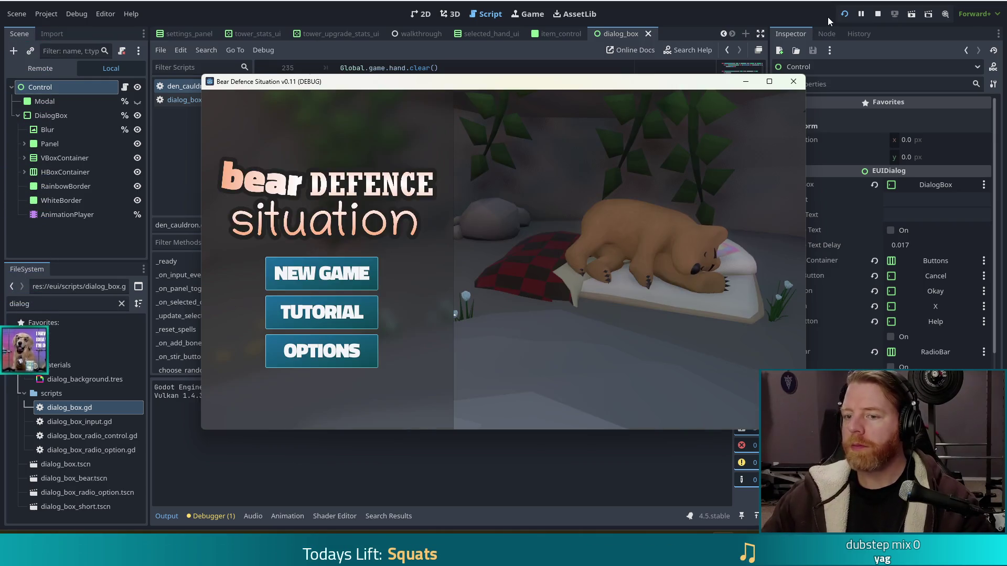
left_click(318, 272)
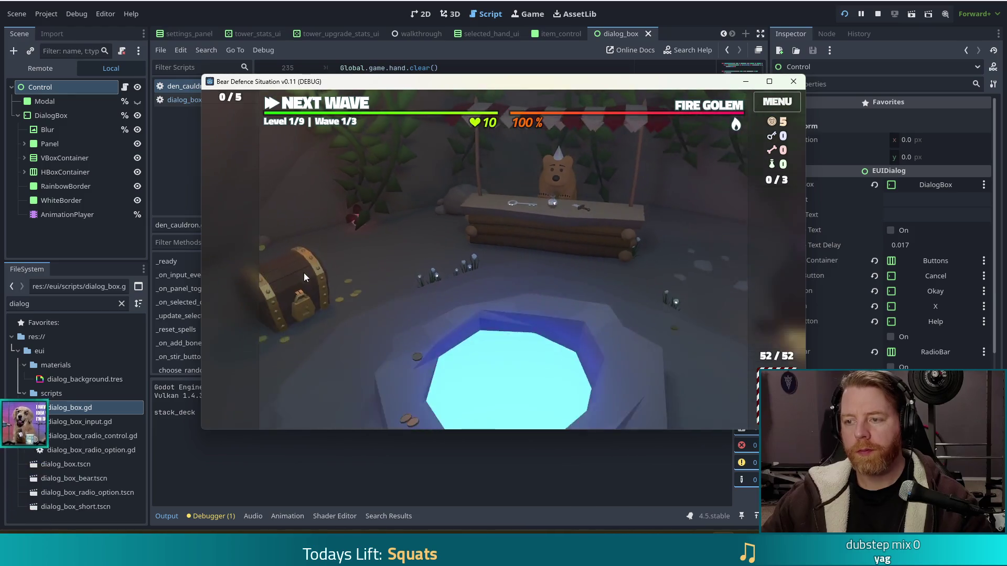
left_click(688, 248)
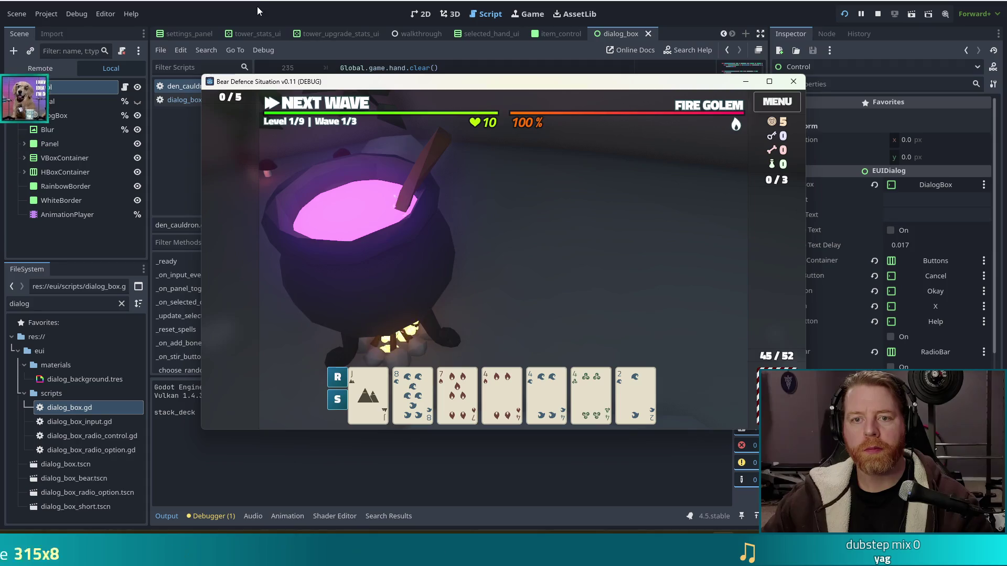
key("alt+Tab")
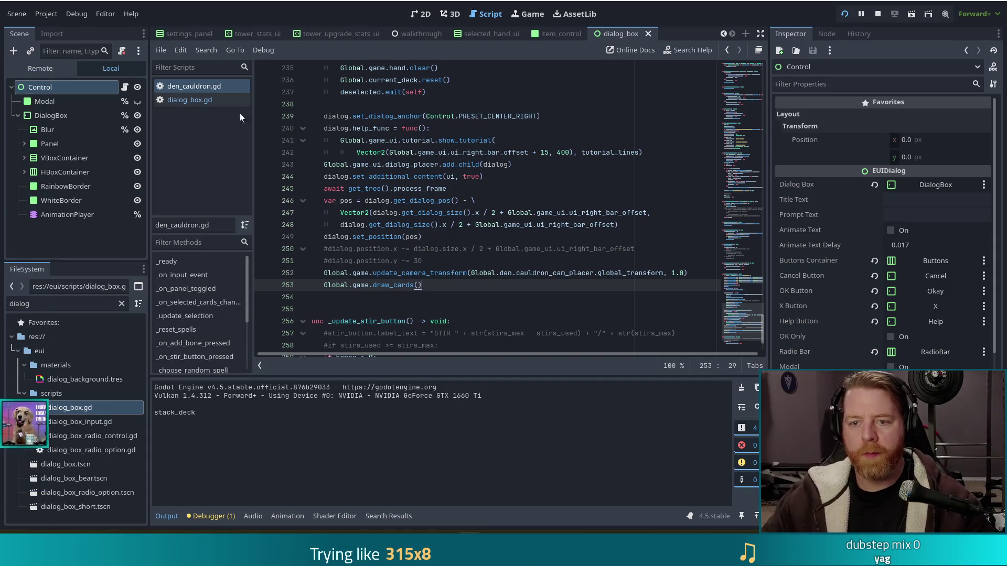
left_click(323, 116)
Comment out the set_dialog_anchor line, leaving only set_position line 249 commented among the pos lines.
type("#")
left_click_drag(361, 200, 368, 235)
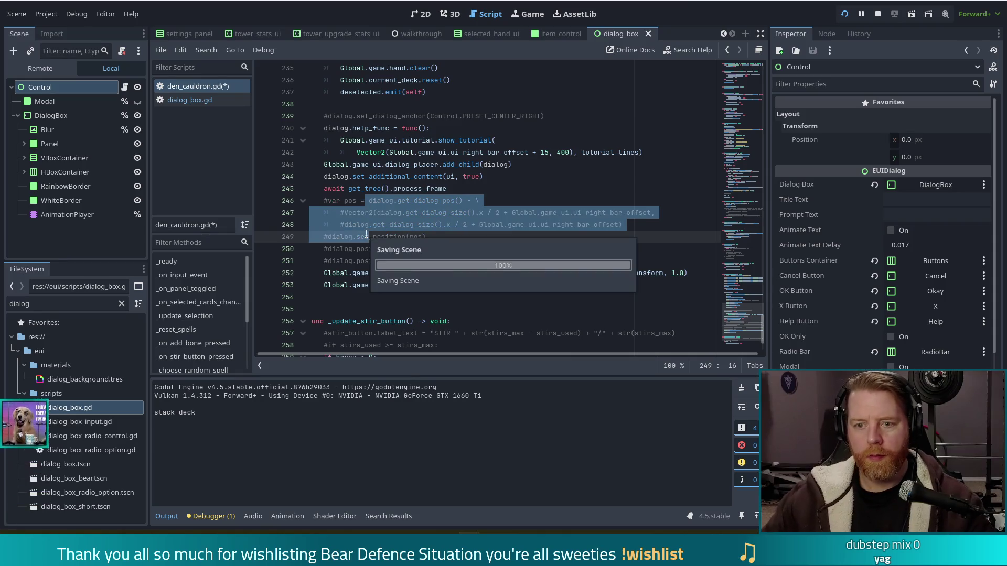
key("ctrl+k")
left_click(331, 237)
key("ctrl+s")
key("ctrl+z")
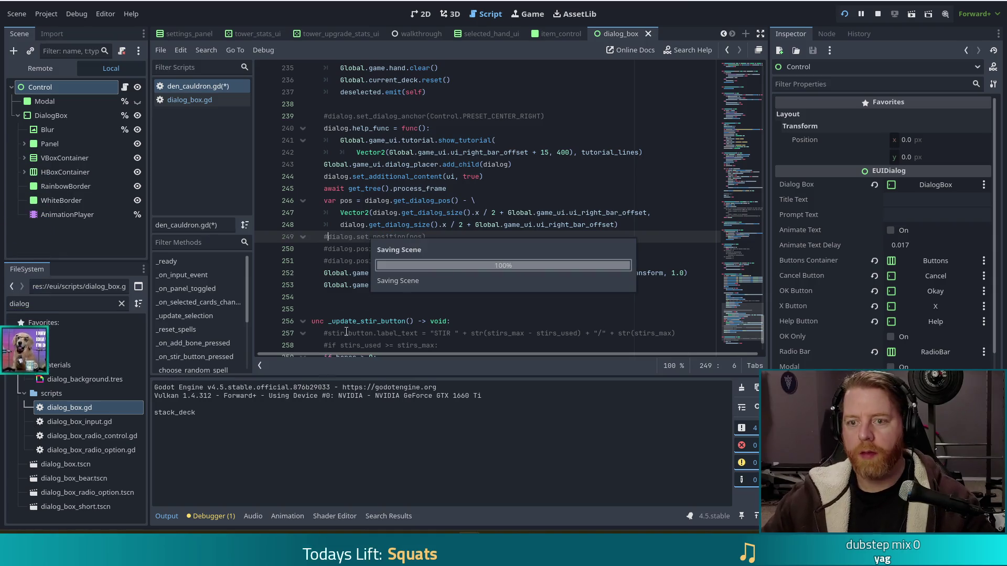
Run the game, start a new game, open the Cauldron dialog, then return to the script.
left_click(843, 15)
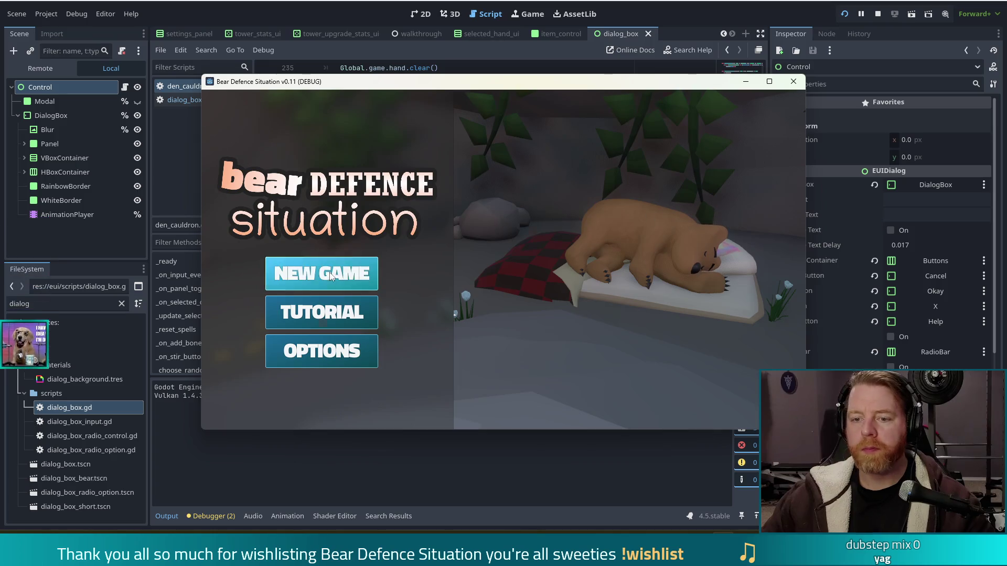
left_click(322, 272)
left_click(701, 242)
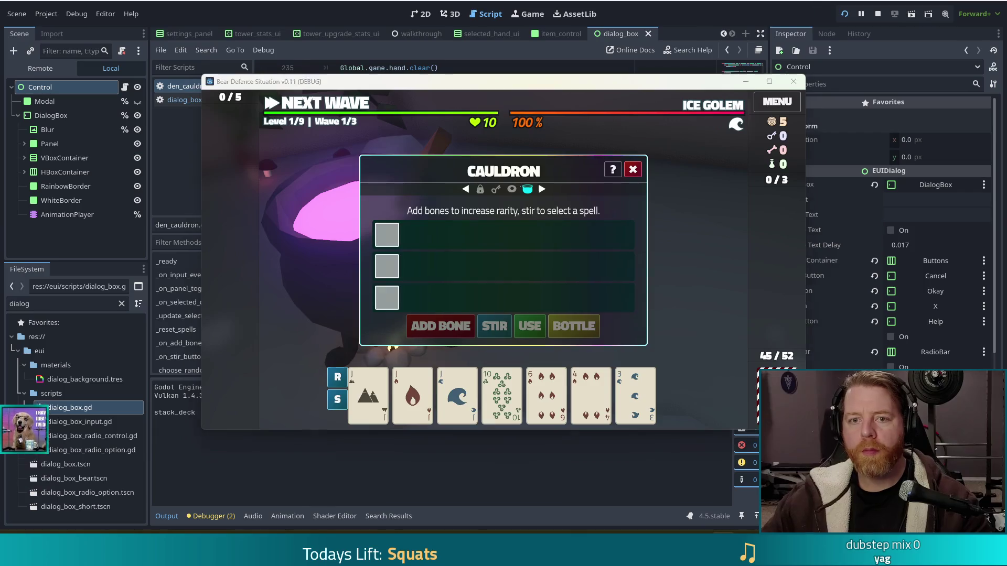
key("alt+Tab")
left_click(467, 225)
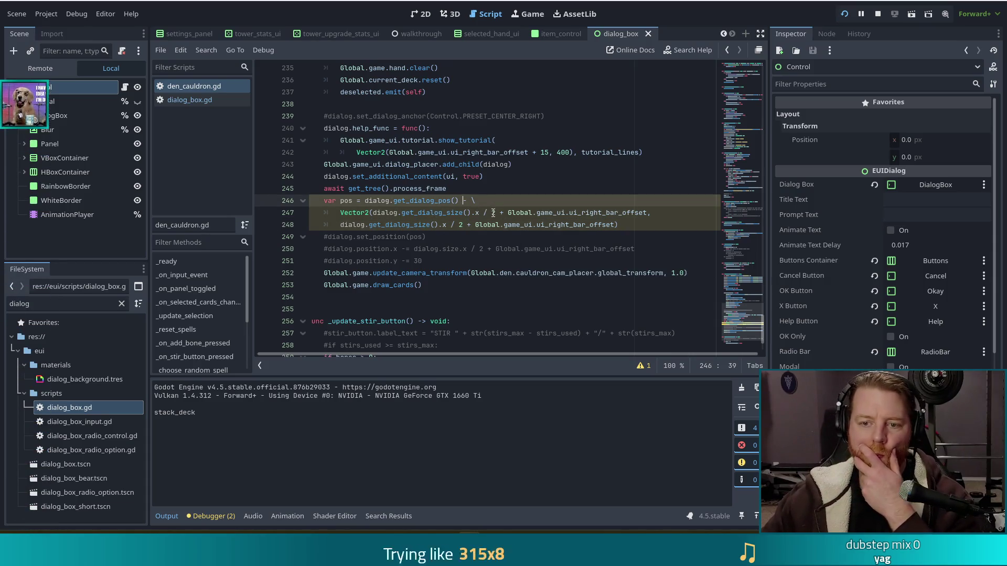
left_click(431, 214)
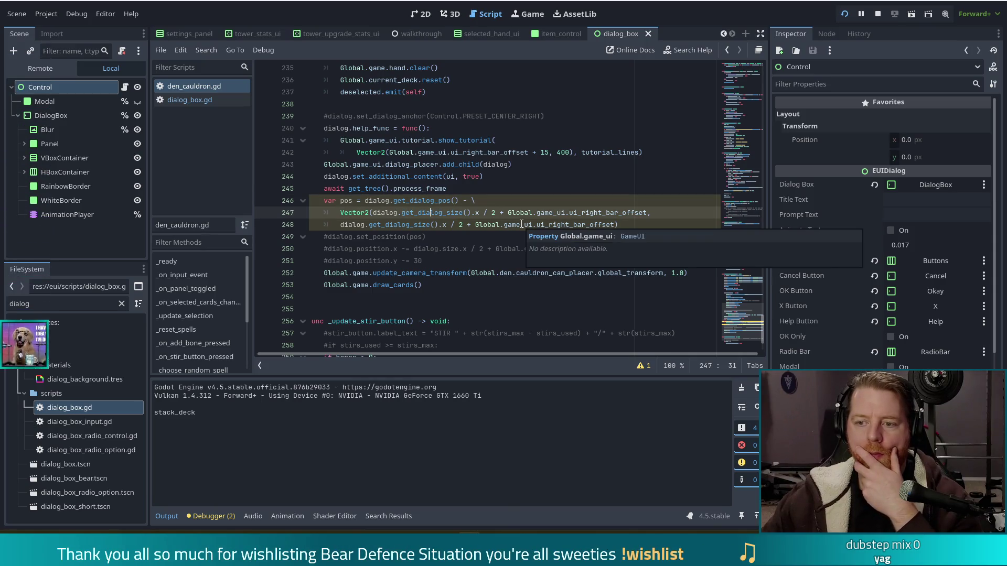
Uncomment line 249 as dialog.set_position(dialog.get_dialog_pos()), save, and rerun the project.
left_click(448, 224)
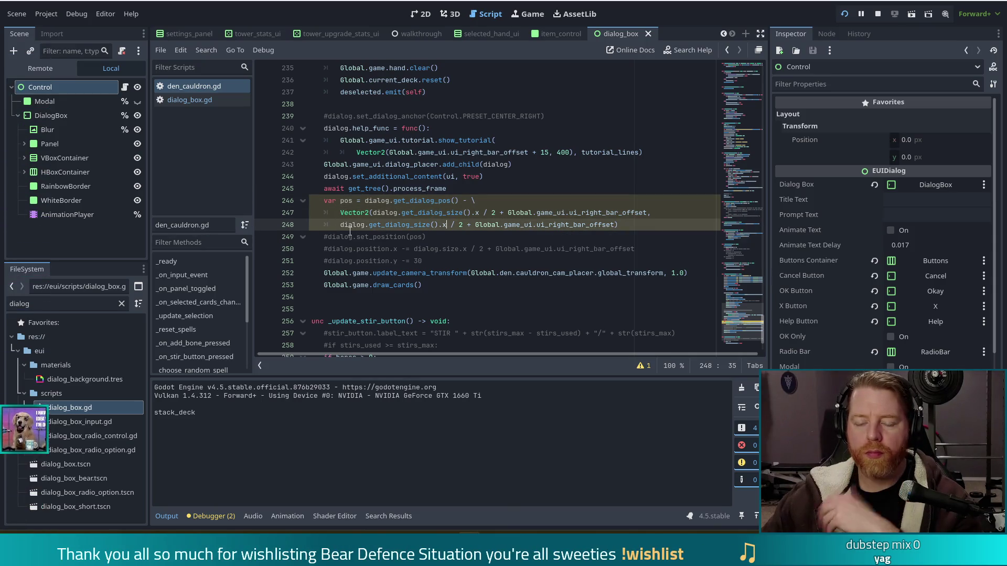
left_click(326, 237)
key("Delete")
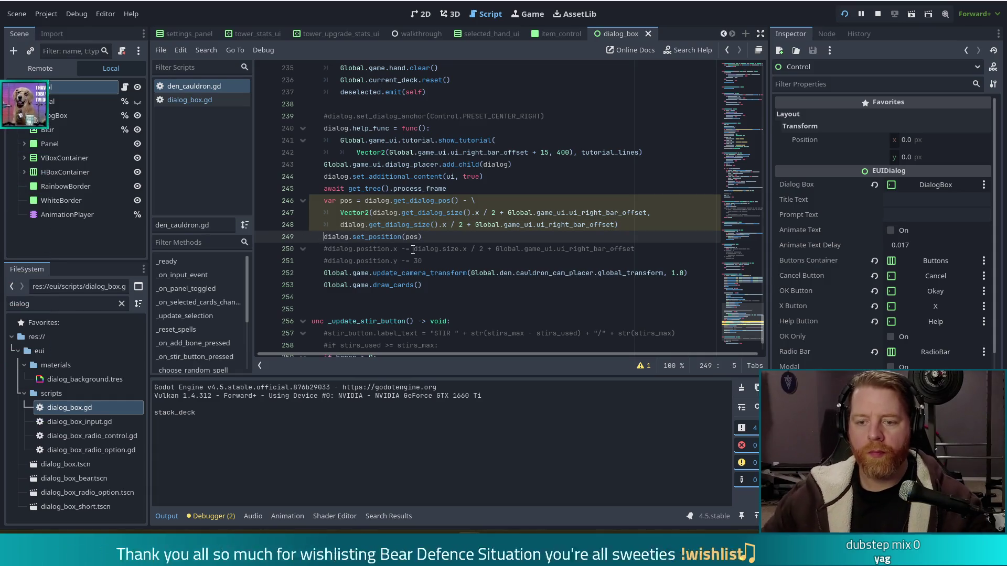
double_click(412, 237)
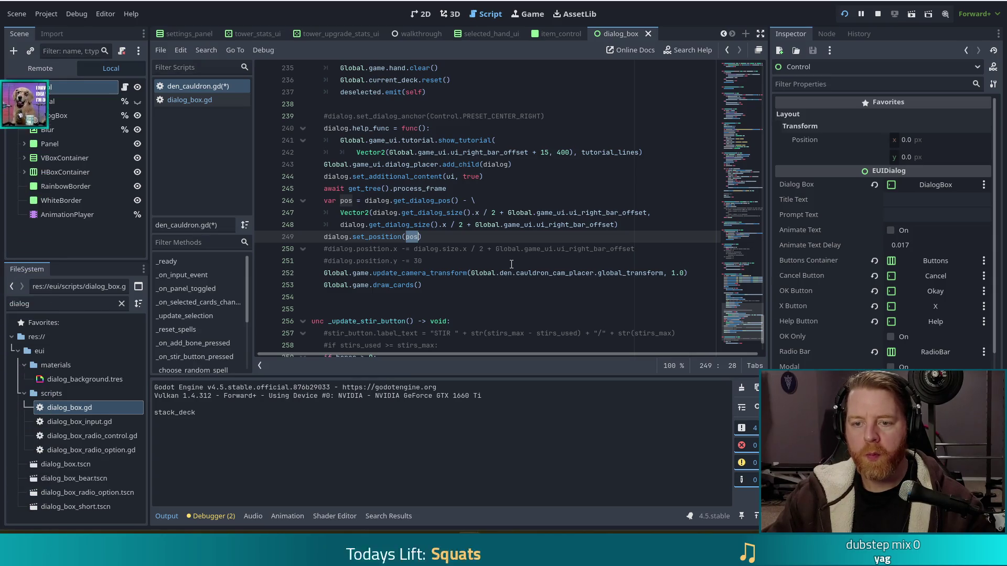
type("dialog")
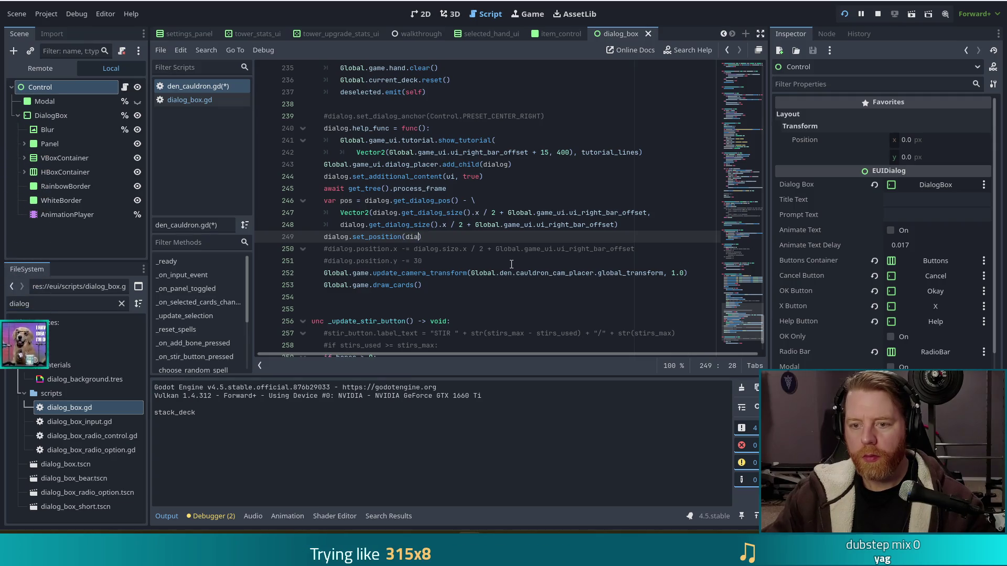
key("Escape")
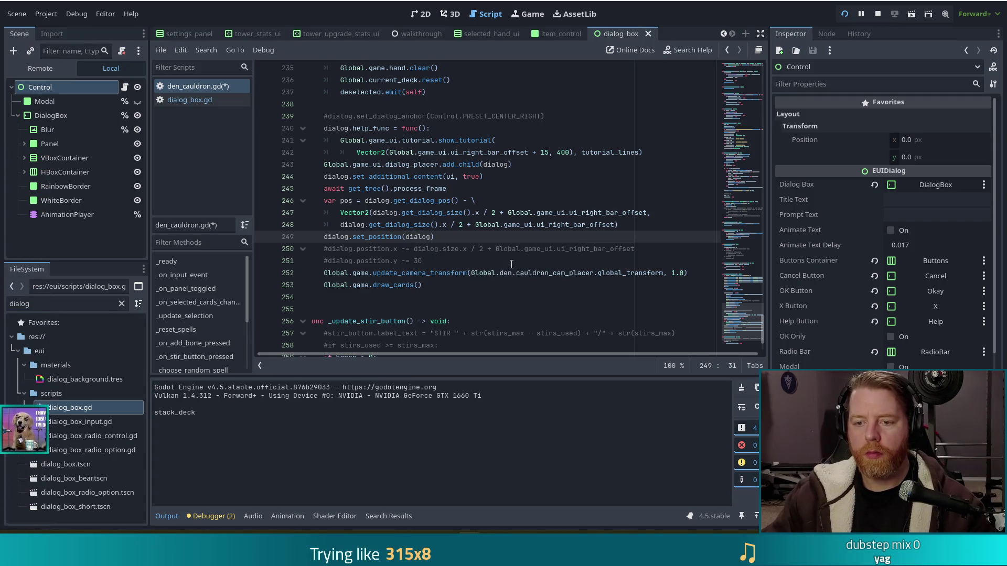
type("get_dia")
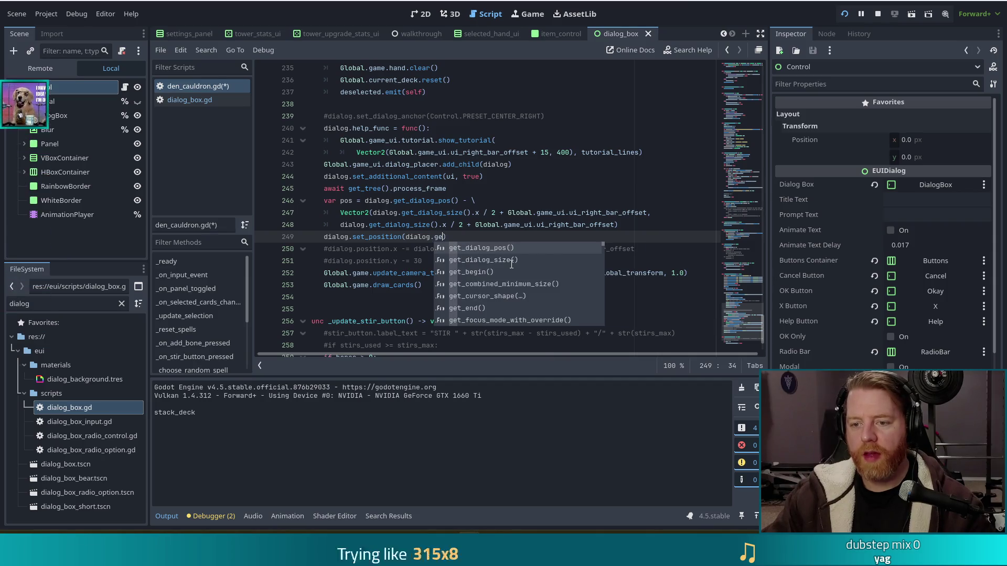
key("Return")
key("ctrl+s")
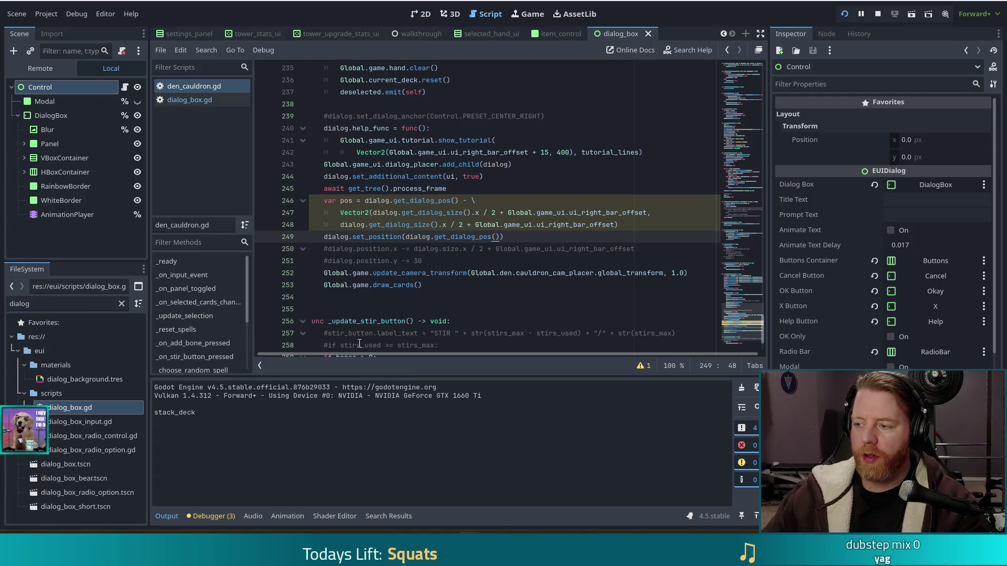
type(")")
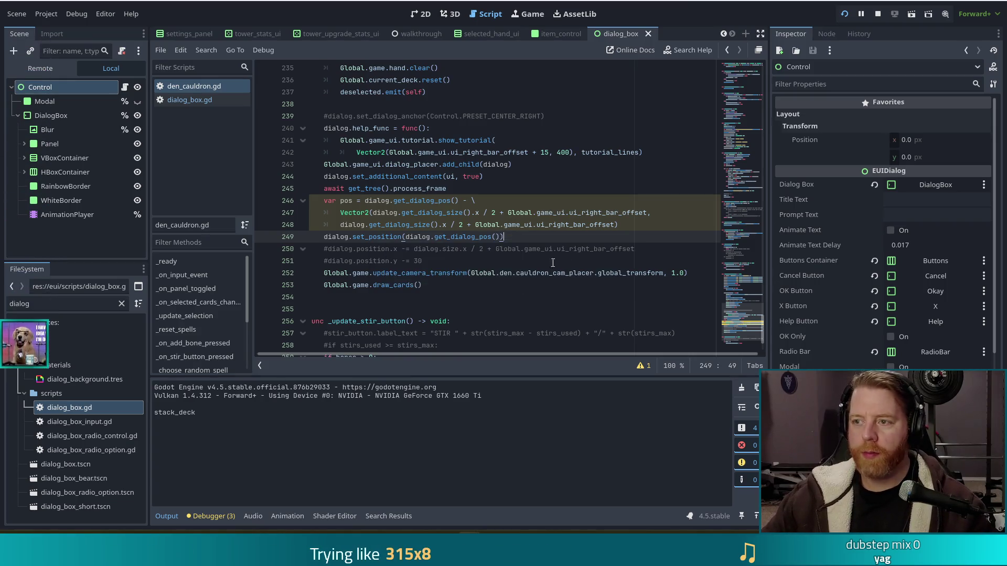
left_click(845, 16)
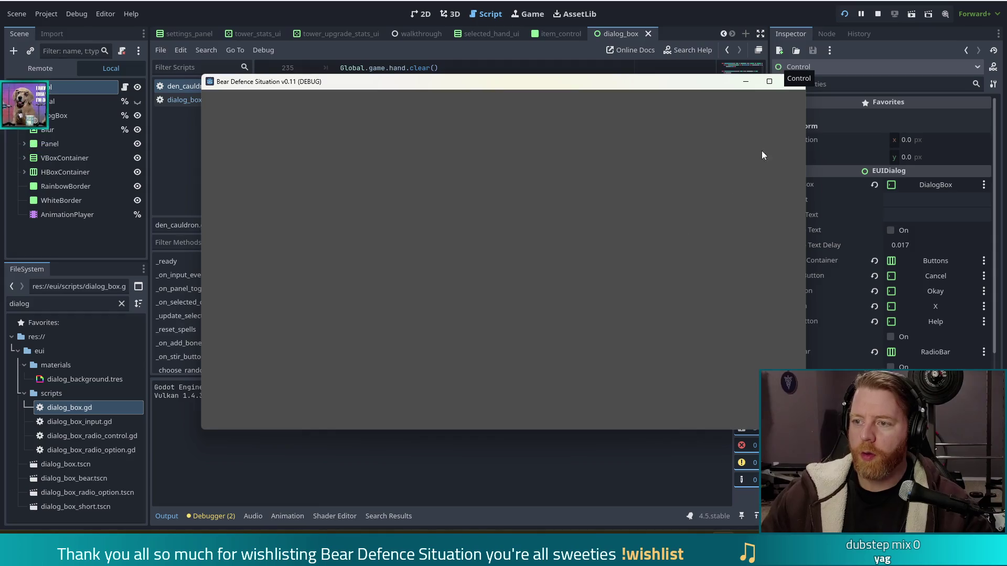
Start a new game, open the Cauldron dialog, then return to den_cauldron.gd.
left_click(334, 295)
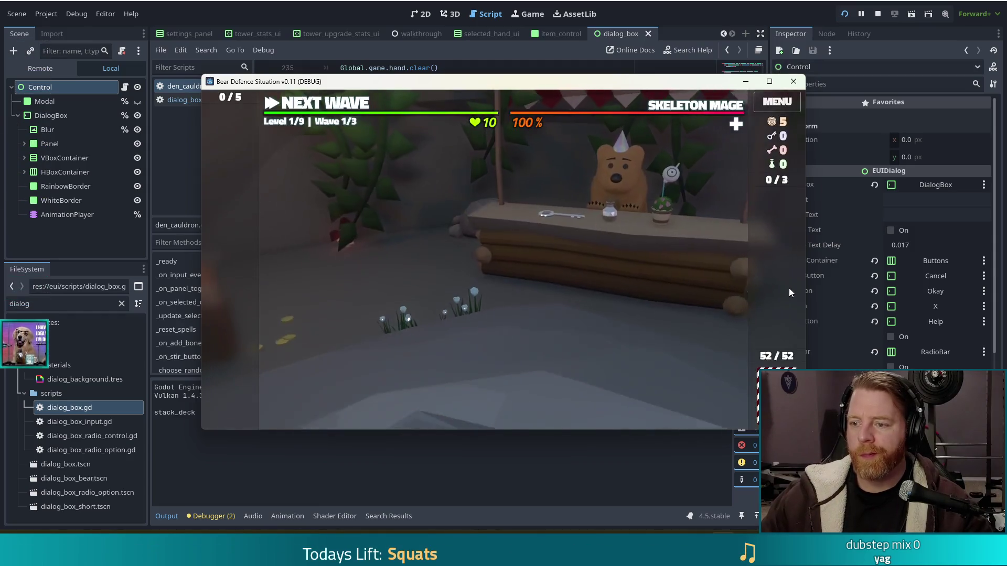
left_click(707, 253)
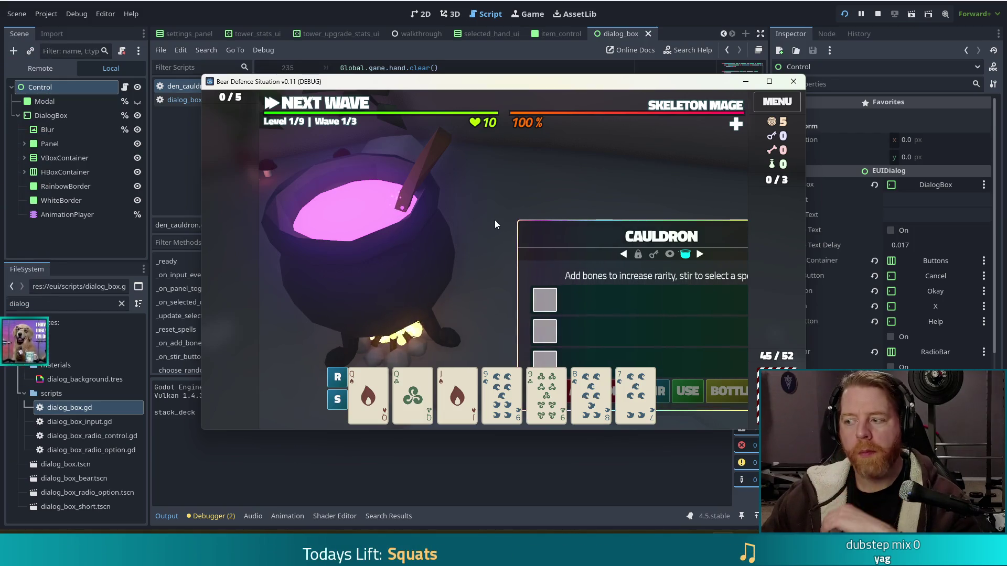
left_click(393, 58)
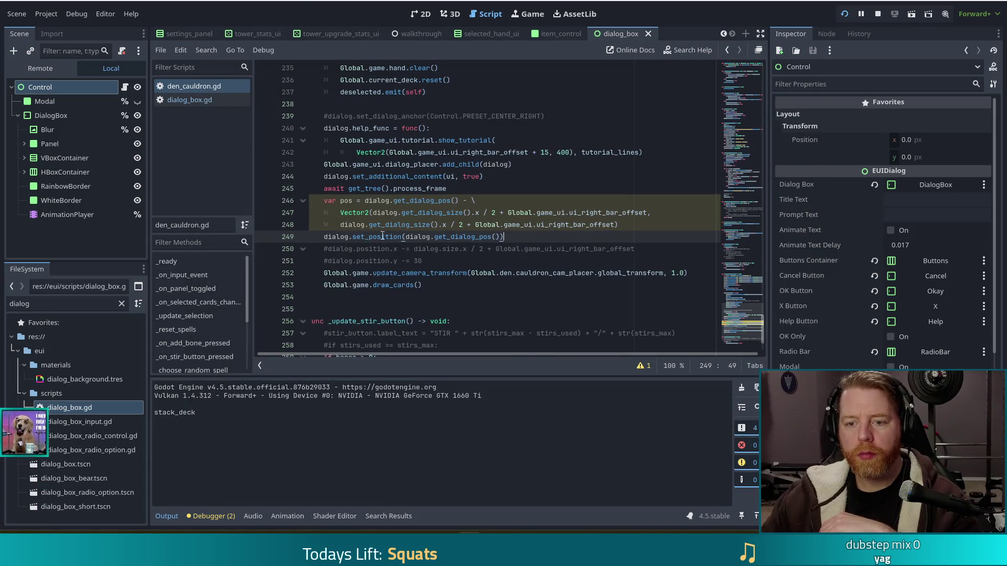
Read the set_position documentation twice, returning each time to den_cauldron.gd.
left_click(399, 224)
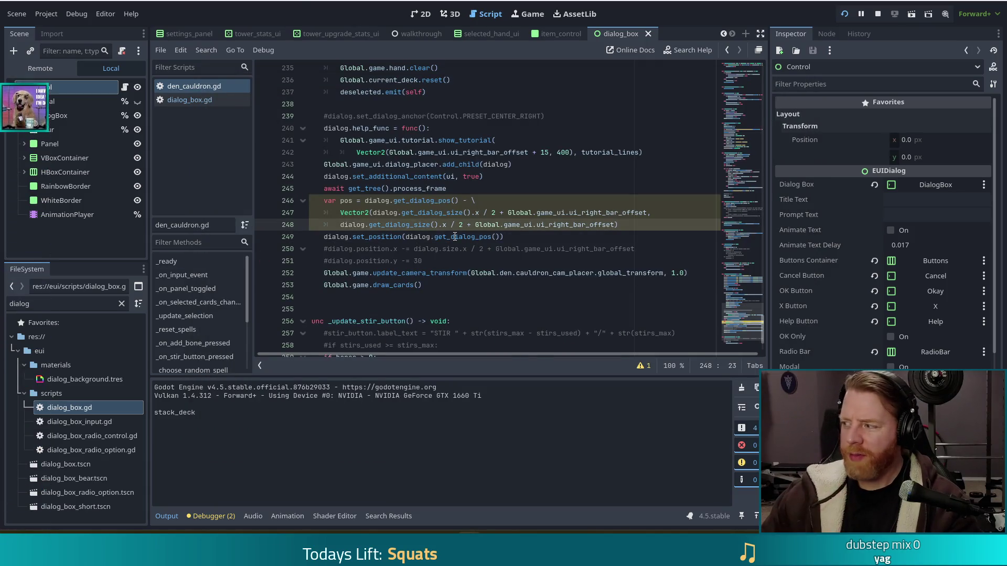
left_click(369, 240, "ctrl")
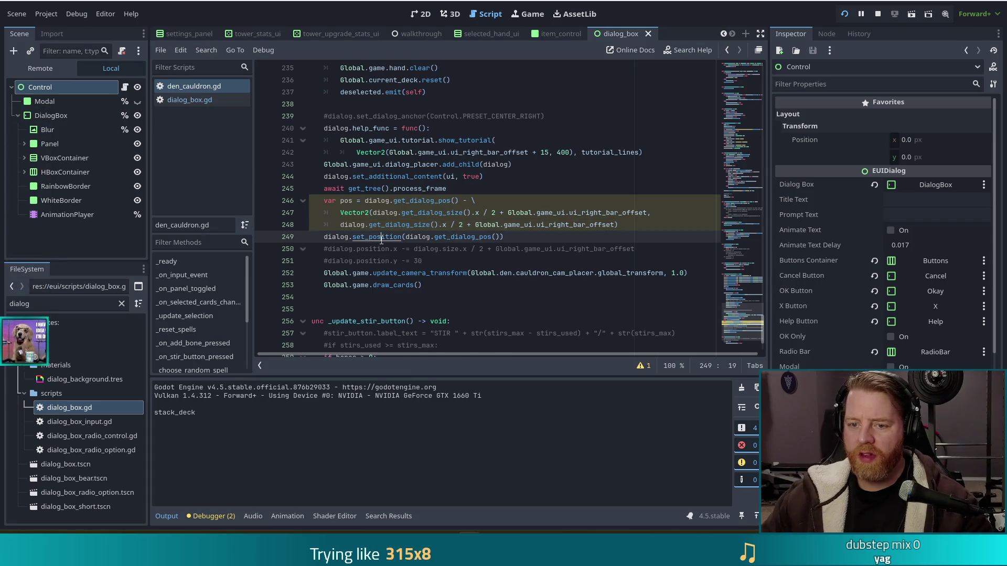
key("alt+Left")
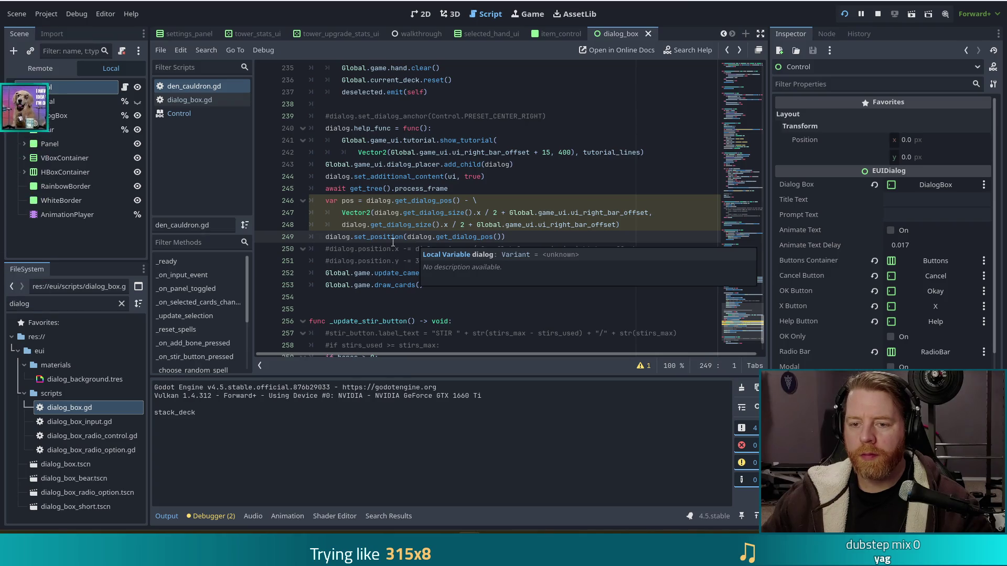
left_click(394, 240, "ctrl")
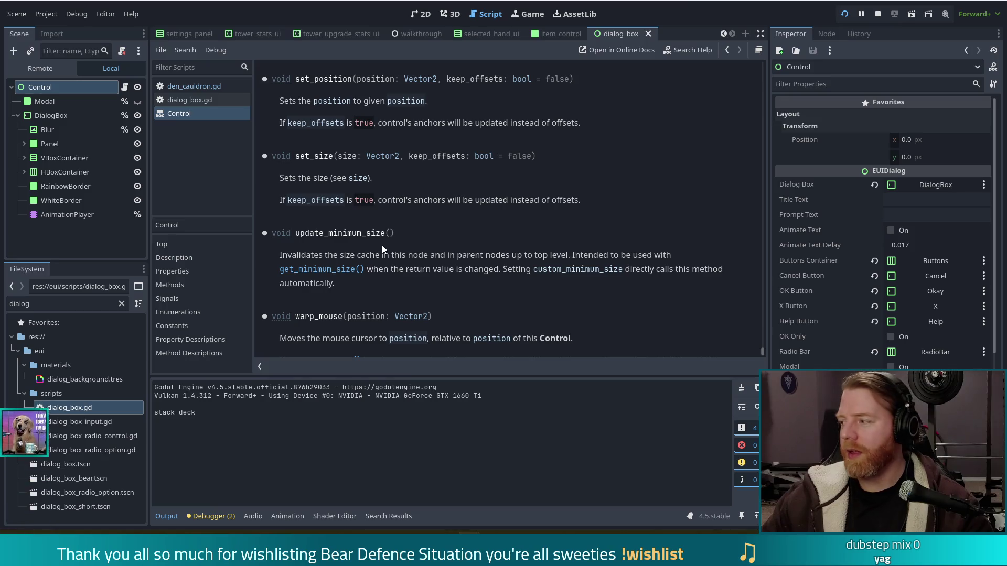
key("alt+Left")
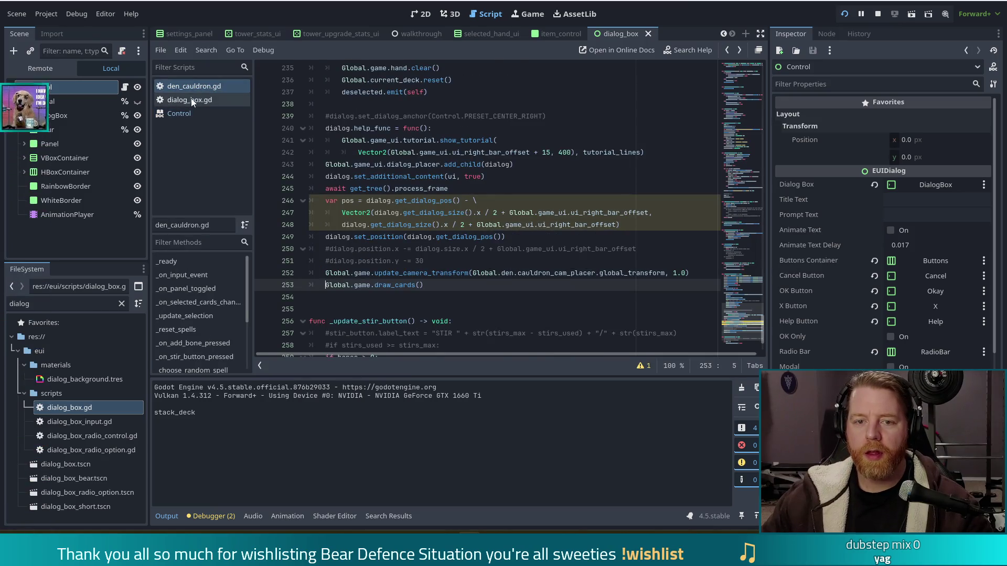
In dialog_box.gd, rename set_dialog_position to set_dialog_pos and save.
left_click(189, 100)
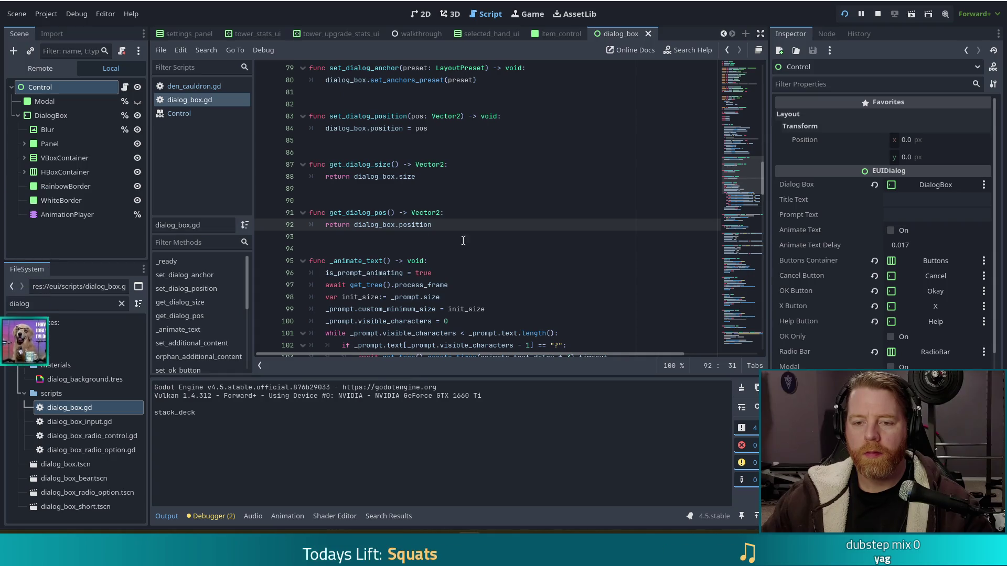
scroll(446, 225, "up", 2)
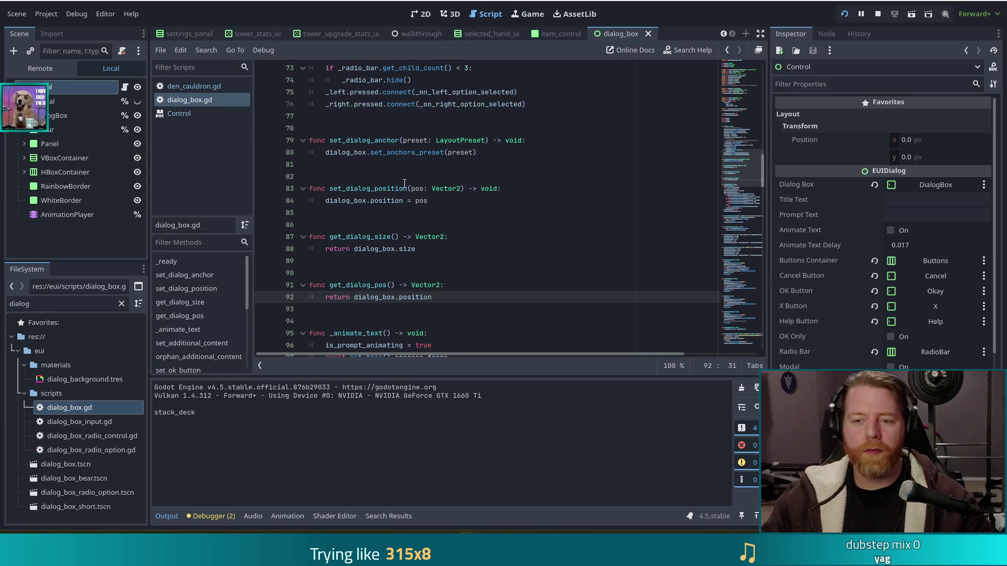
left_click(403, 189)
key("BackSpace")
key("BackSpace")
key("BackSpace")
key("ctrl+s")
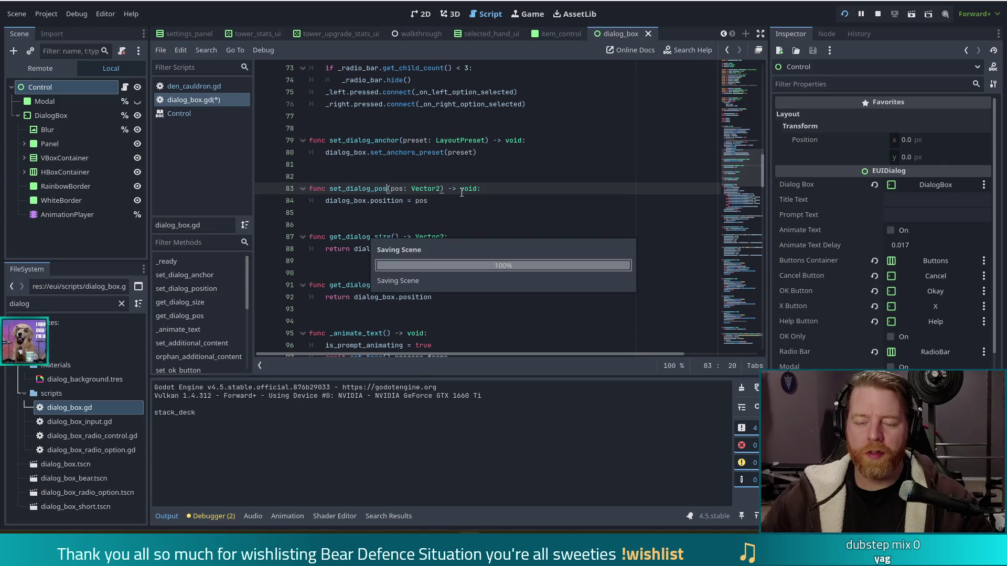
Change line 249 of den_cauldron.gd to call dialog.set_dialog_pos(pos) and save the script.
left_click(194, 86)
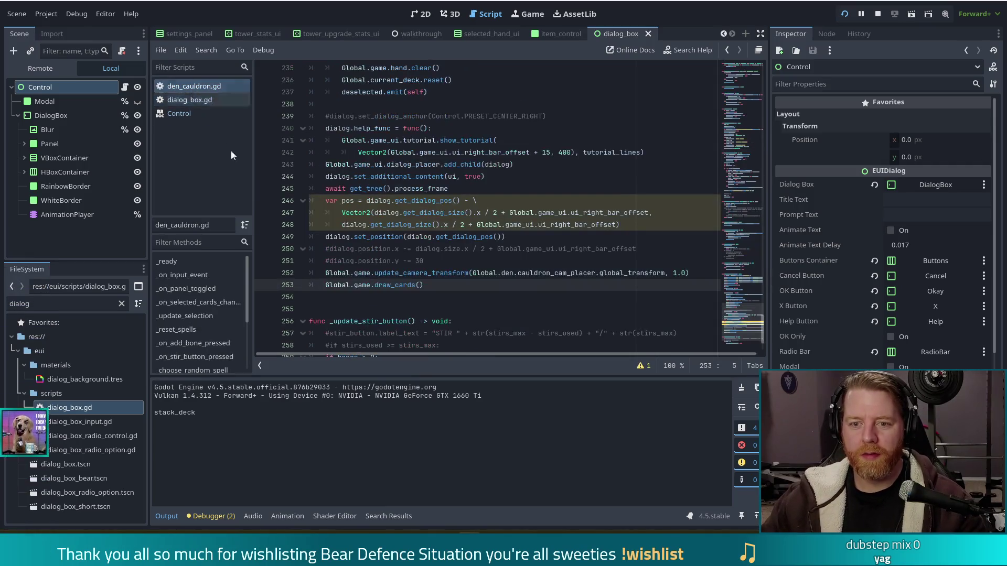
left_click(425, 236)
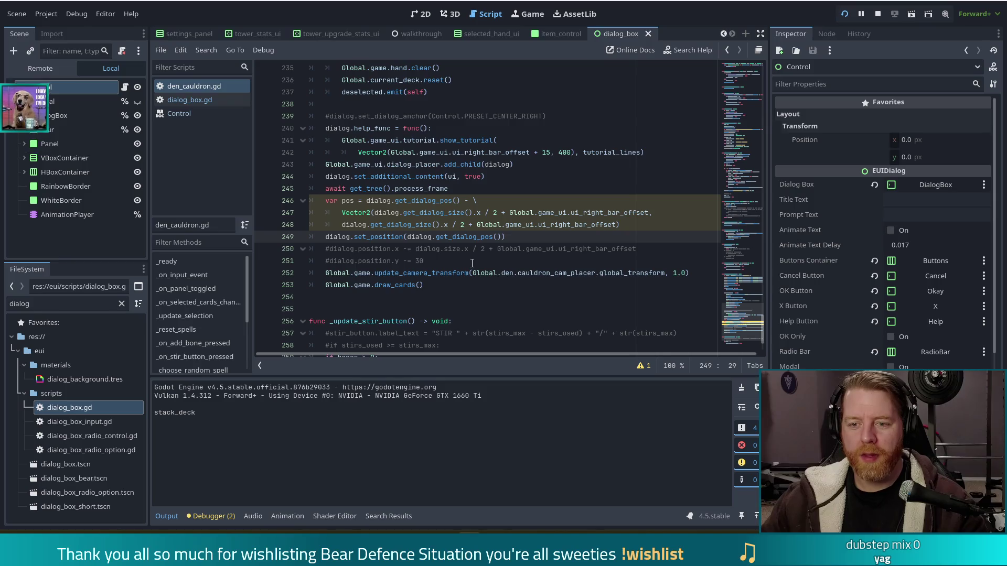
mouse_move(404, 238)
left_mouse_down()
mouse_move(375, 236)
mouse_move(502, 237)
left_mouse_up()
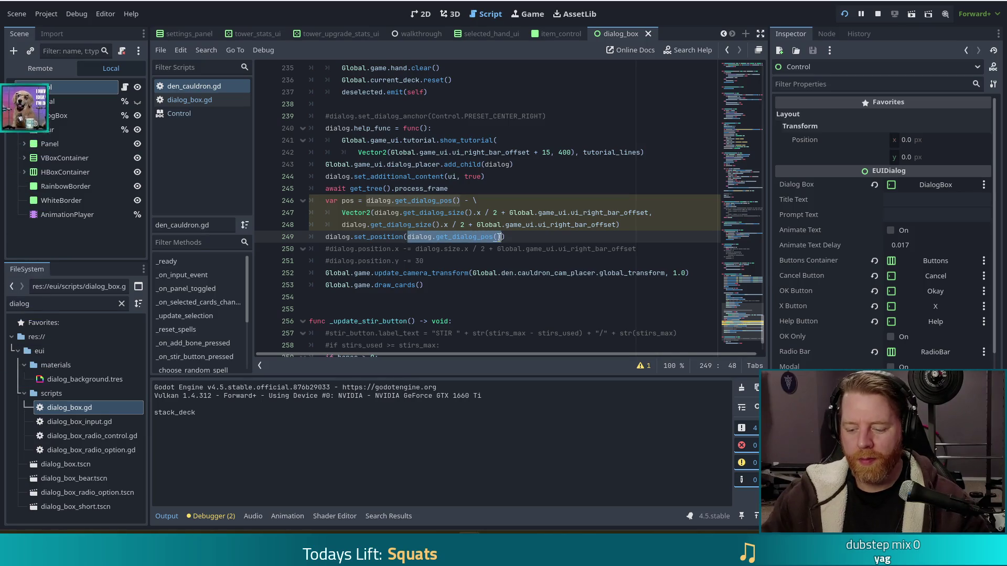
type("pos")
left_click_drag(403, 237, 370, 237)
type("dialog_pos")
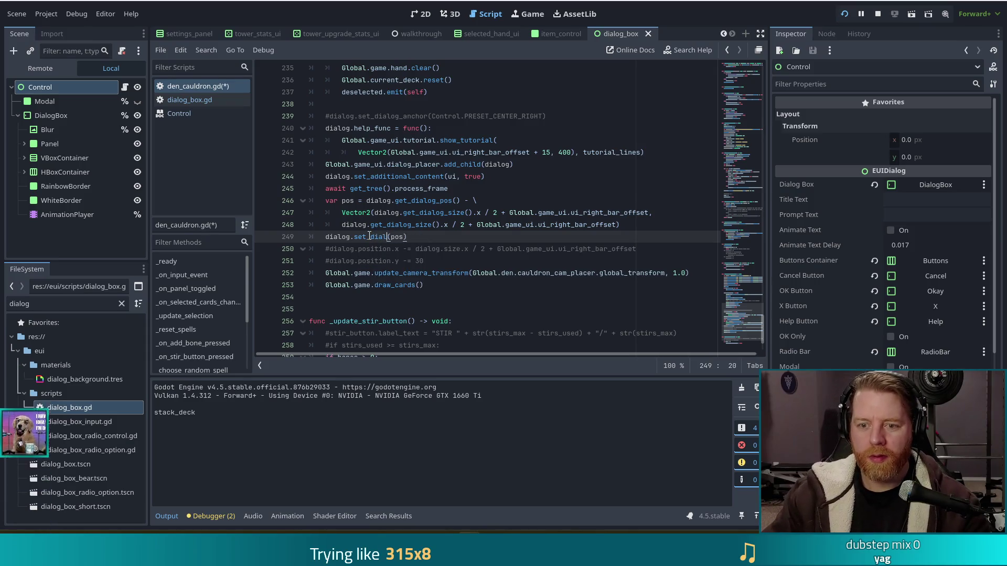
key("ctrl+s")
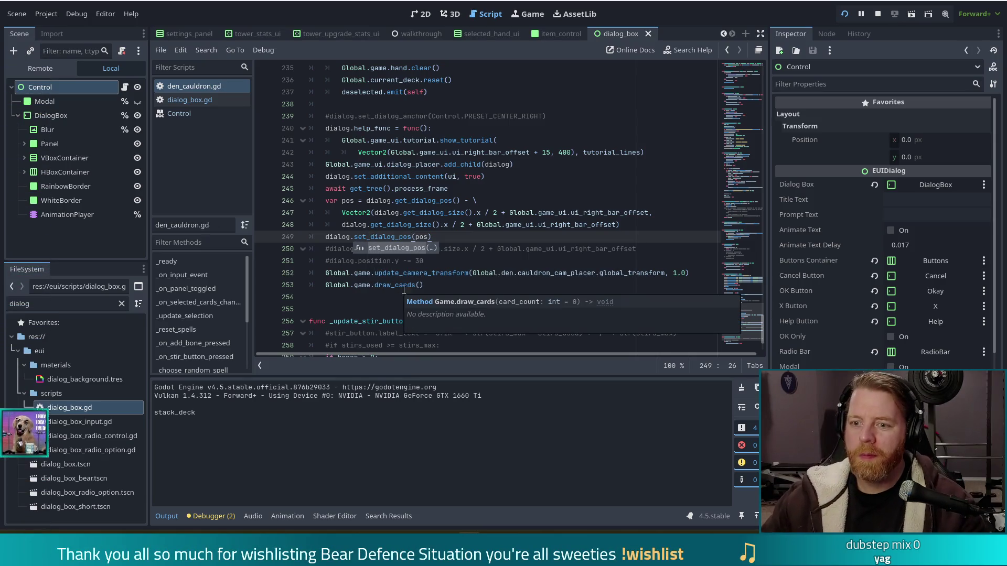
left_click(470, 240)
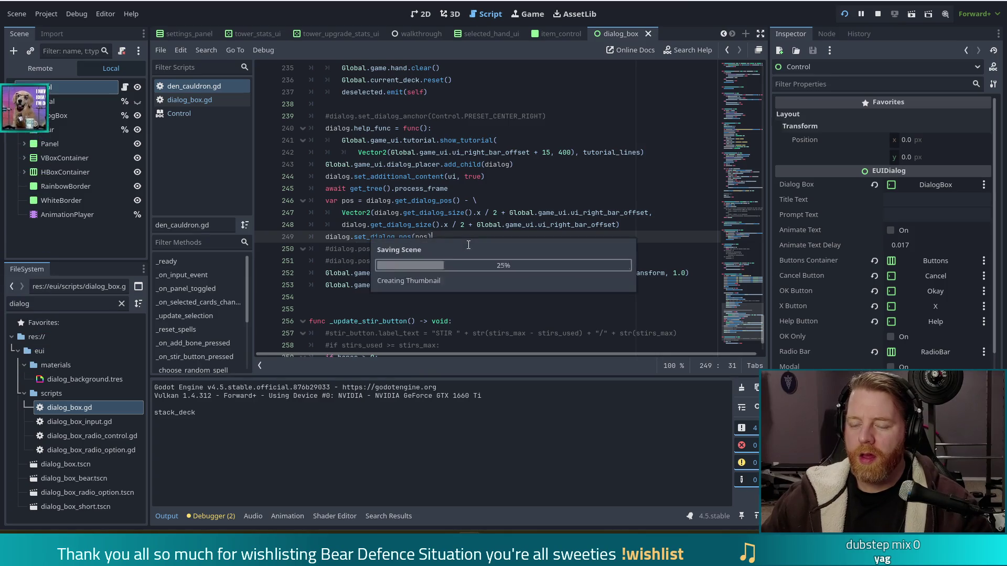
left_click(845, 14)
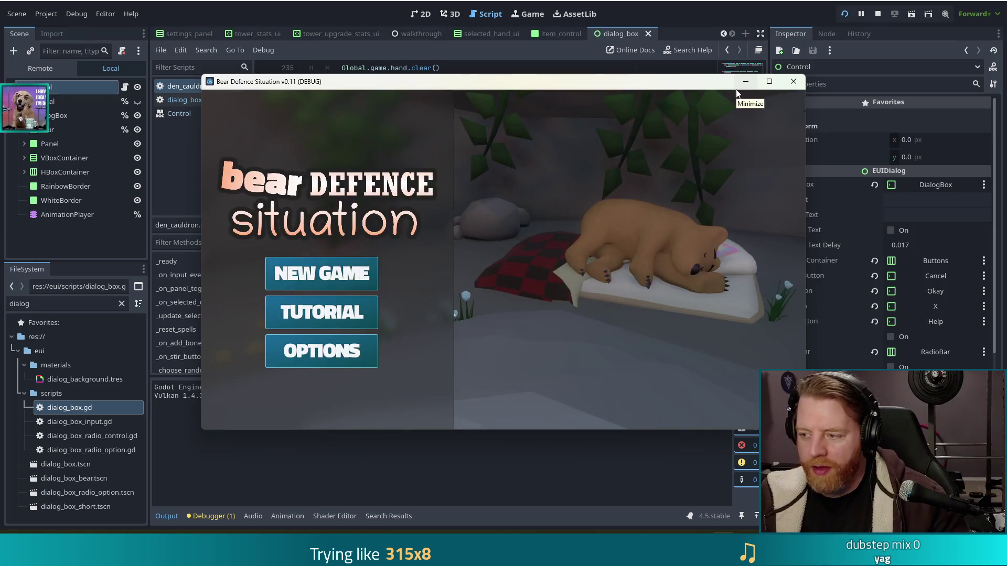
left_click(321, 273)
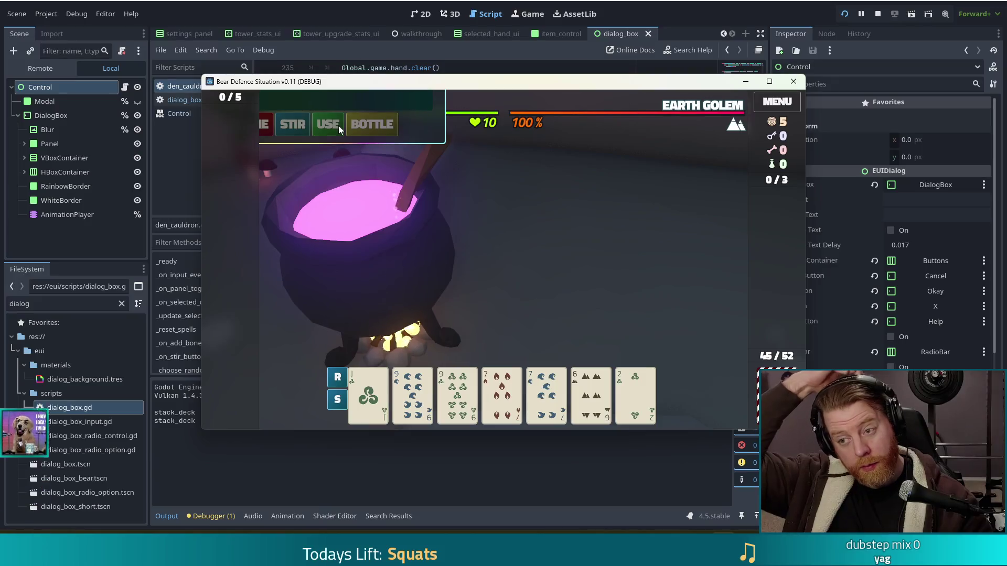
key("alt+Tab")
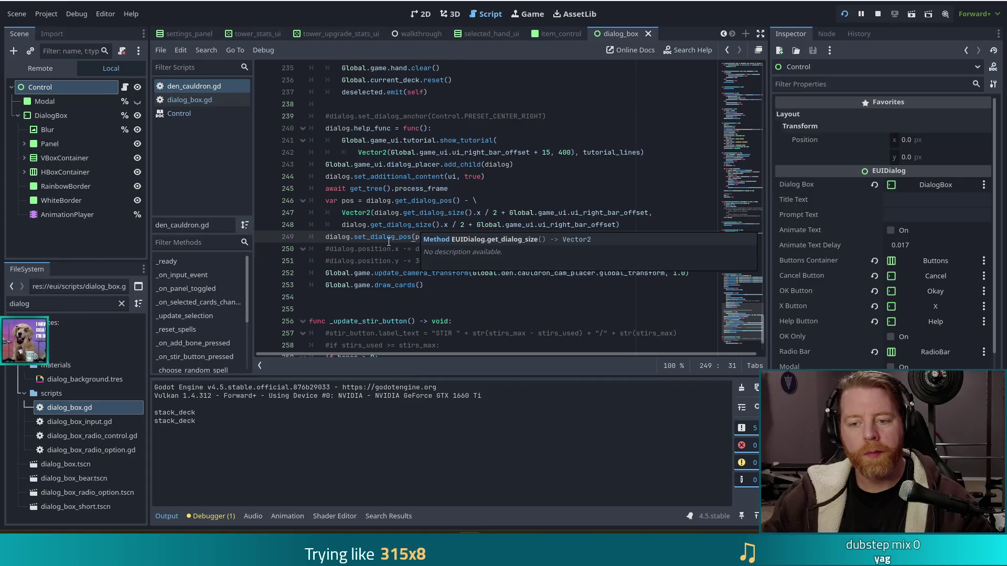
Replace line 249's pos argument with dialog.get_dialog_pos() via autocomplete, save, and run the game.
double_click(422, 237)
mouse_move(539, 272)
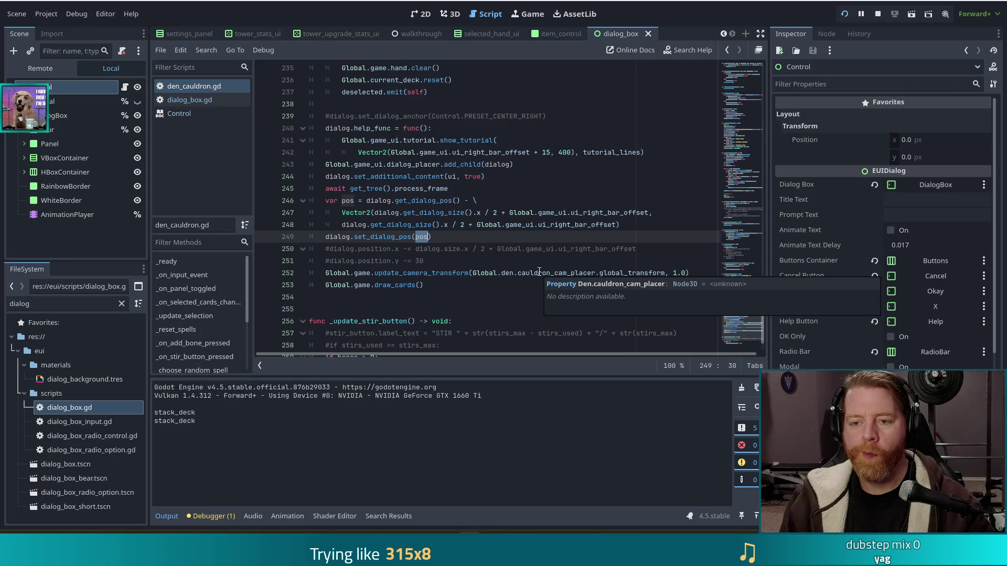
type("get")
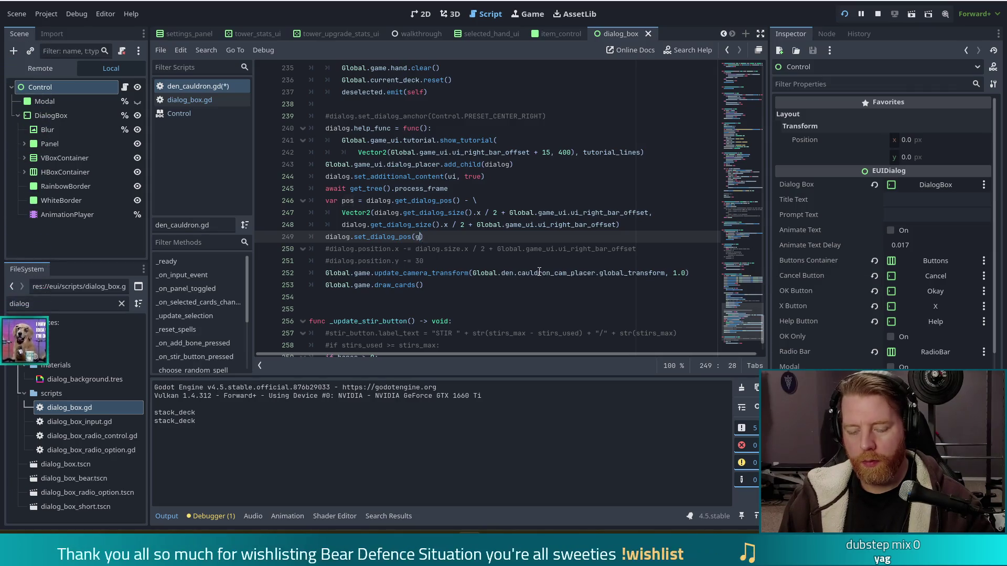
key("BackSpace")
key("BackSpace")
key("BackSpace")
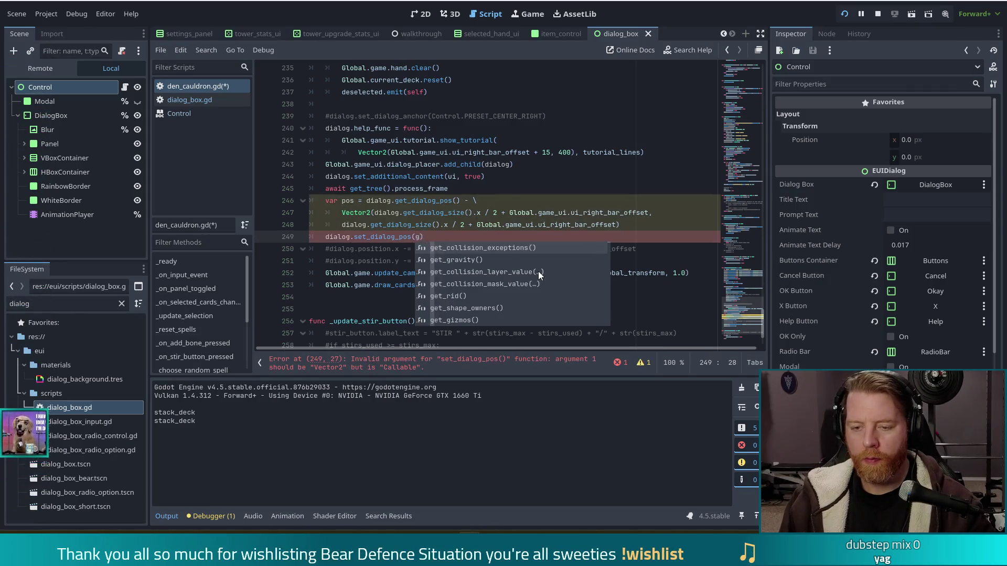
type("dialgo")
type("g.get_d")
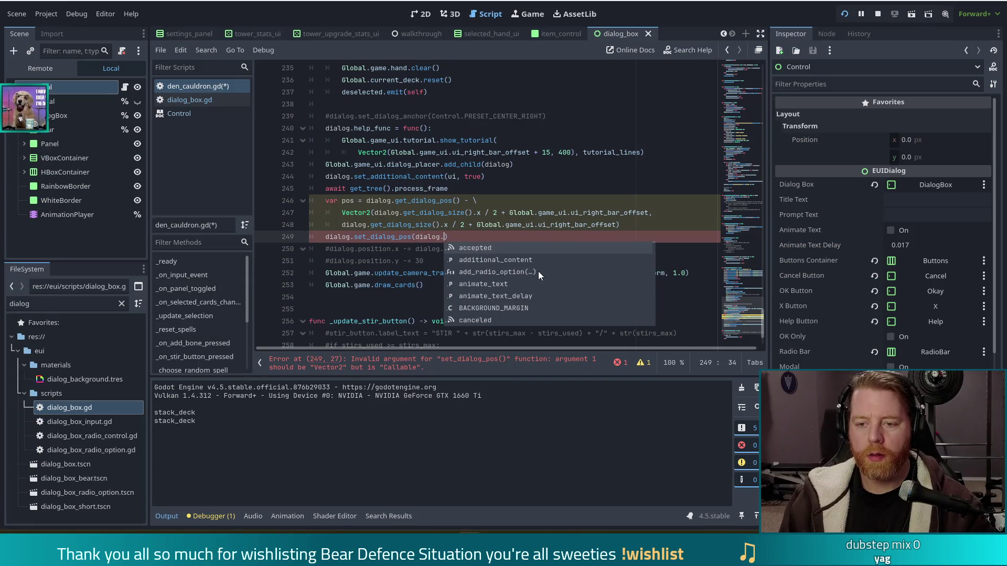
key("Return")
key("ctrl+s")
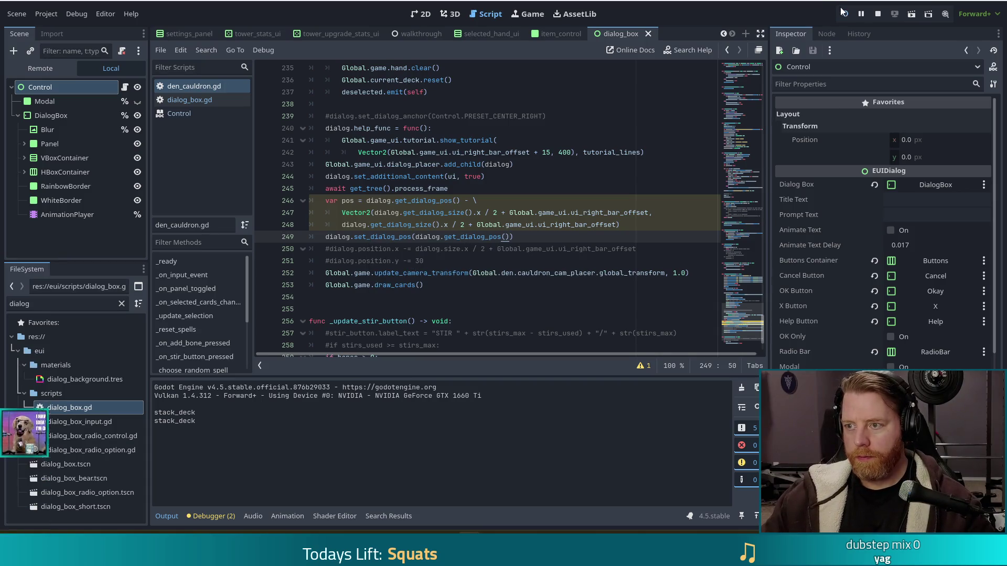
key("F5")
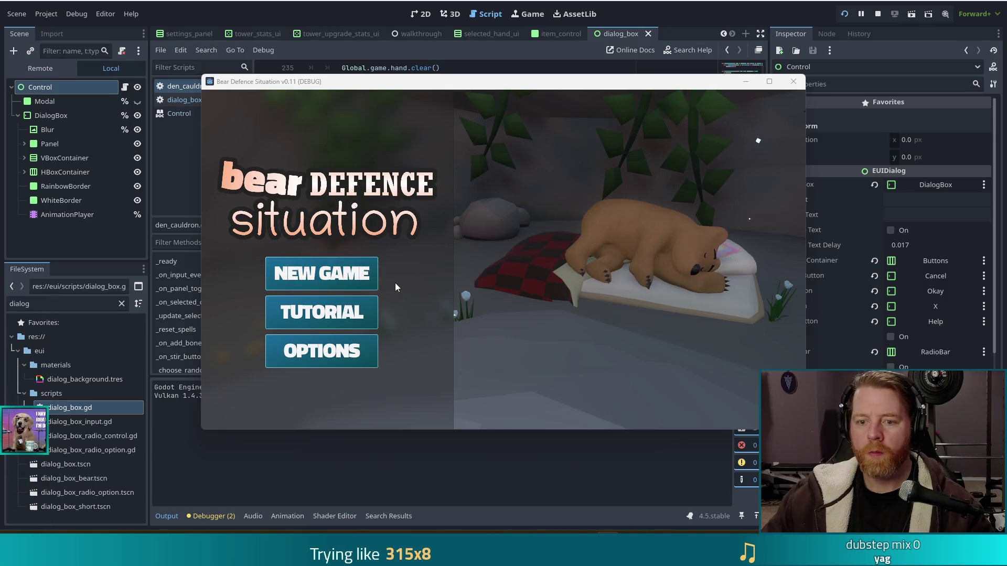
Start a New Game, open and close the Cauldron dialog, then return to den_cauldron.gd.
left_click(319, 276)
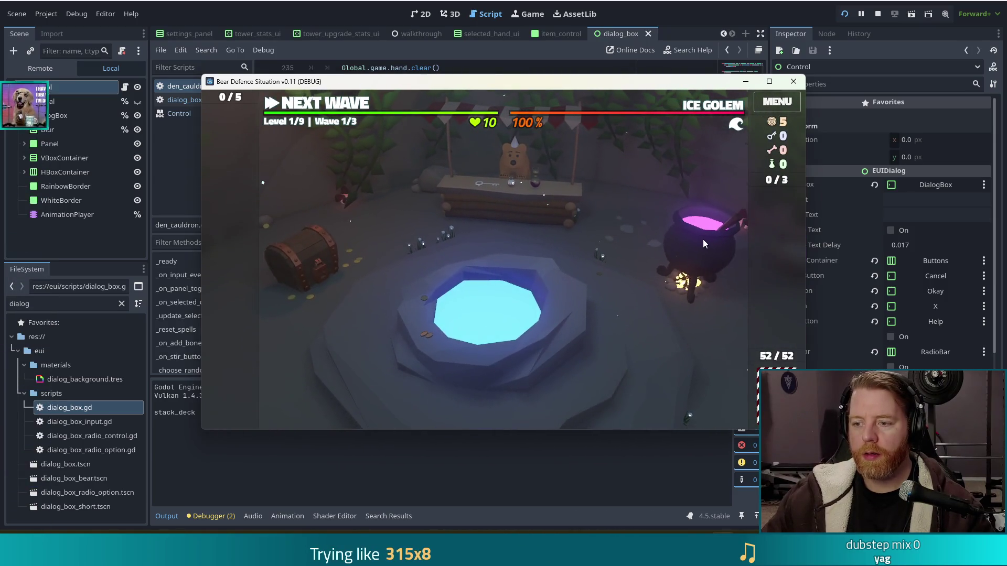
left_click(703, 240)
left_click(633, 168)
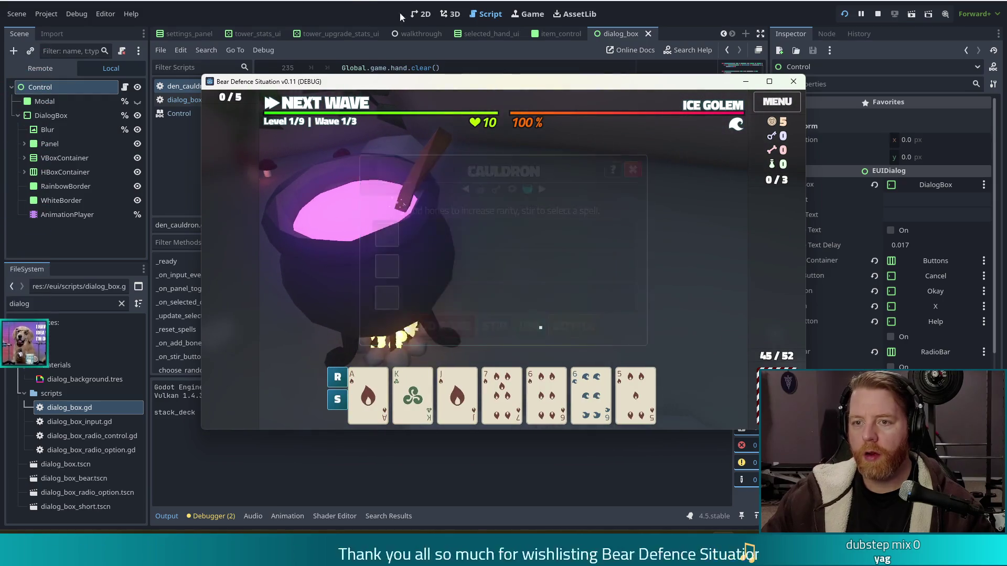
left_click(416, 22)
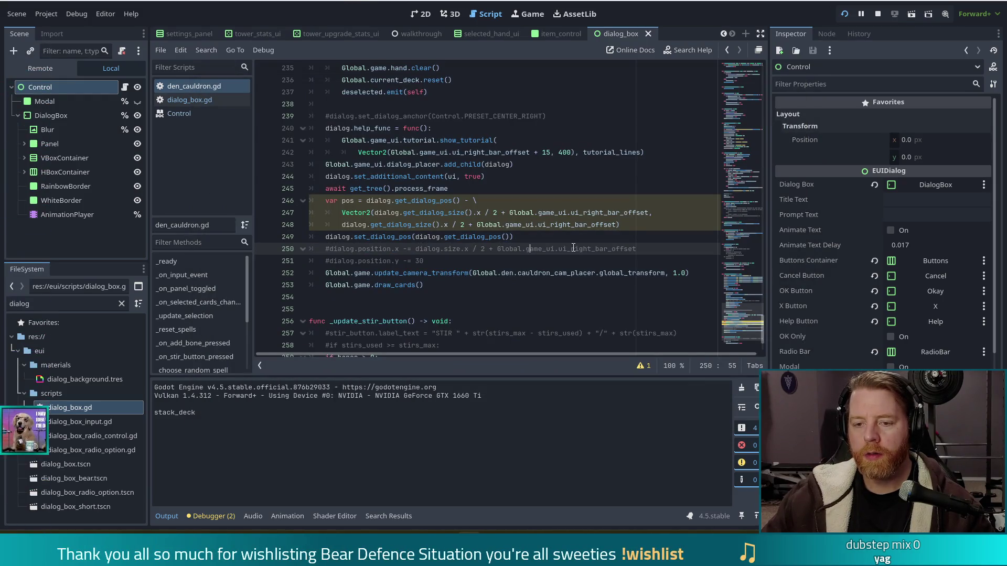
left_click(471, 200)
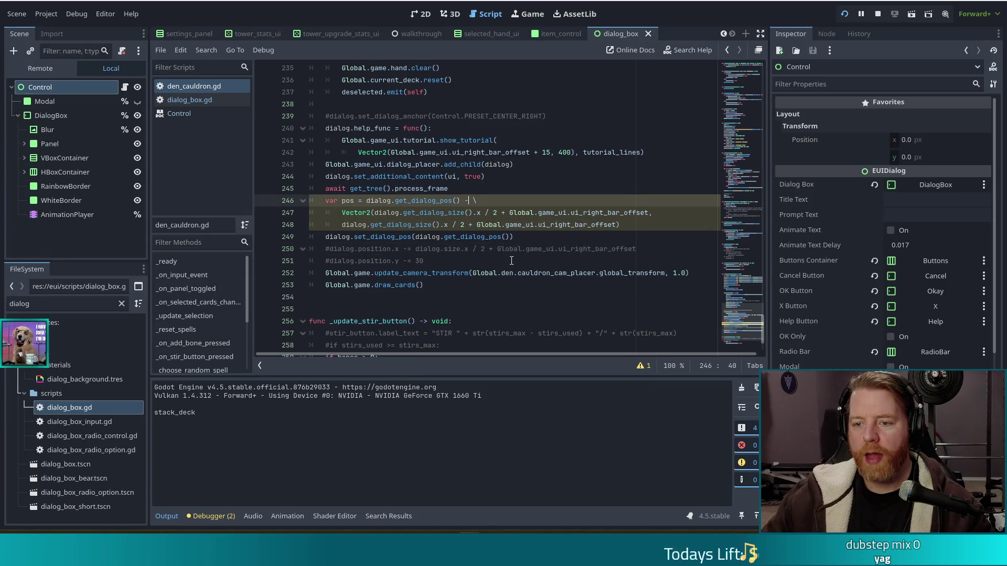
Review the offset code on line 250 and select the y-offset expression on line 248.
left_click(410, 249)
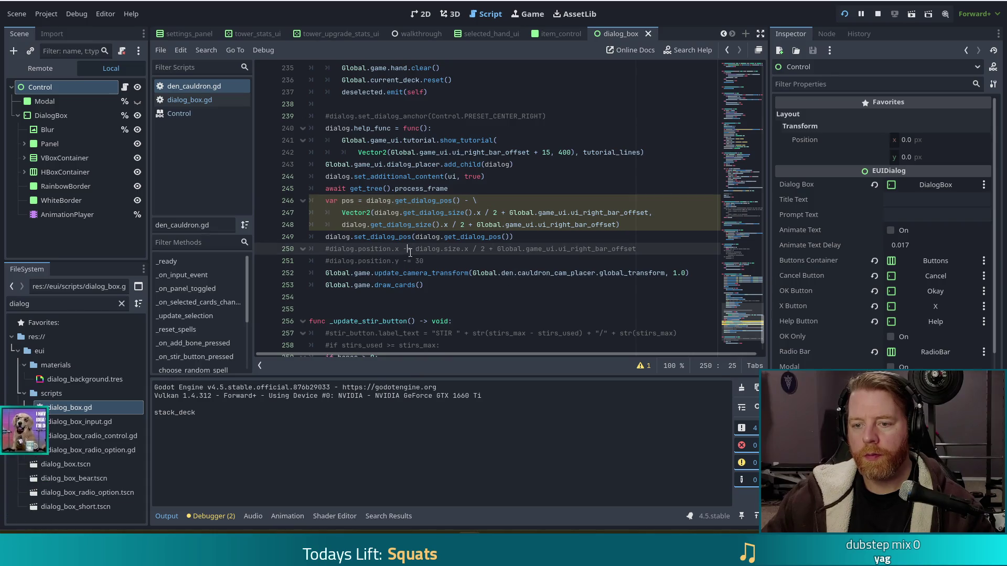
left_click_drag(415, 249, 637, 251)
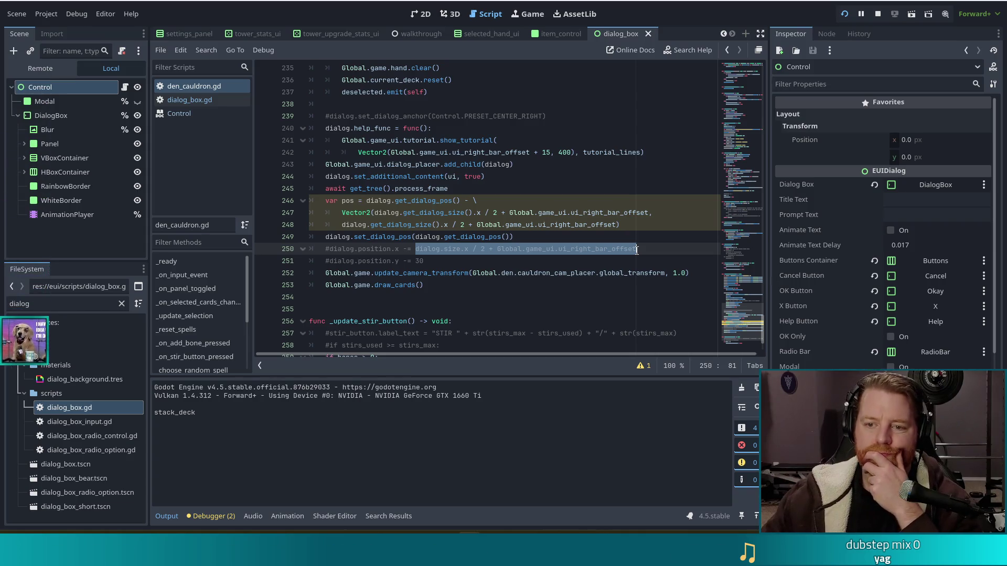
left_click(485, 225)
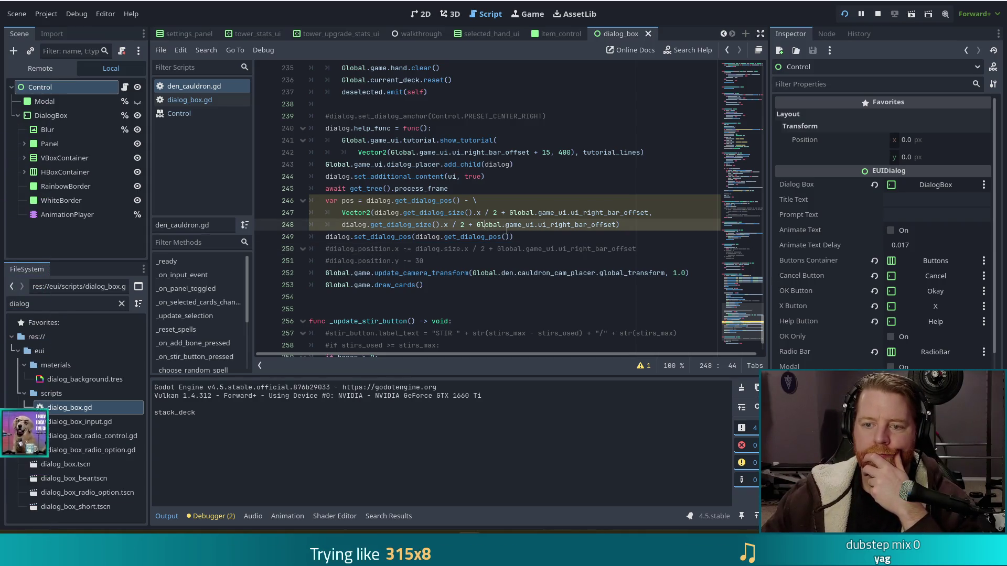
left_click(372, 249)
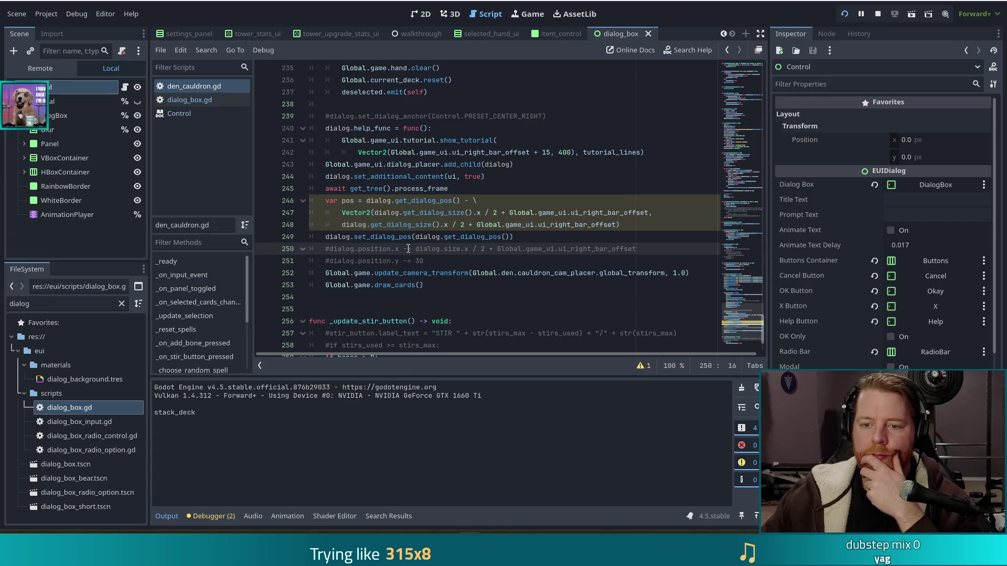
left_click_drag(404, 248, 415, 248)
left_click(448, 249)
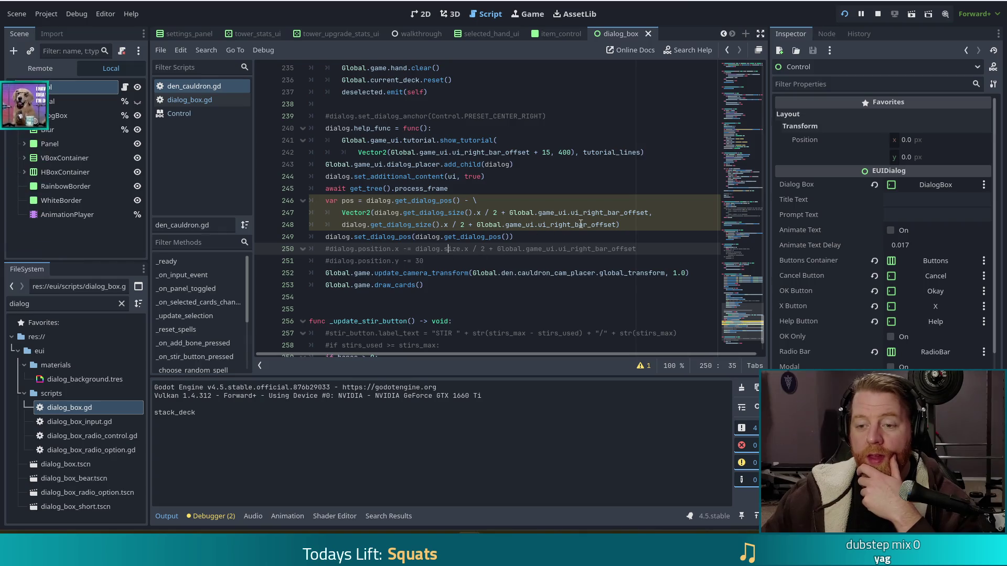
left_click_drag(616, 226, 341, 227)
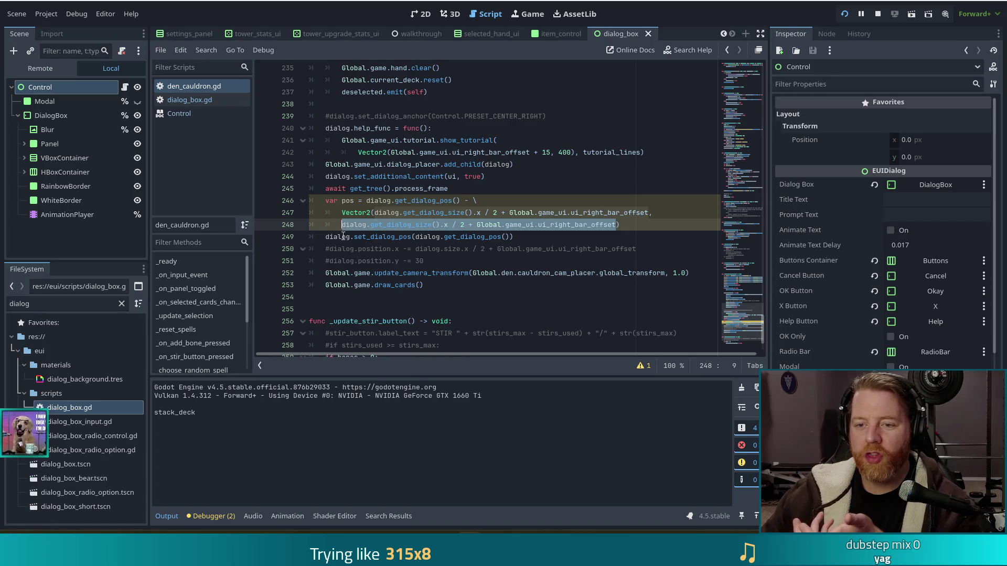
Replace the y offset with 30 and join it onto the Vector2 call on line 247.
type("30")
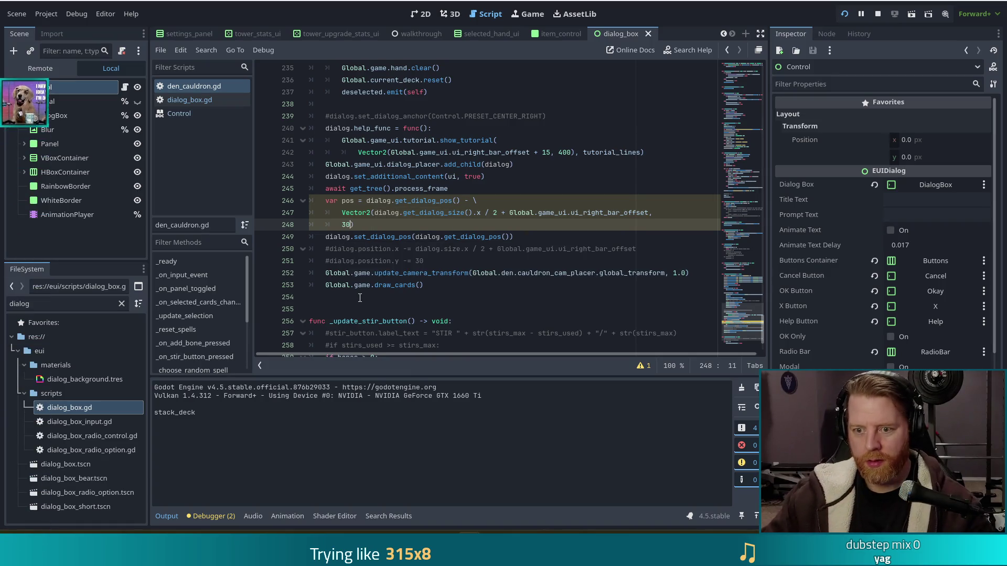
left_click(463, 249)
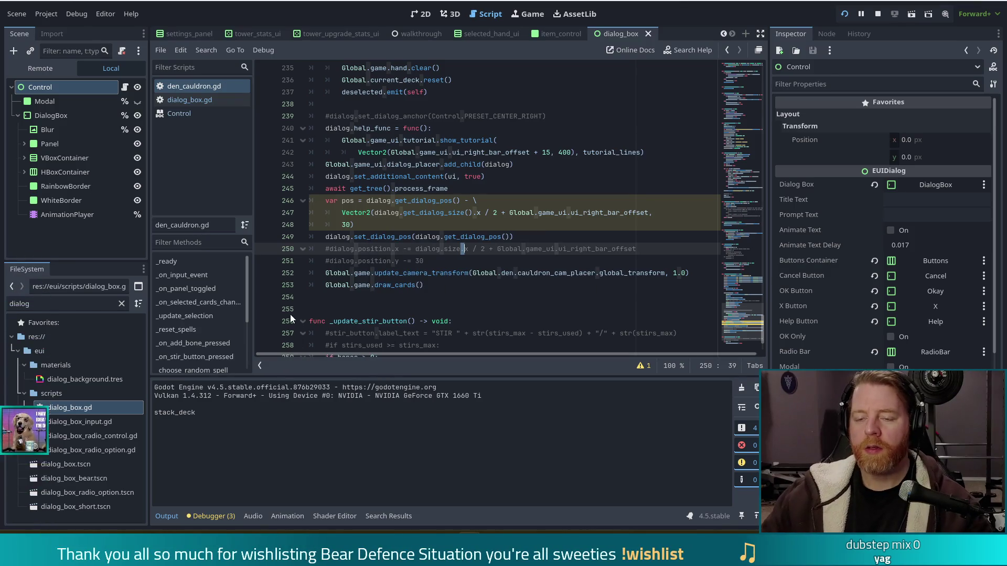
left_click(483, 214)
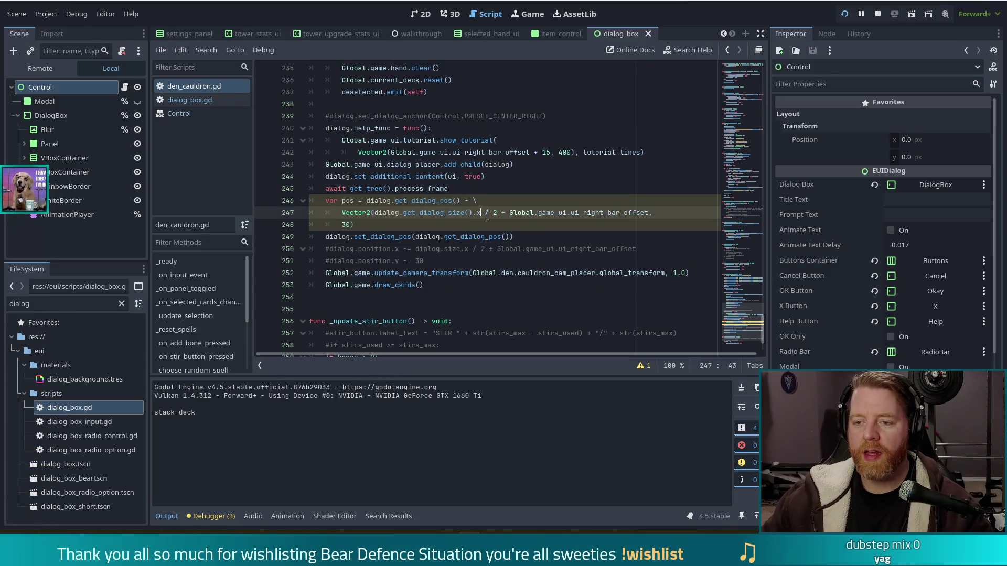
left_click(342, 225)
key("BackSpace")
key("BackSpace")
key("BackSpace")
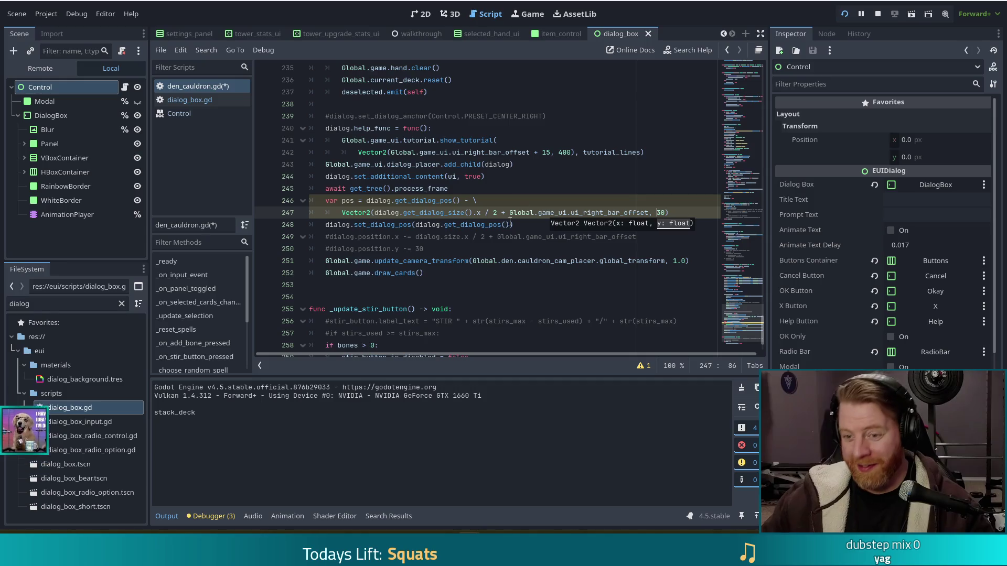
left_click(531, 224)
left_click(403, 213)
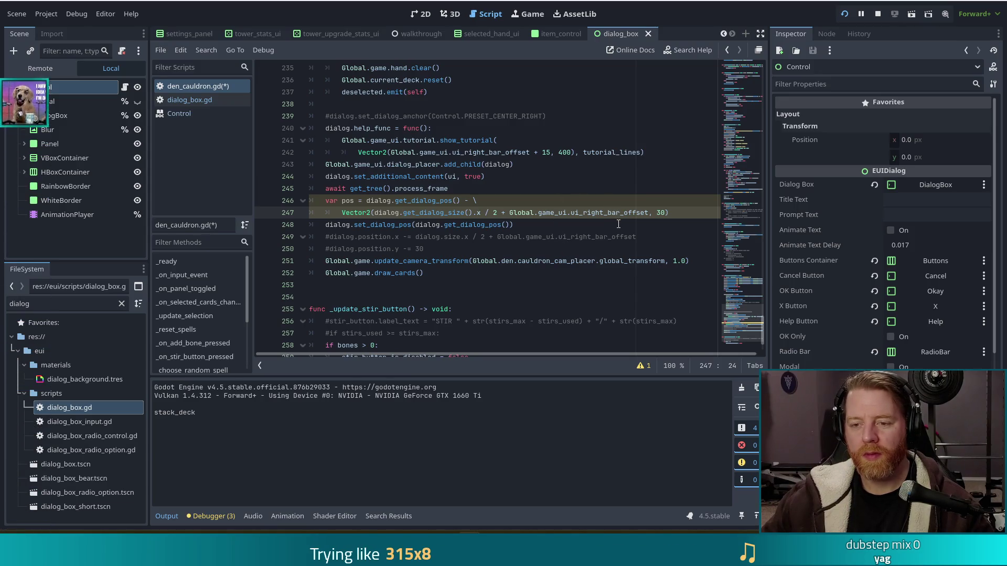
key("Right")
key("Right")
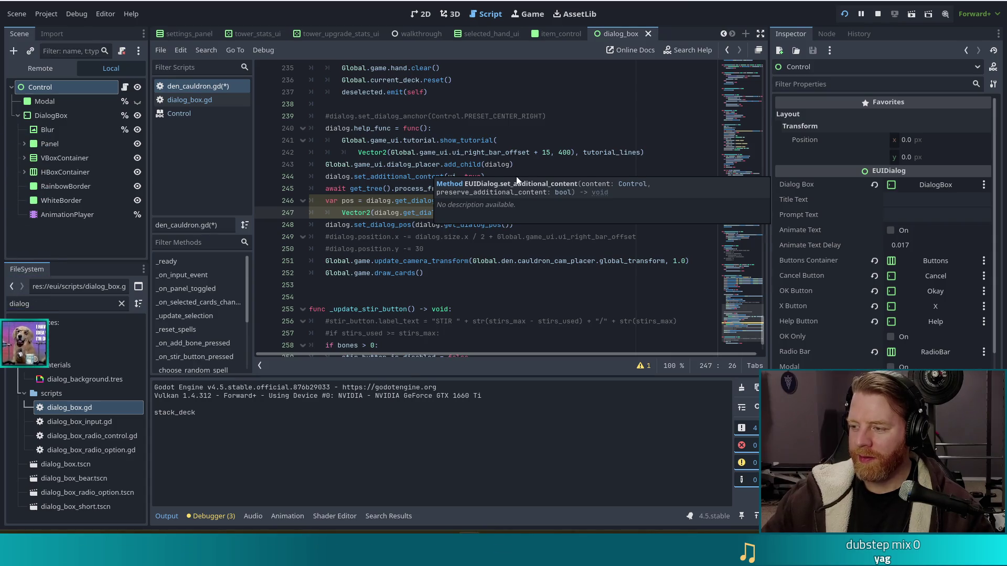
Replace set_dialog_pos's get_dialog_pos() argument on line 248 with pos and save.
left_click(426, 225)
left_click(449, 213)
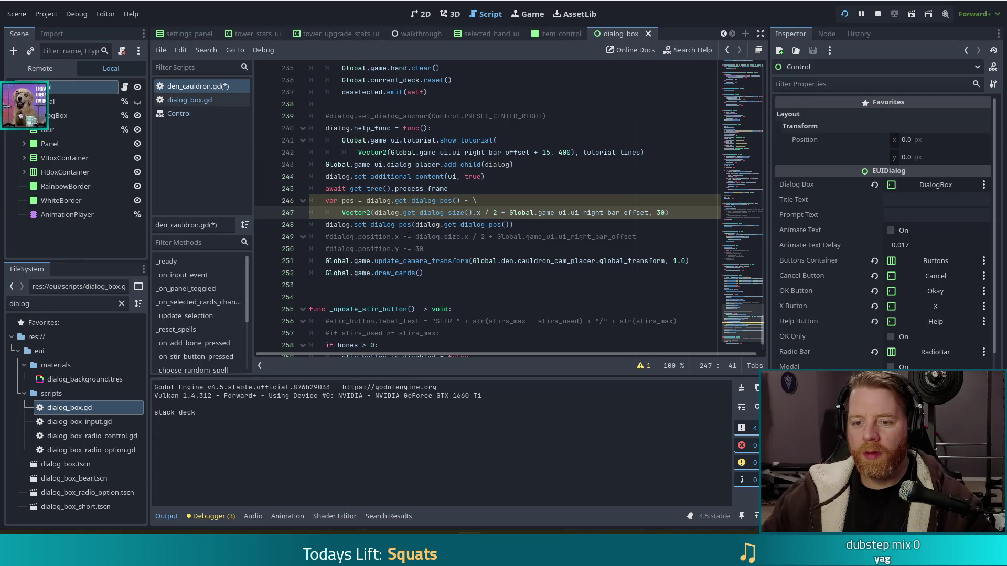
left_click_drag(509, 225, 417, 225)
type("pos")
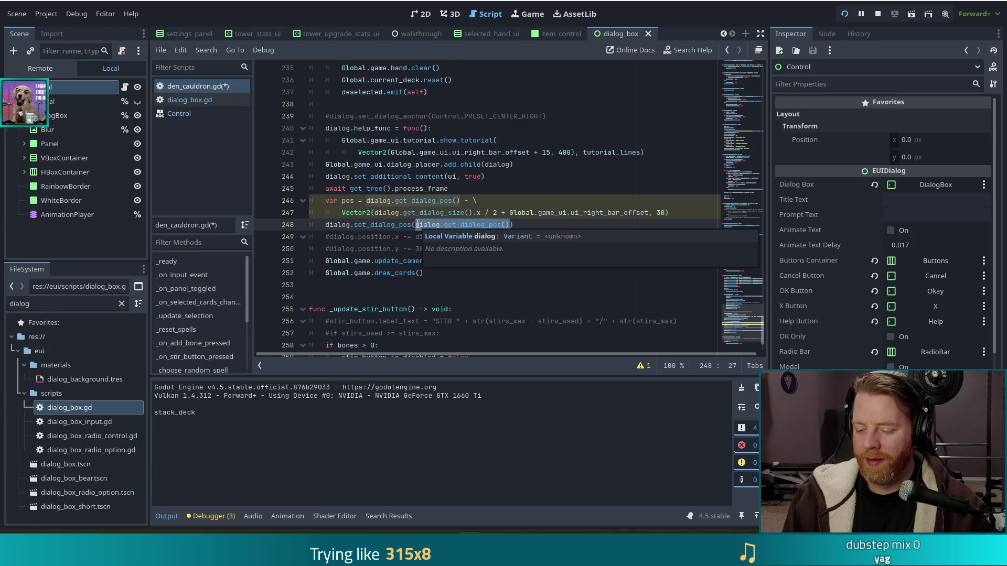
key("ctrl+s")
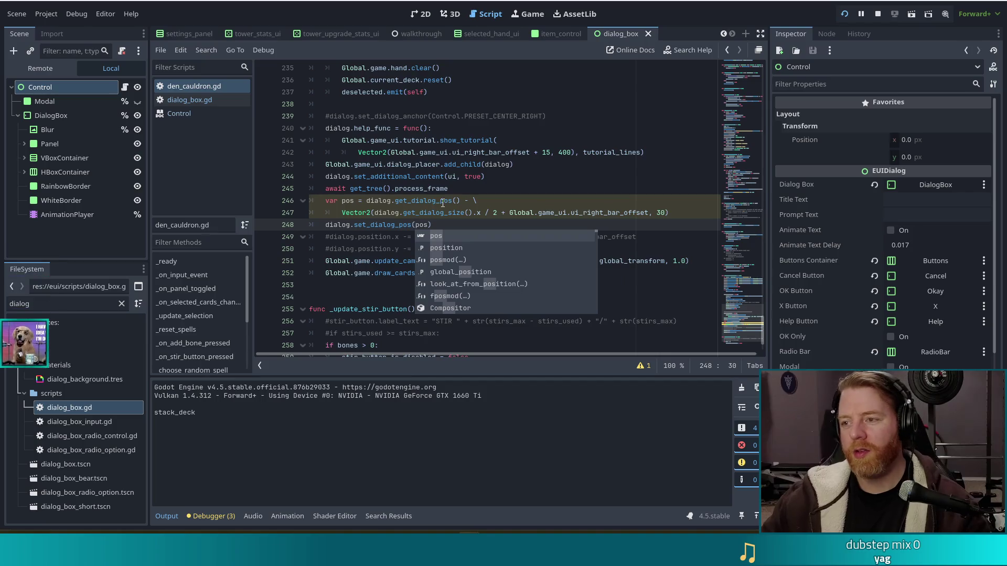
Run the game and open the Cauldron dialog to check its placement.
left_click(421, 201)
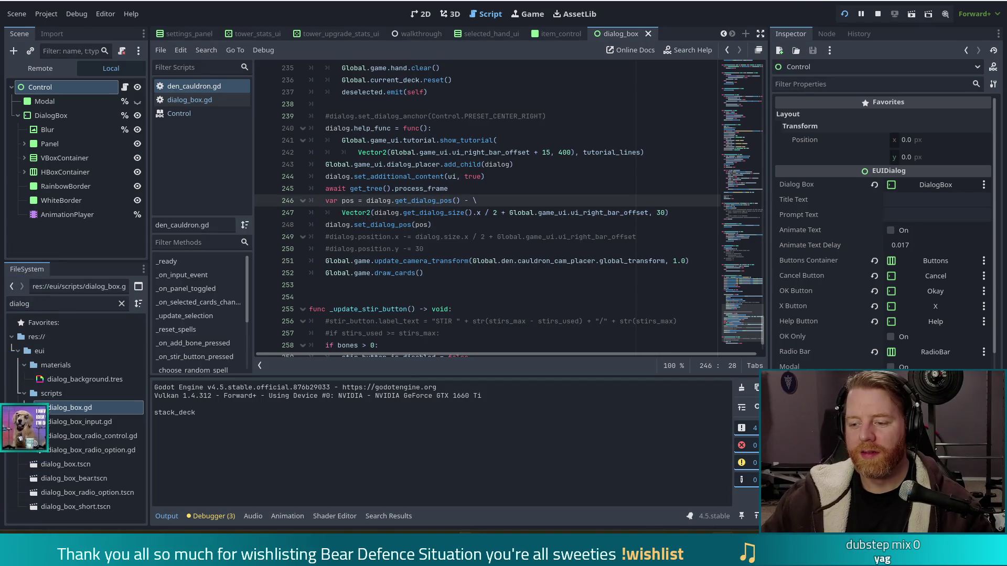
key("F5")
left_click(685, 254)
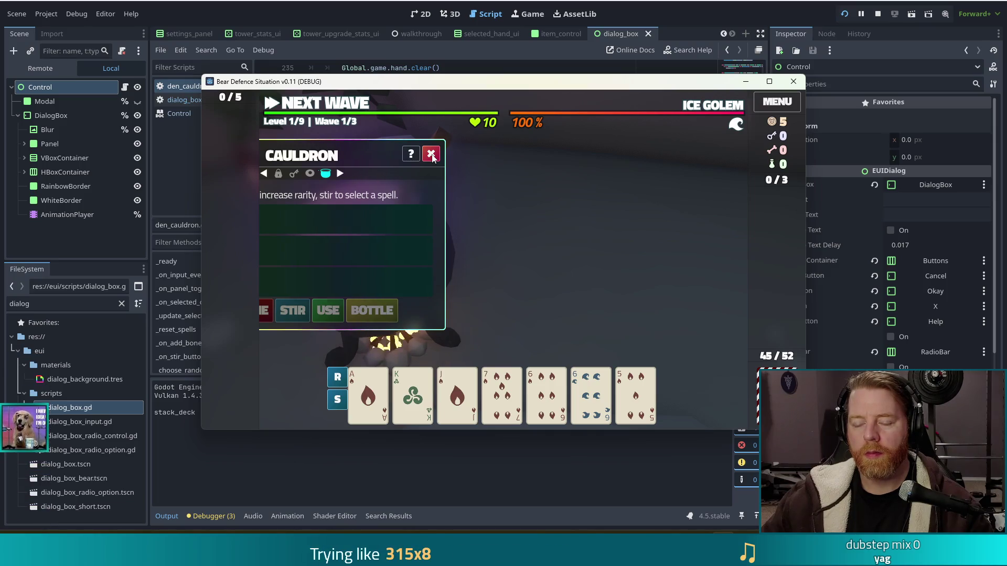
Change line 246's minus to a plus, then reopen the Cauldron dialog in the game to retest.
key("alt+Tab")
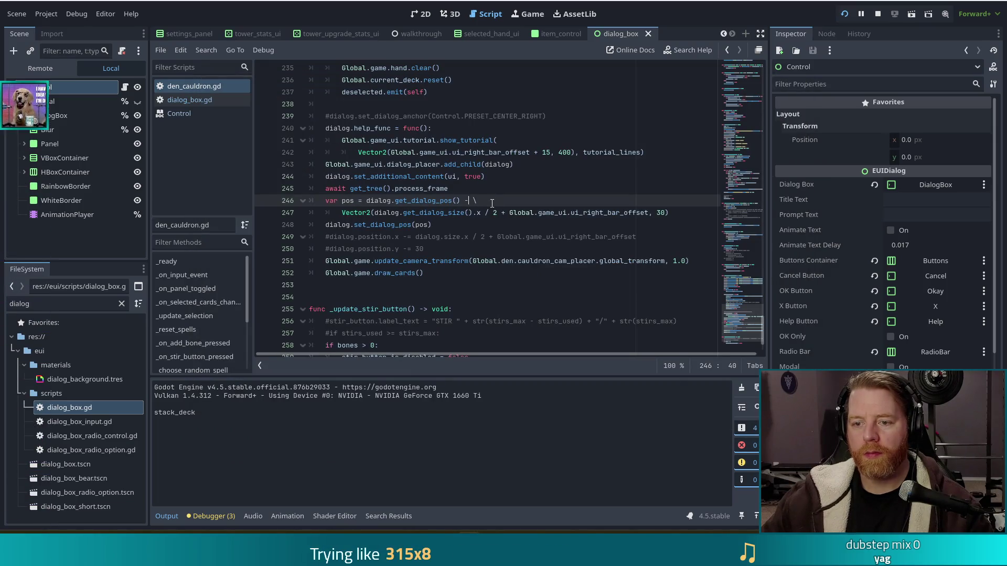
type("+")
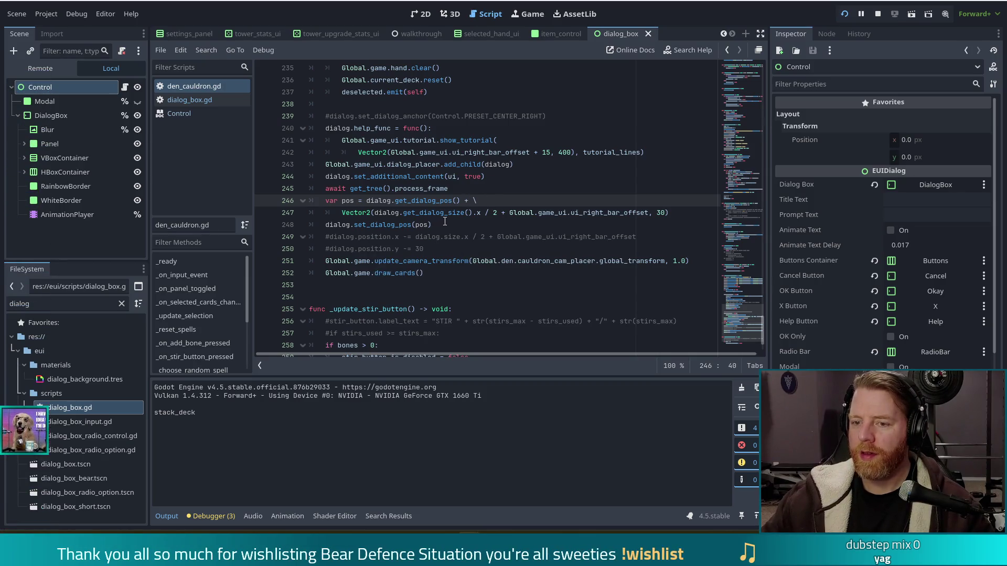
key("alt+Tab")
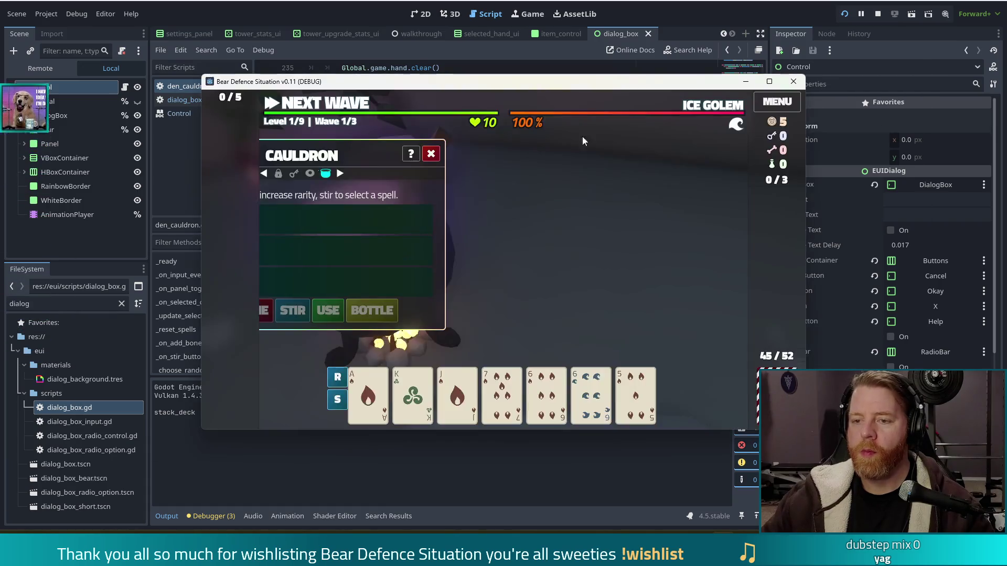
left_click(425, 153)
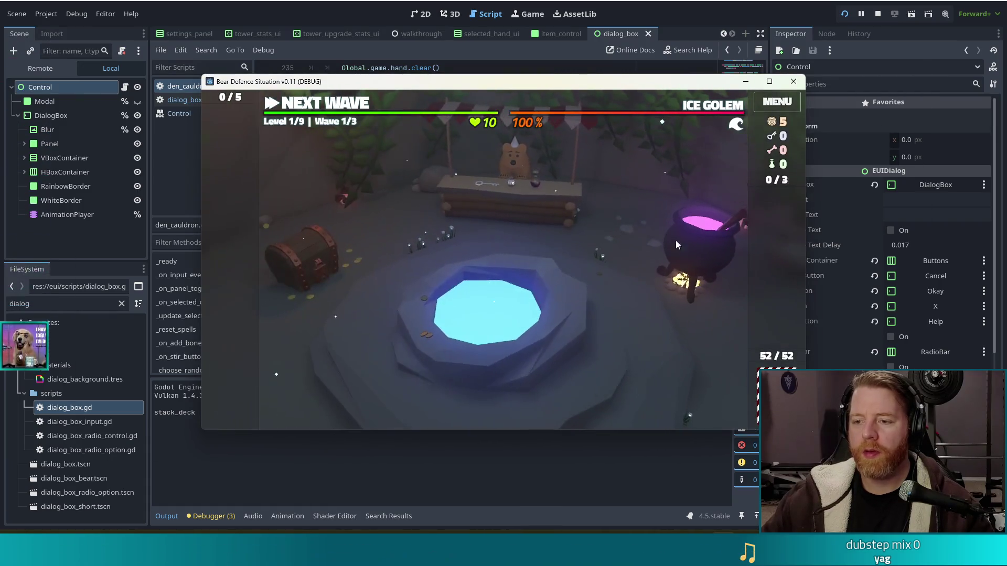
left_click(696, 250)
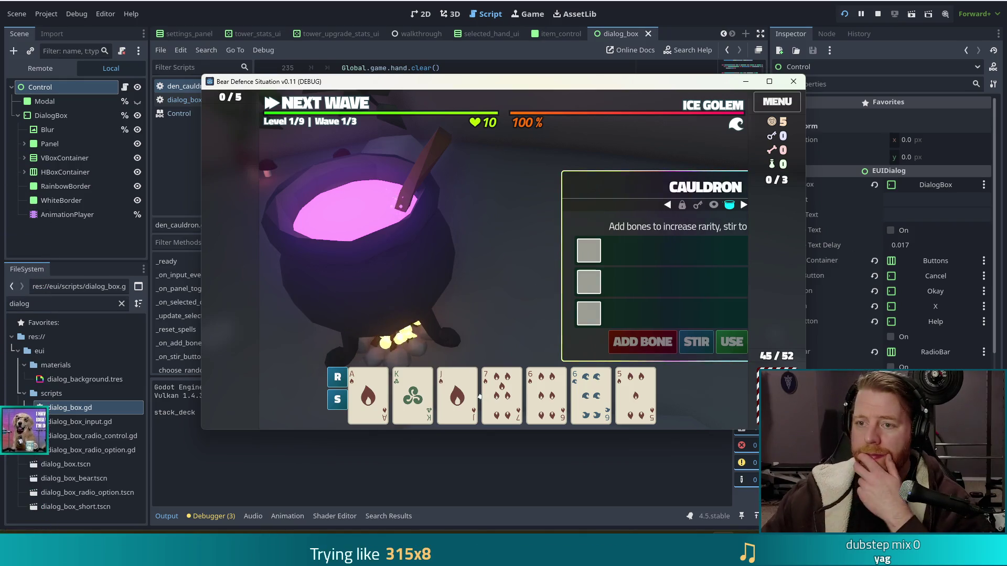
key("alt+Tab")
left_click(494, 227)
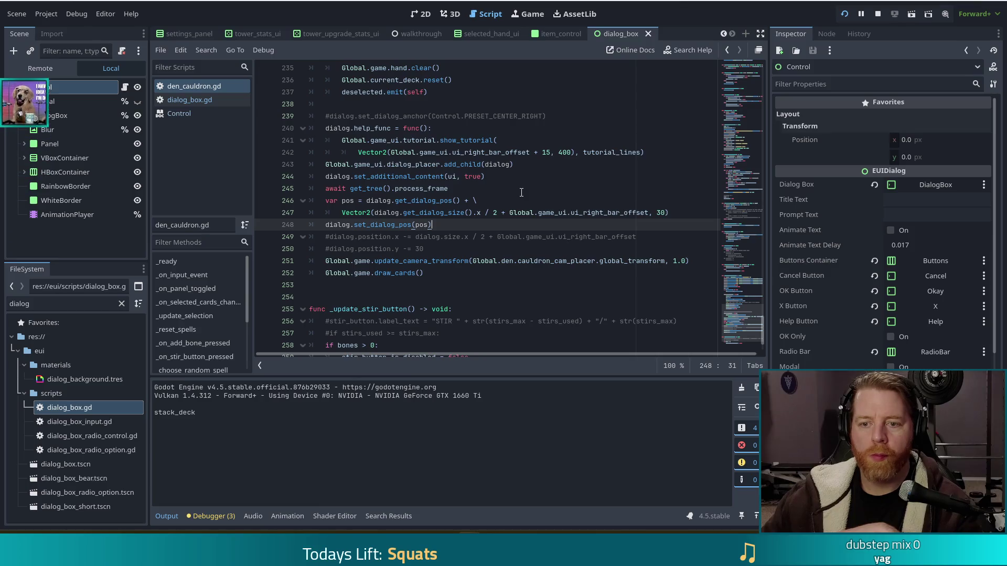
Remove the # from line 239 so set_dialog_anchor(Control.PRESET_CENTER_RIGHT) runs again.
scroll(521, 192, "up", 3)
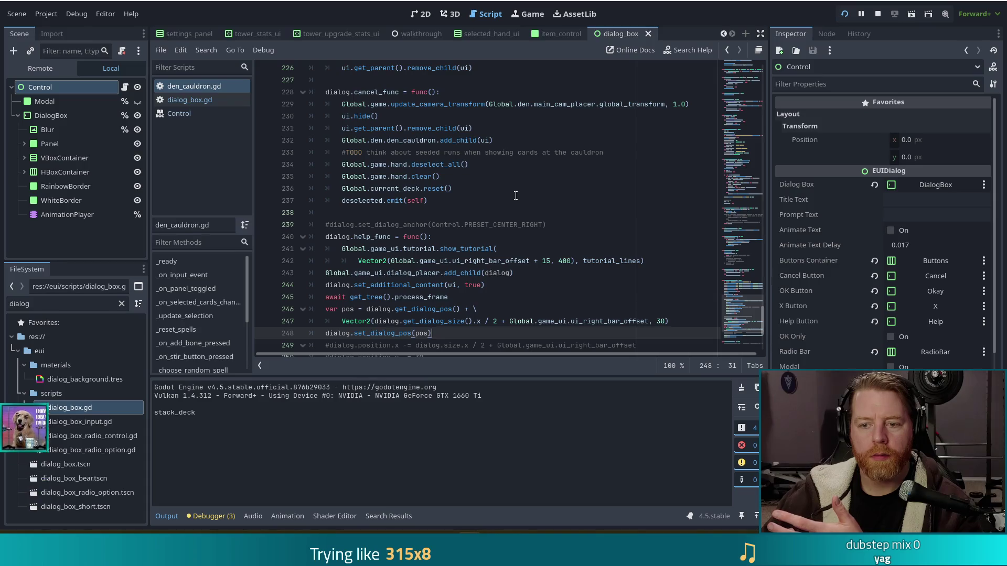
left_click(515, 225)
key("BackSpace")
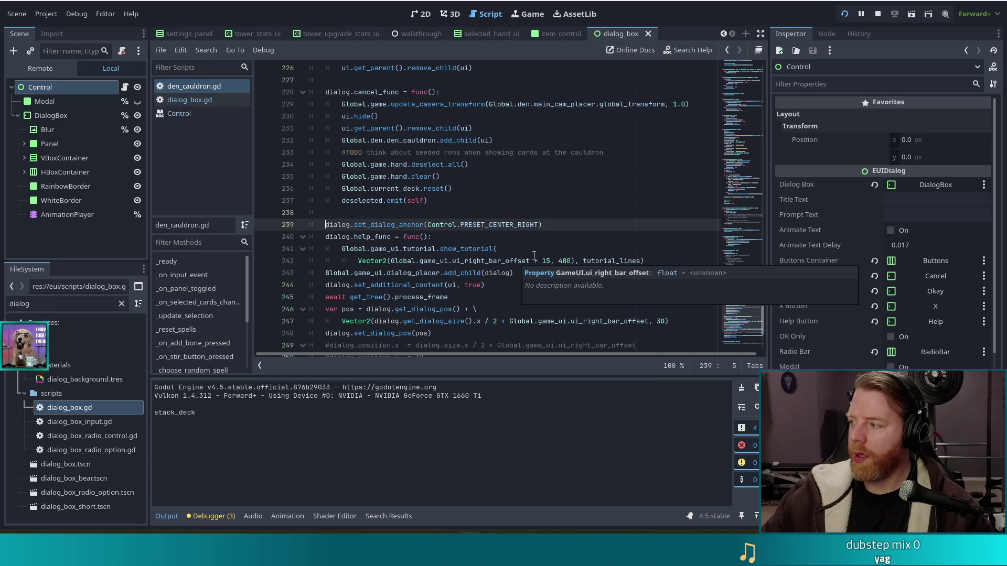
scroll(537, 250, "down", 1)
scroll(536, 250, "down", 4)
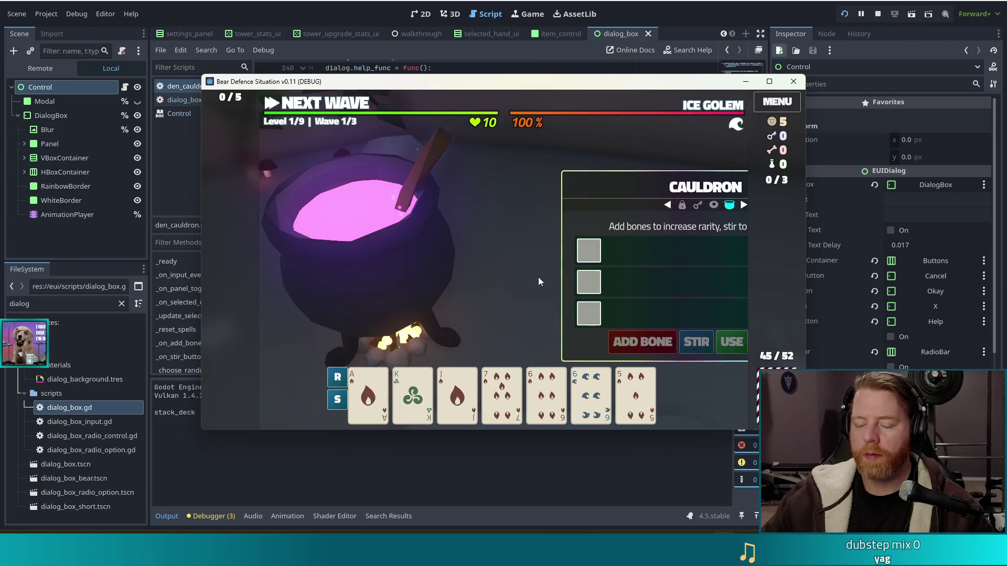
Switch to the Hoard panel and back to the cauldron, then stop the running game.
left_click(684, 204)
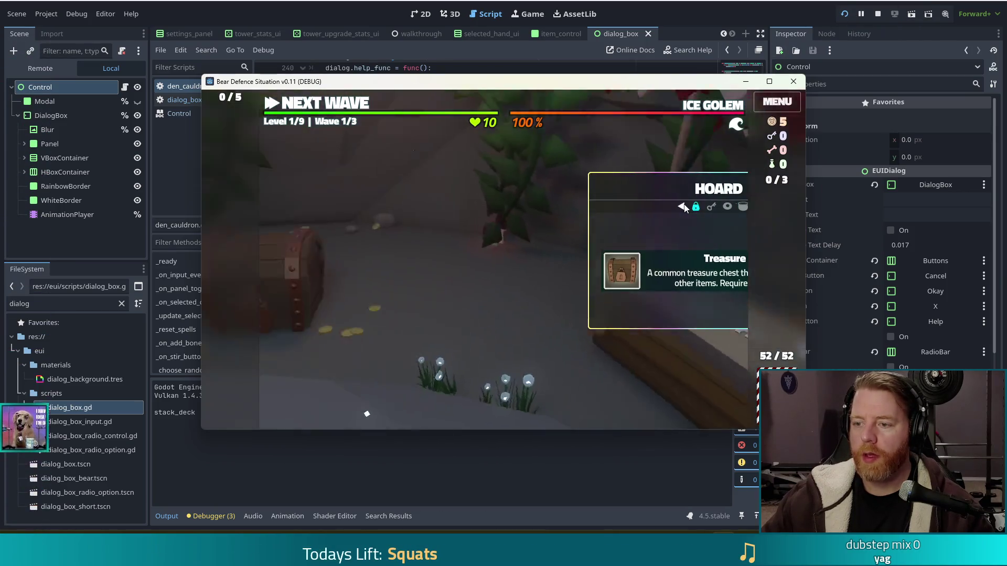
left_click(740, 206)
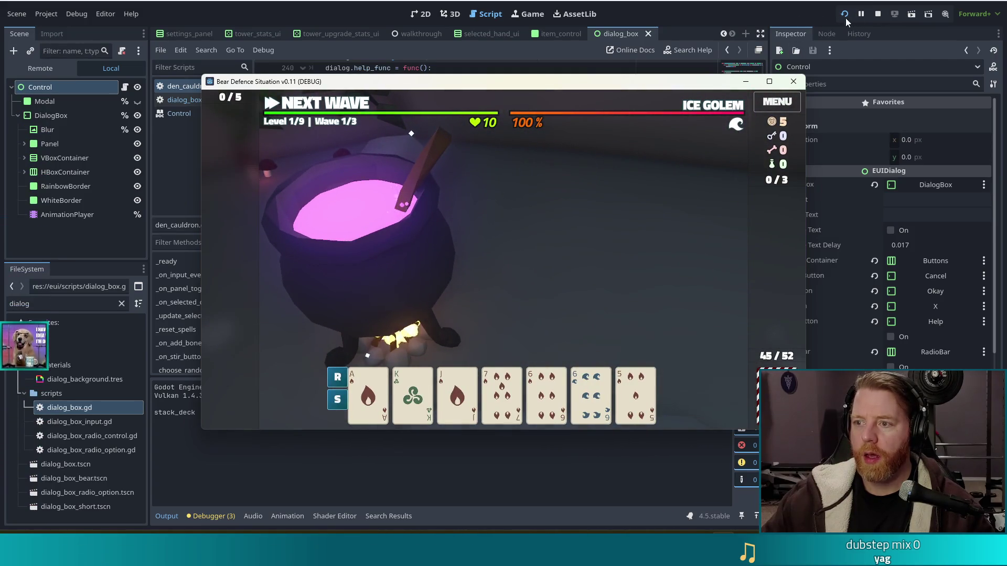
left_click(878, 14)
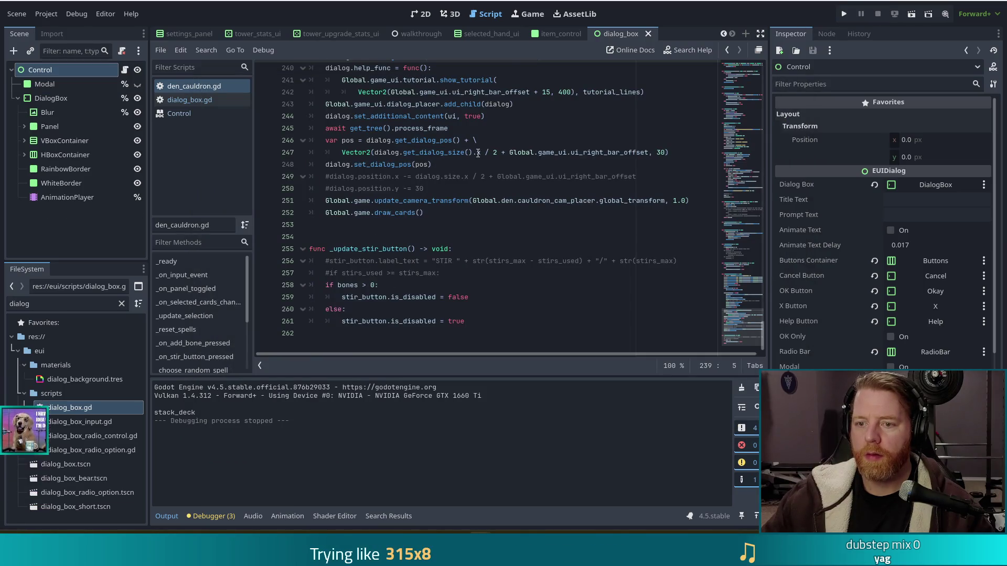
Change the plus on line 246 back to a minus.
scroll(477, 156, "up", 1)
left_click(467, 177)
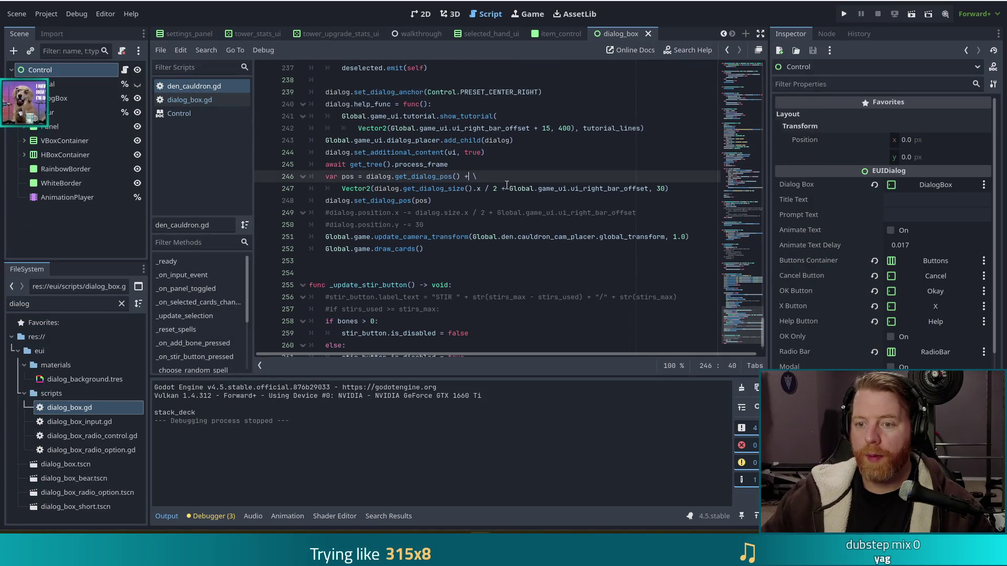
type("-")
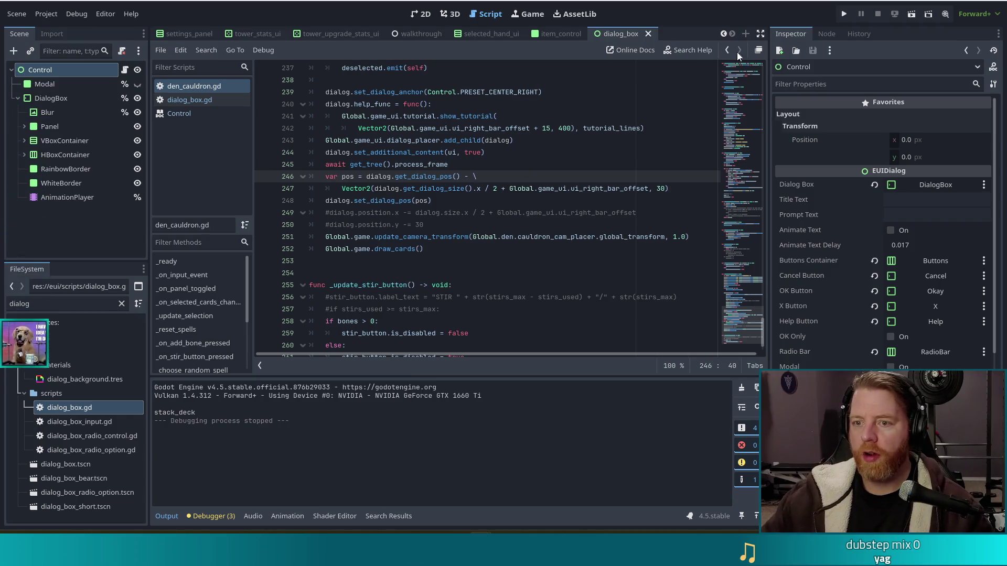
Relaunch the game, start a New Game, open the Cauldron dialog, and compare with the script.
left_click(846, 13)
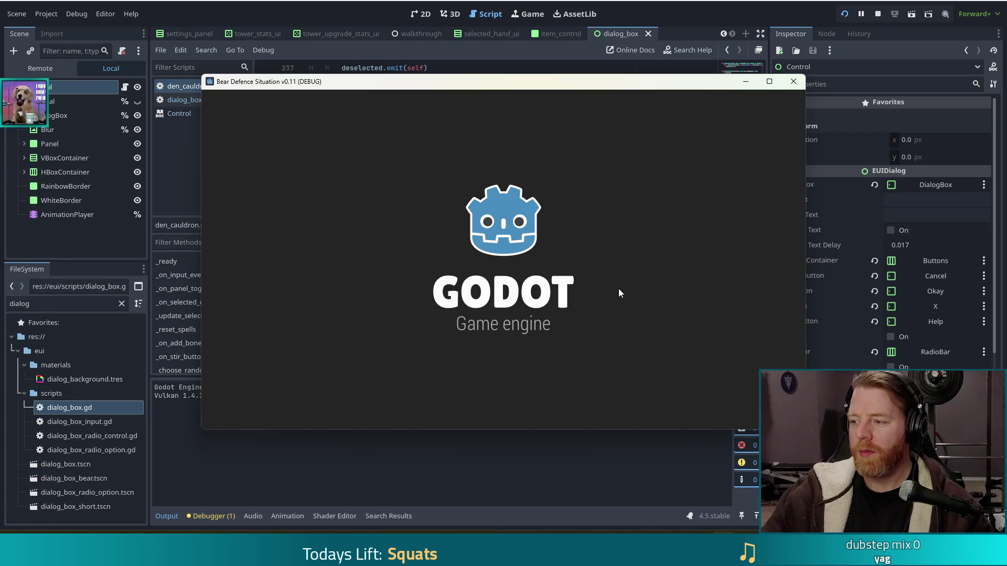
left_click(315, 271)
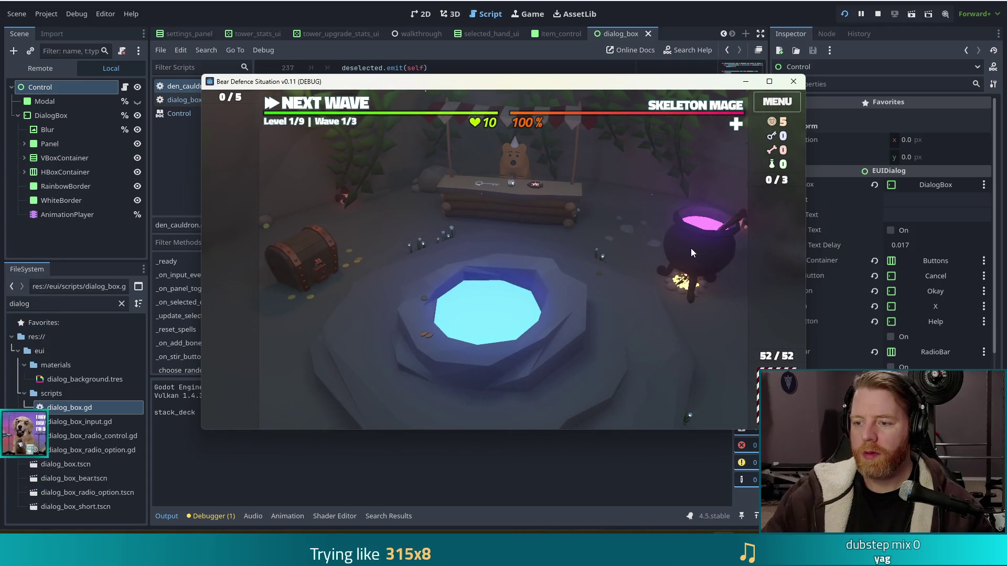
left_click(691, 250)
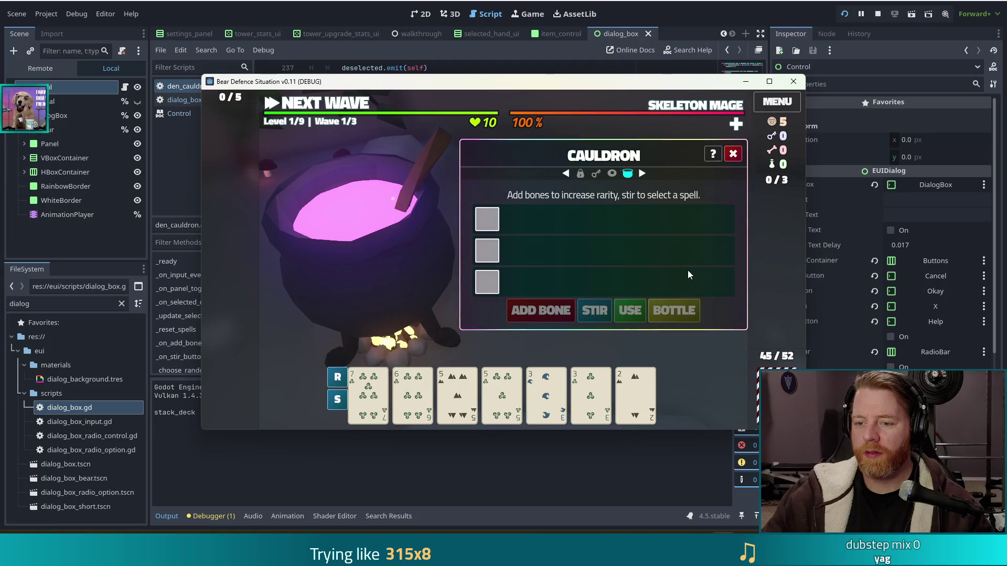
left_click(617, 1)
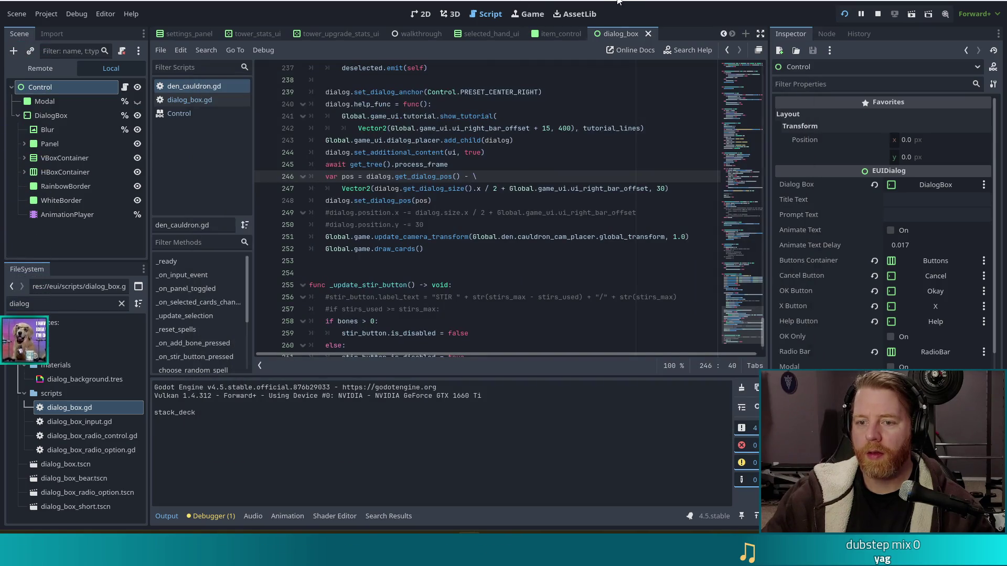
left_click(658, 189)
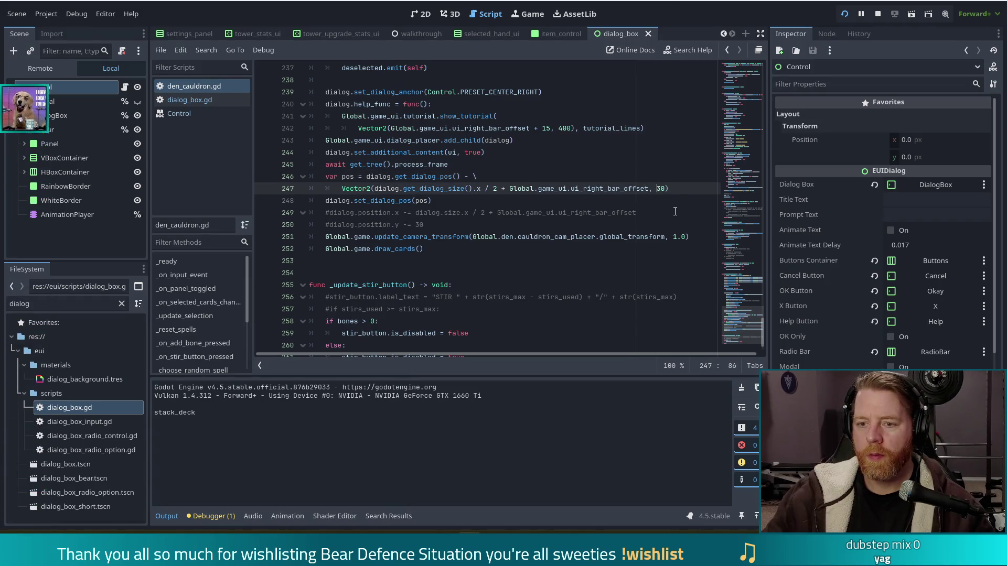
key("alt+Tab")
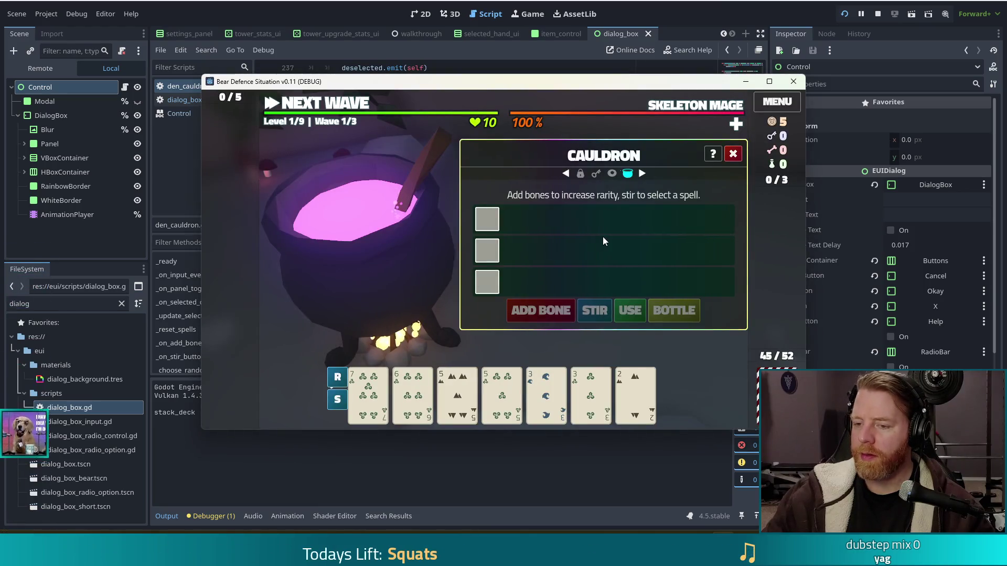
key("alt+Tab")
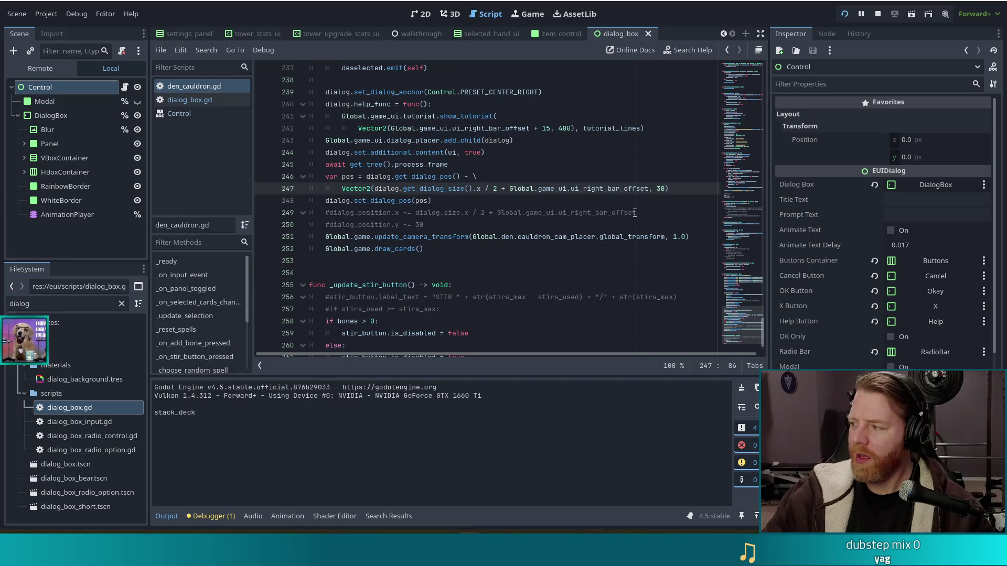
Keep line 247's vertical offset at 30 rather than -30, save, recheck the game, then close it.
type("-")
key("ctrl+s")
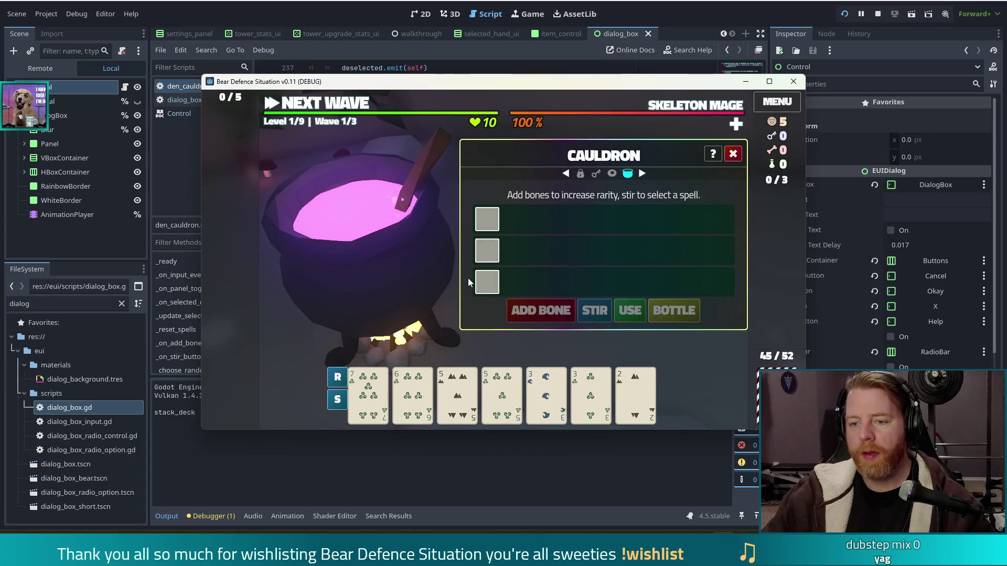
mouse_move(599, 398)
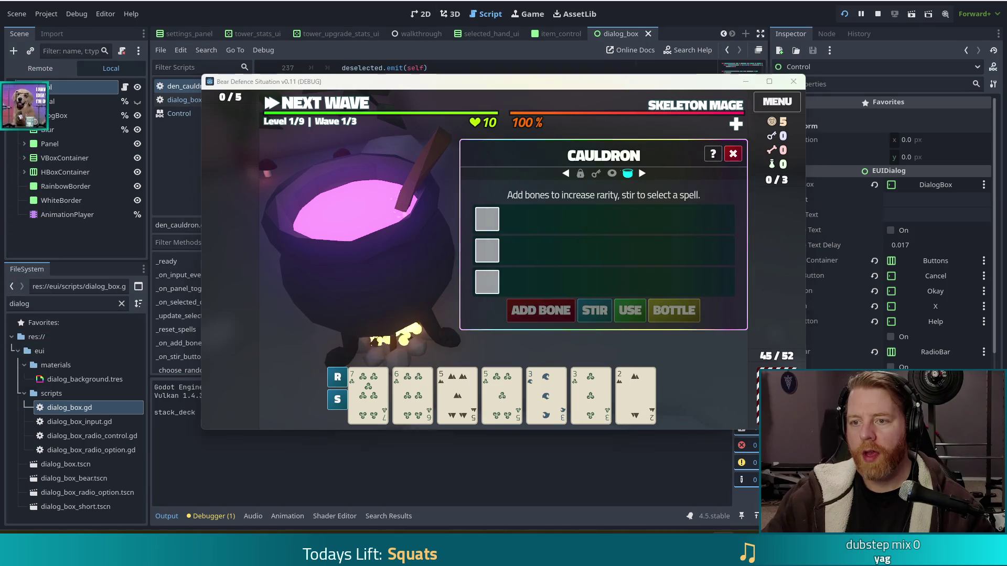
key("alt+Tab")
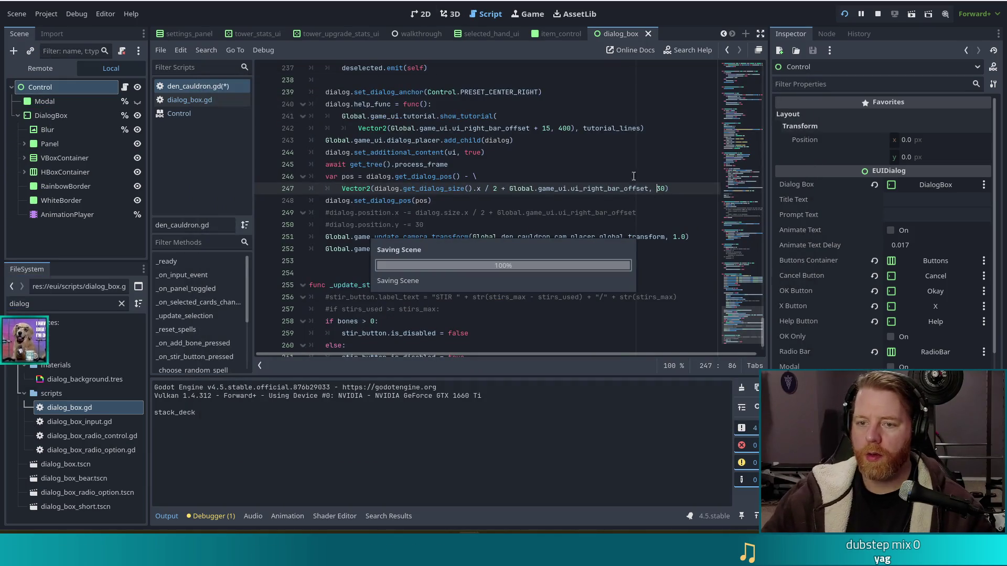
key("ctrl+z")
key("ctrl+z")
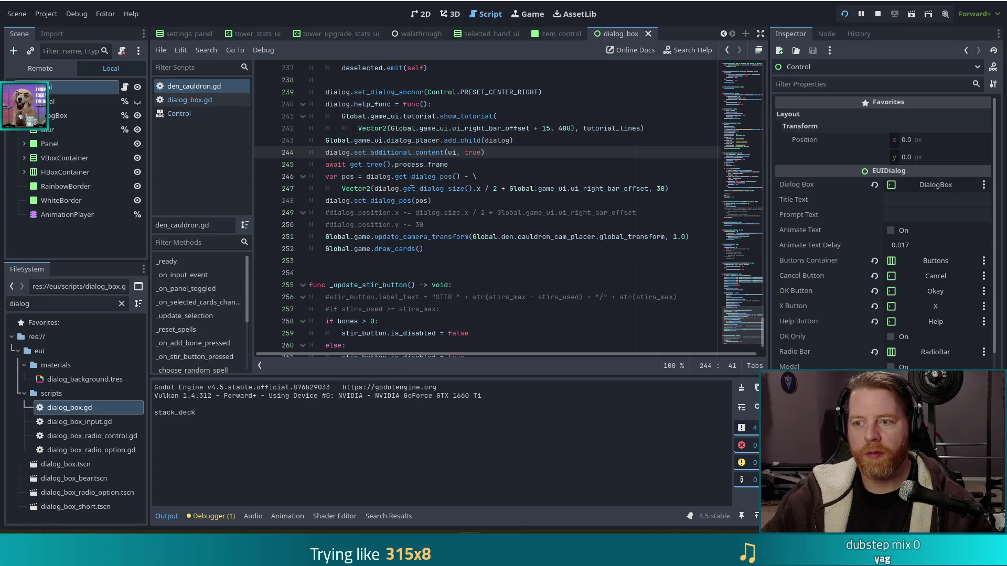
key("alt+Tab")
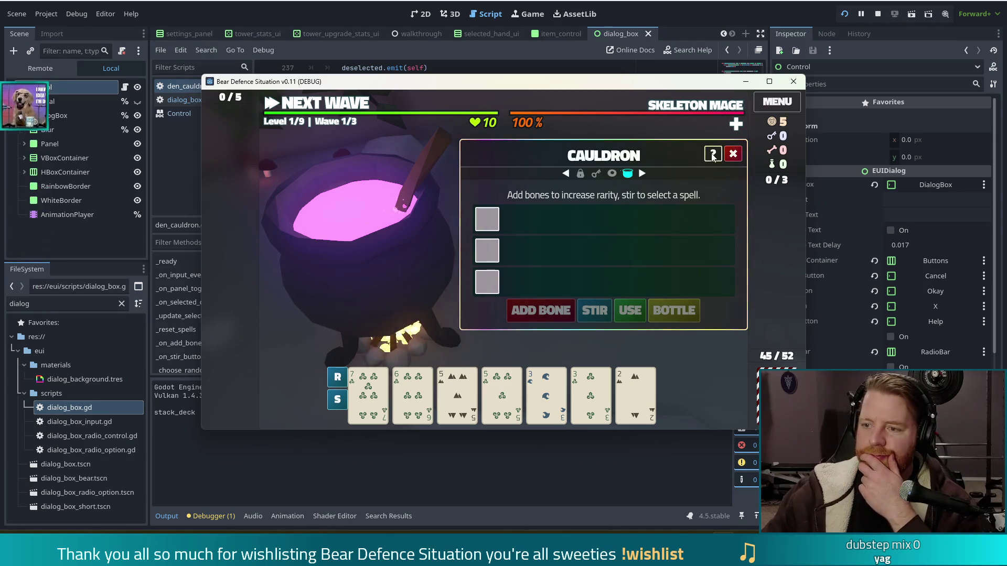
key("F8")
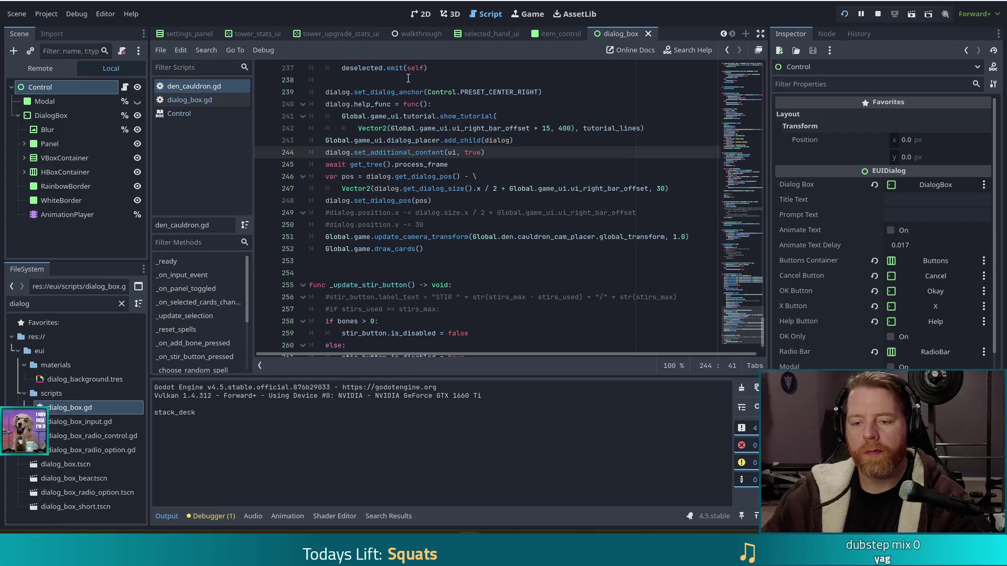
Review the help function assignment and its show_tutorial call with tutorial position arguments.
scroll(501, 238, "up", 2)
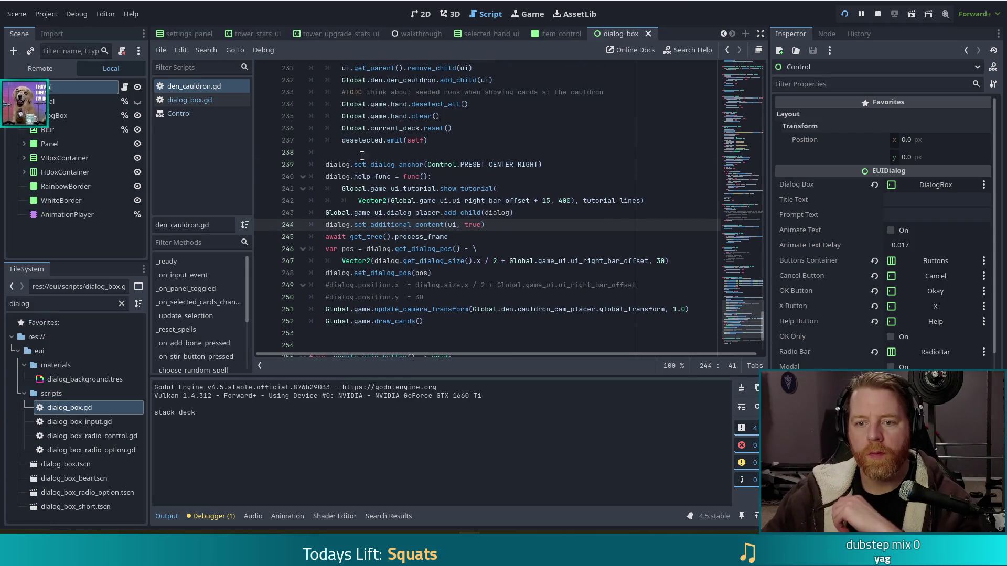
left_click(389, 177)
left_click(397, 201)
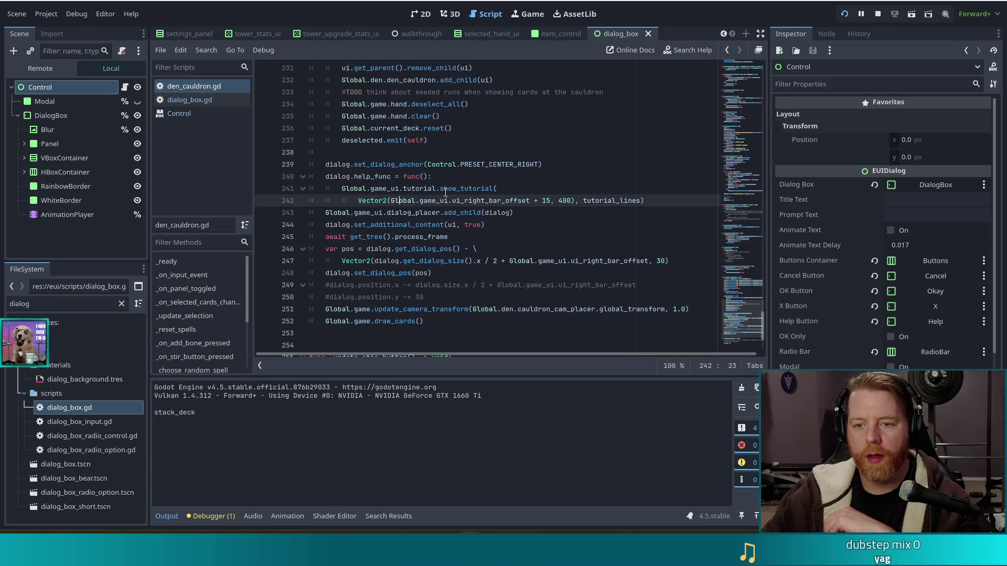
left_click(486, 189)
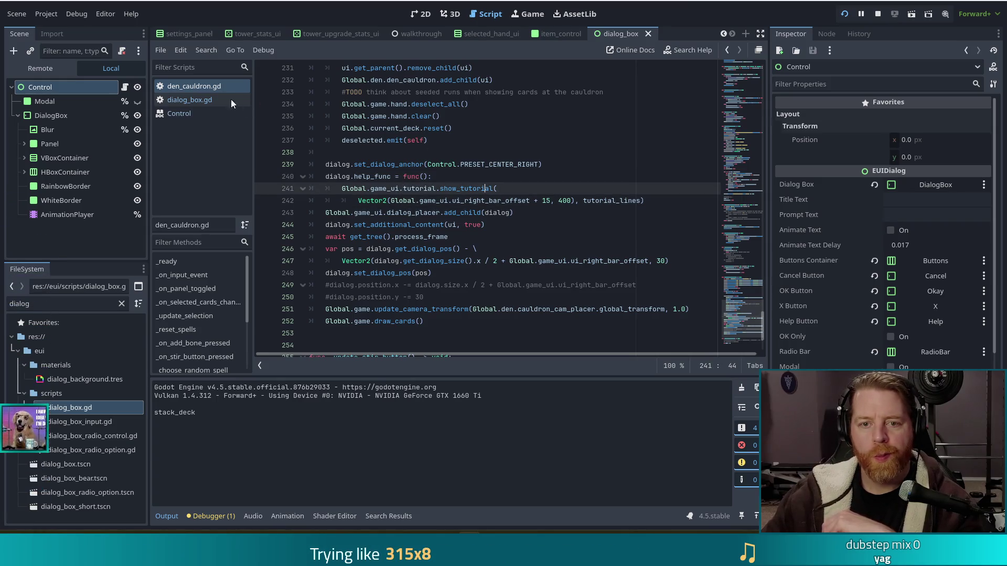
Open dialog_box.gd and look through _on_help_pressed, _animate_text and set_dialog_anchor.
left_click(197, 98)
scroll(554, 208, "up", 8)
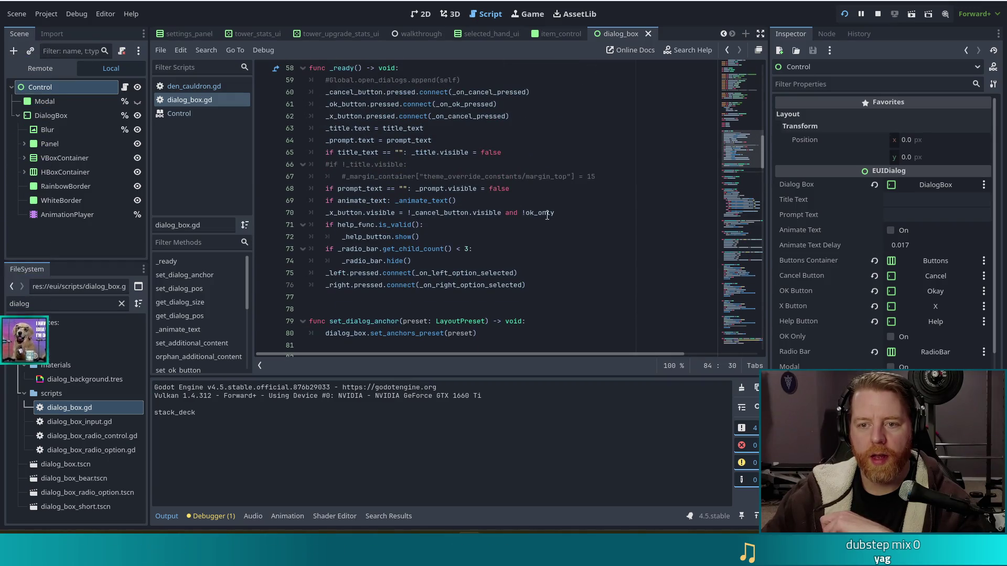
scroll(194, 287, "down", 5)
scroll(194, 293, "down", 2)
left_click(190, 310)
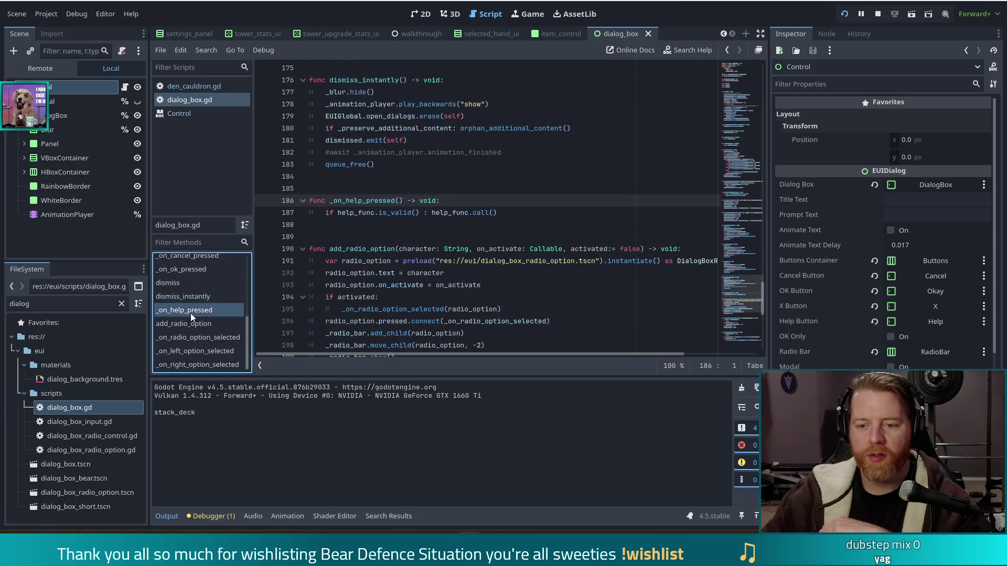
left_click_drag(742, 297, 739, 185)
left_click(464, 210)
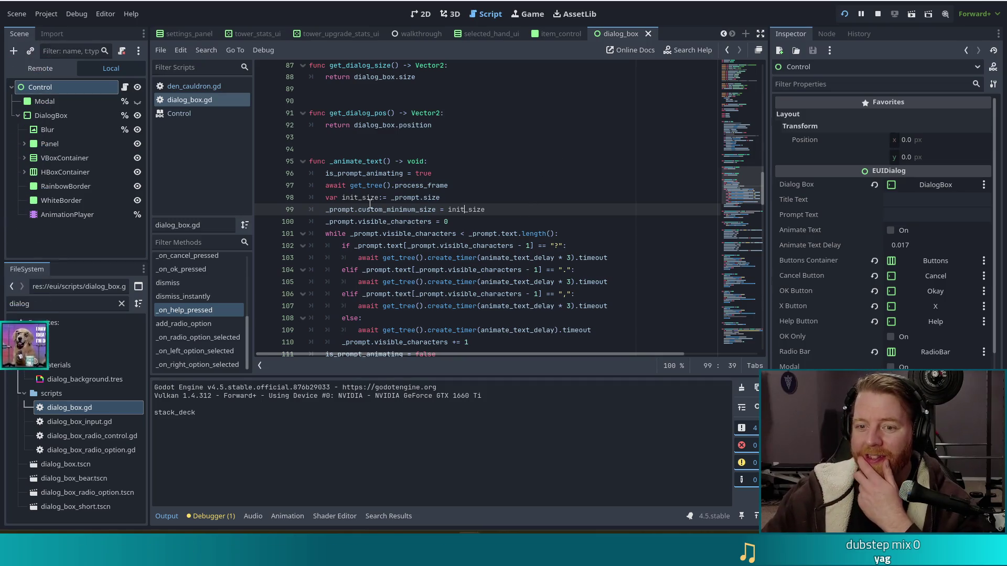
left_click(457, 197)
scroll(456, 205, "up", 12)
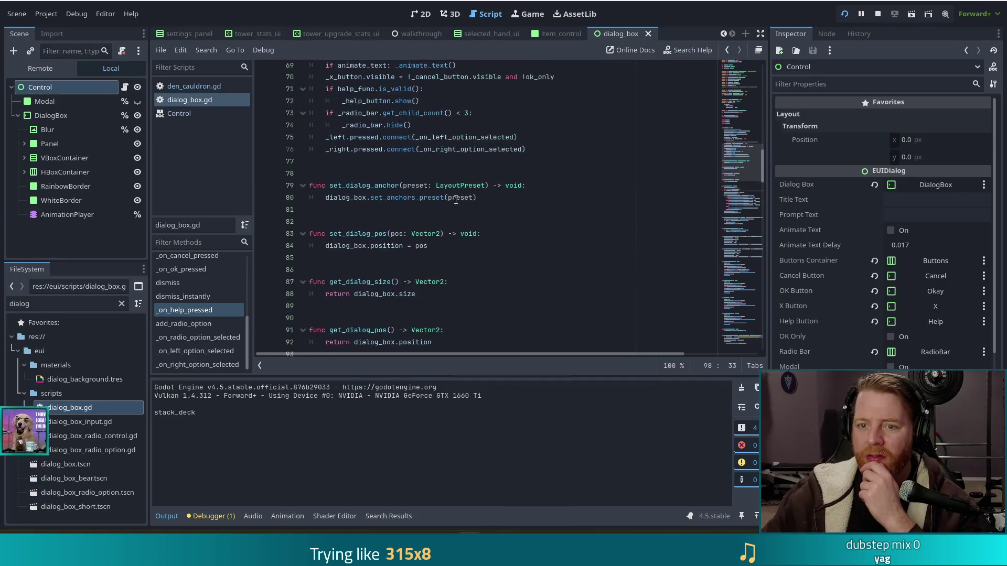
Duplicate the x-button connection as _help_button.pressed.connect(_on_help_pressed), save, and launch the game.
left_click_drag(518, 194, 499, 185)
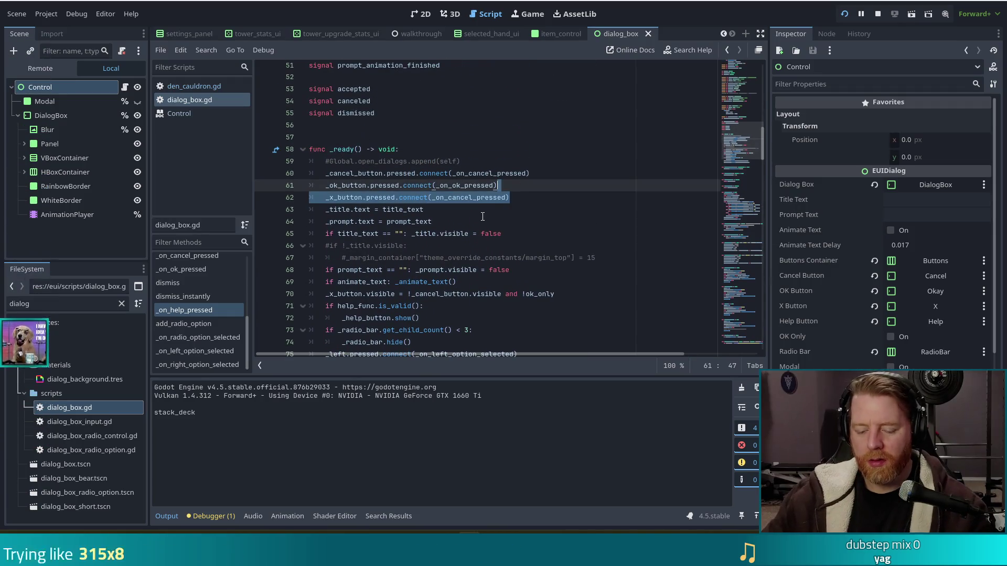
key("ctrl+shift+d")
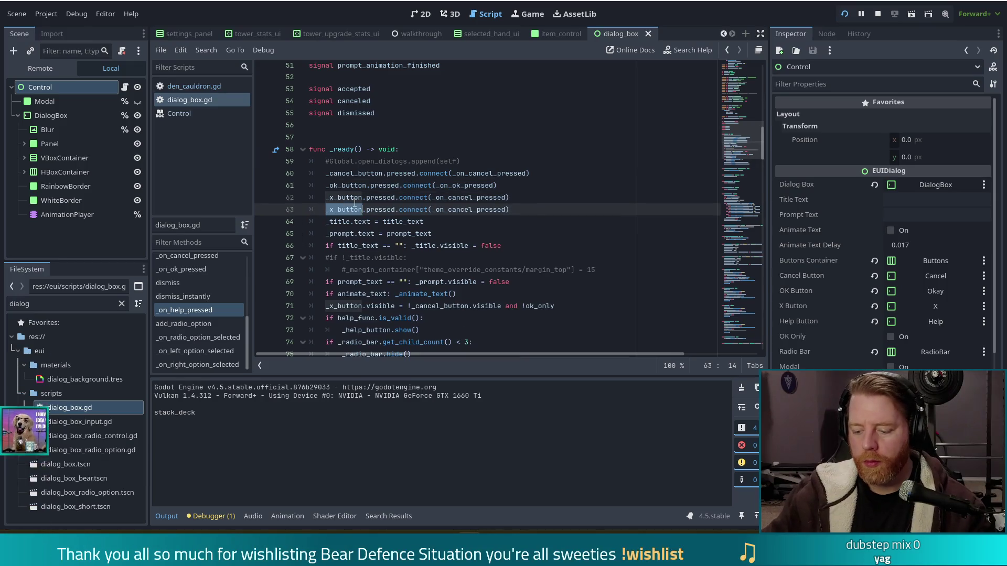
type("_help_button")
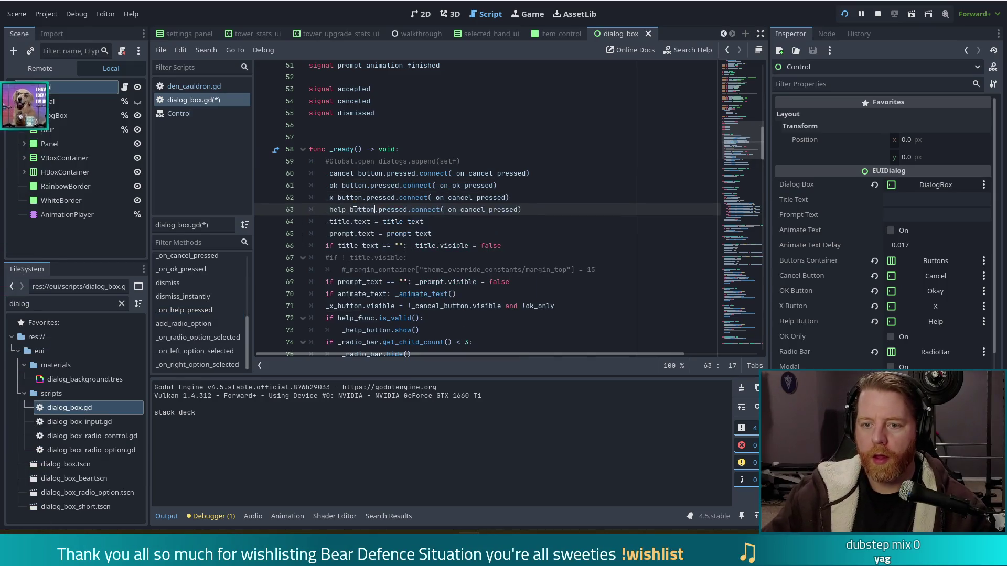
key("BackSpace")
key("BackSpace")
key("BackSpace")
type("help")
key("ctrl+s")
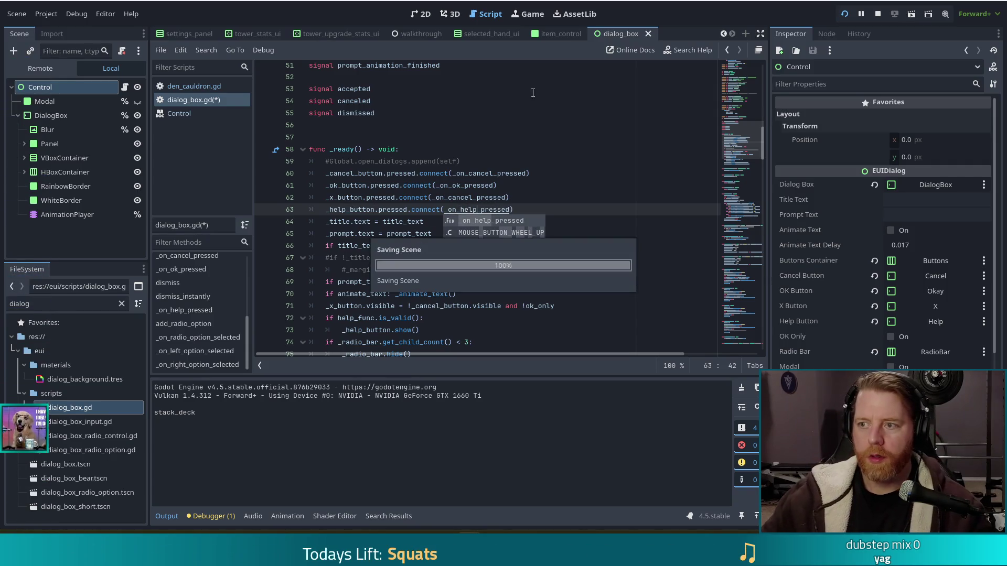
left_click(846, 14)
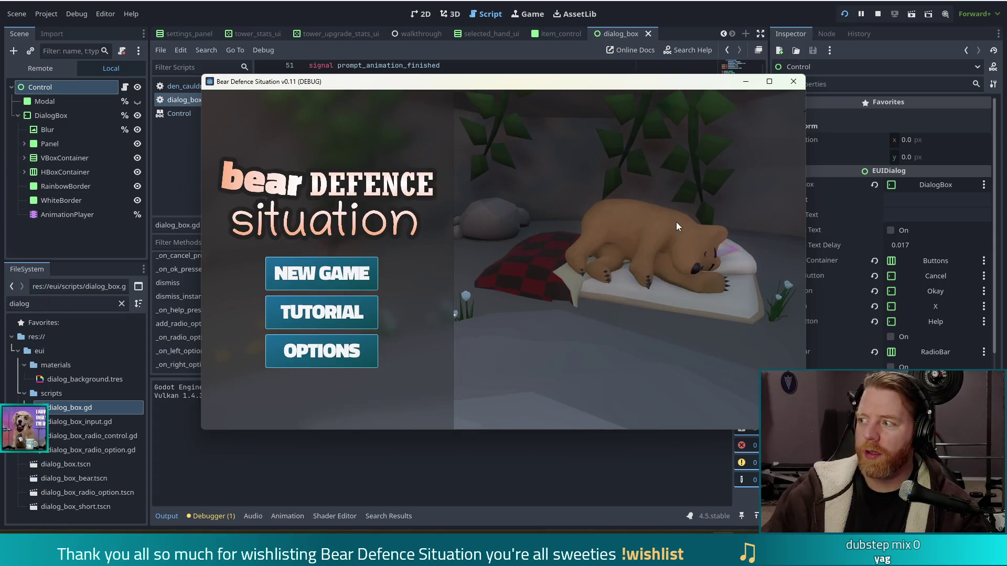
Start a new game and open the cauldron dialog, reading through its help tutorial.
left_click(350, 277)
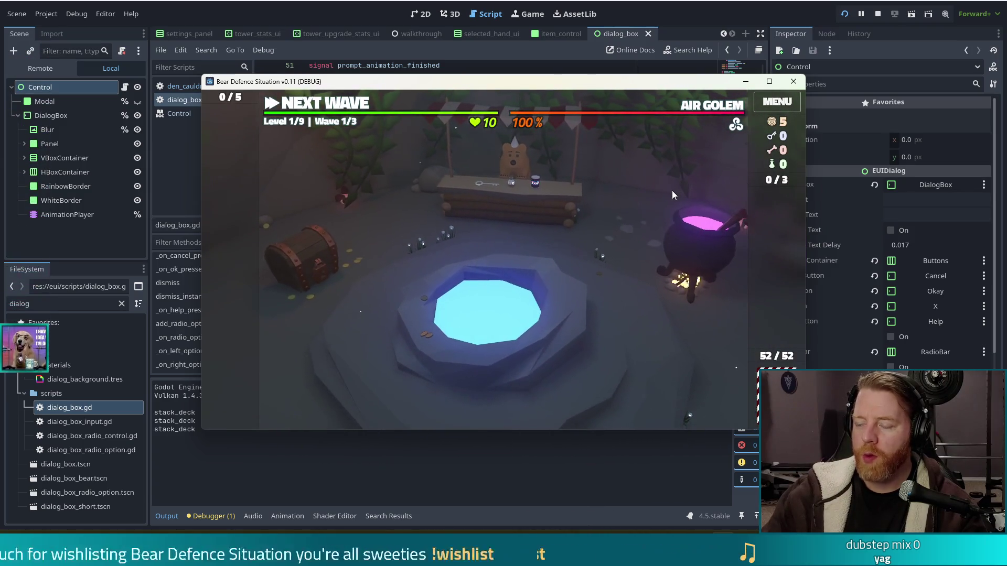
left_click(795, 103)
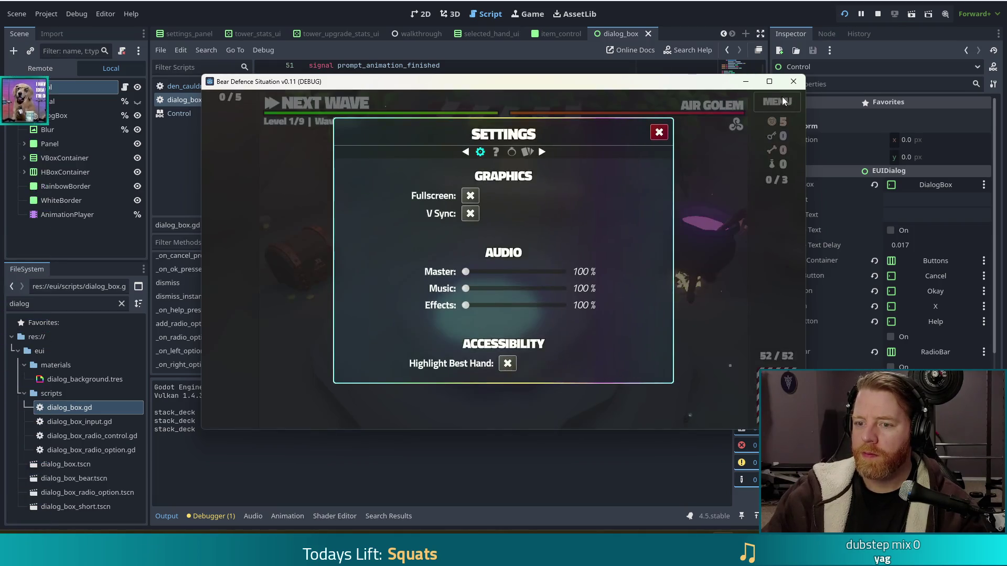
left_click(659, 132)
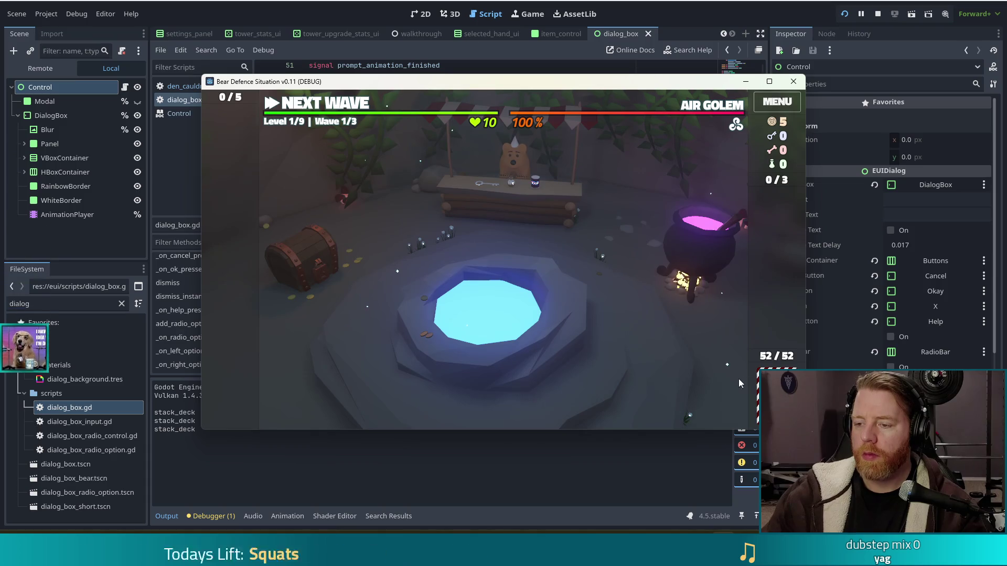
left_click(703, 230)
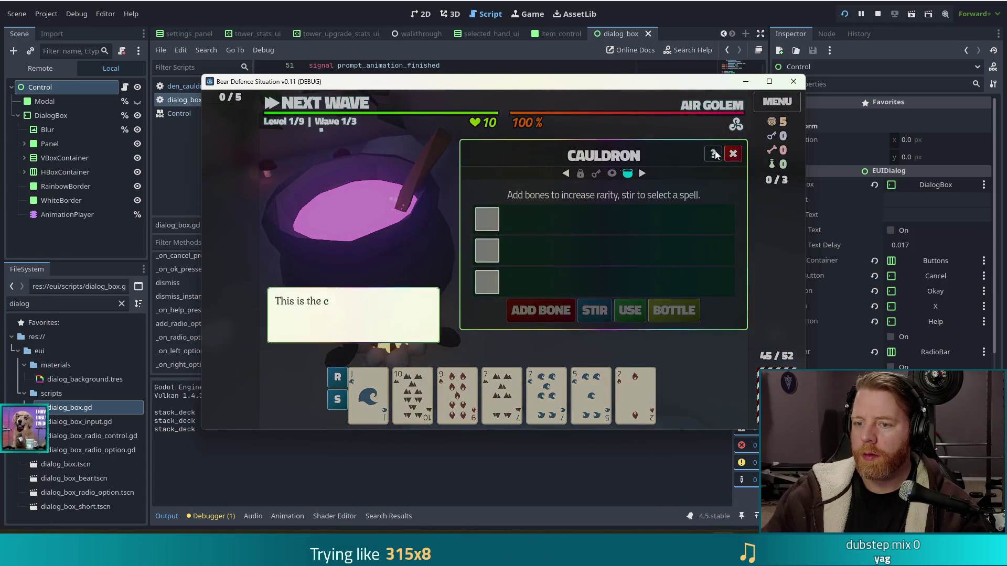
left_click(434, 210)
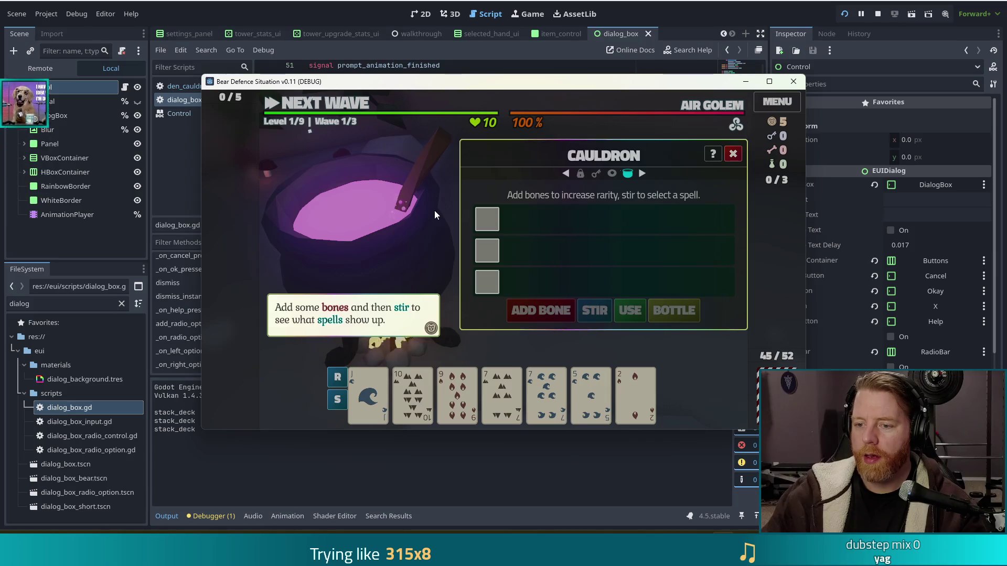
left_click(434, 209)
left_click(434, 210)
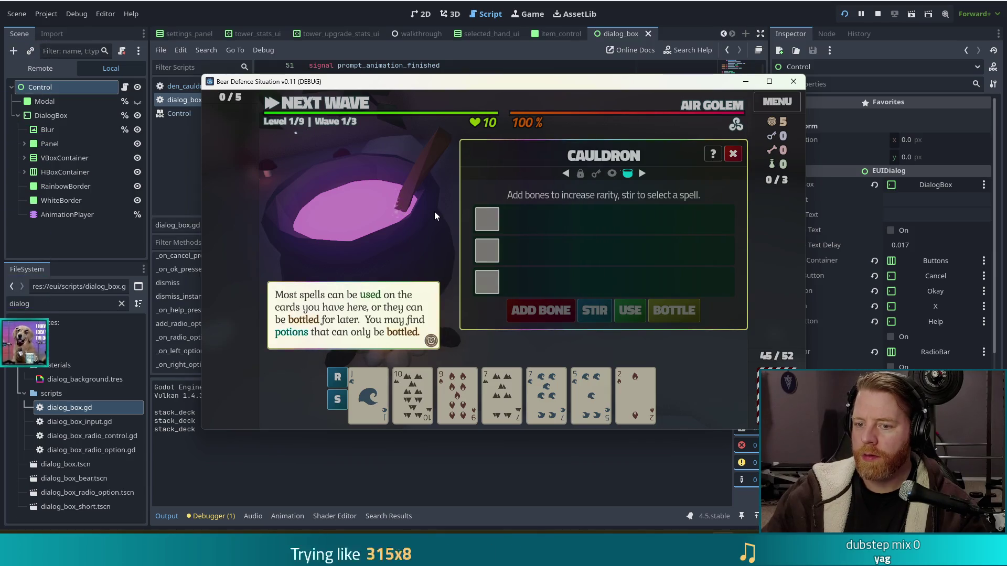
left_click(434, 212)
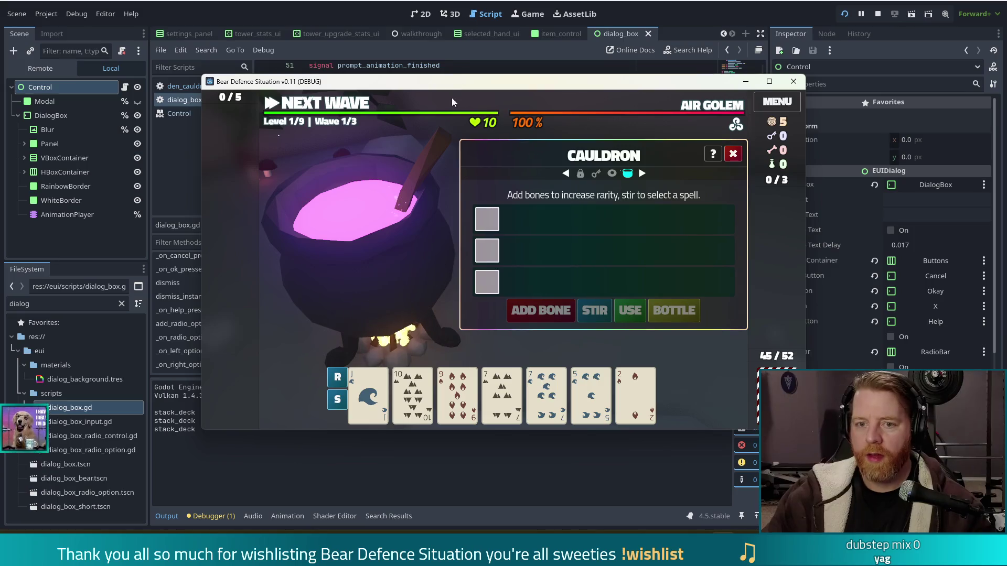
Run test_kit in the console, add a bone, stir, and bottle an Alter: Duplicate Card spell.
key("grave")
type("test_kit")
key("Return")
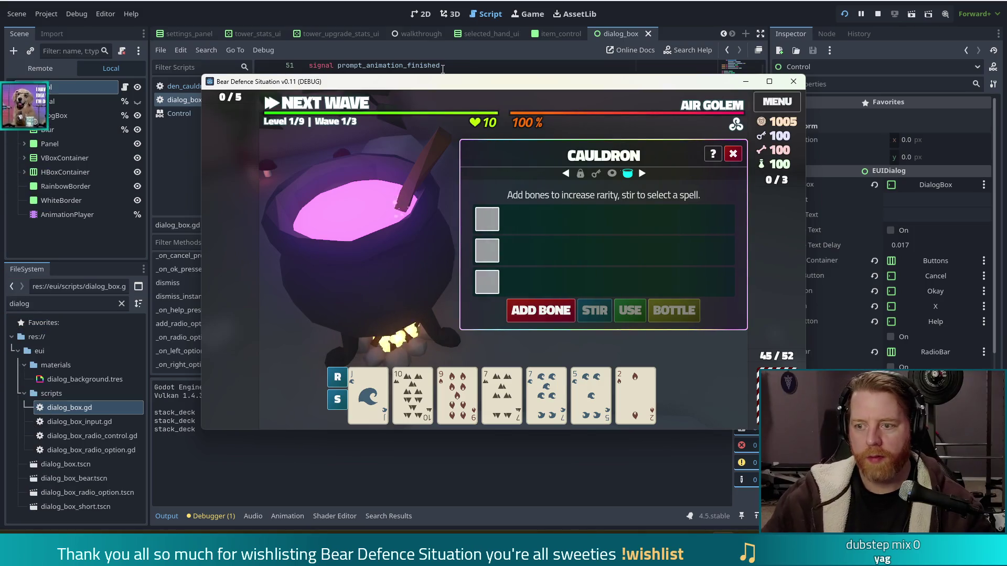
left_click(549, 310)
left_click(598, 311)
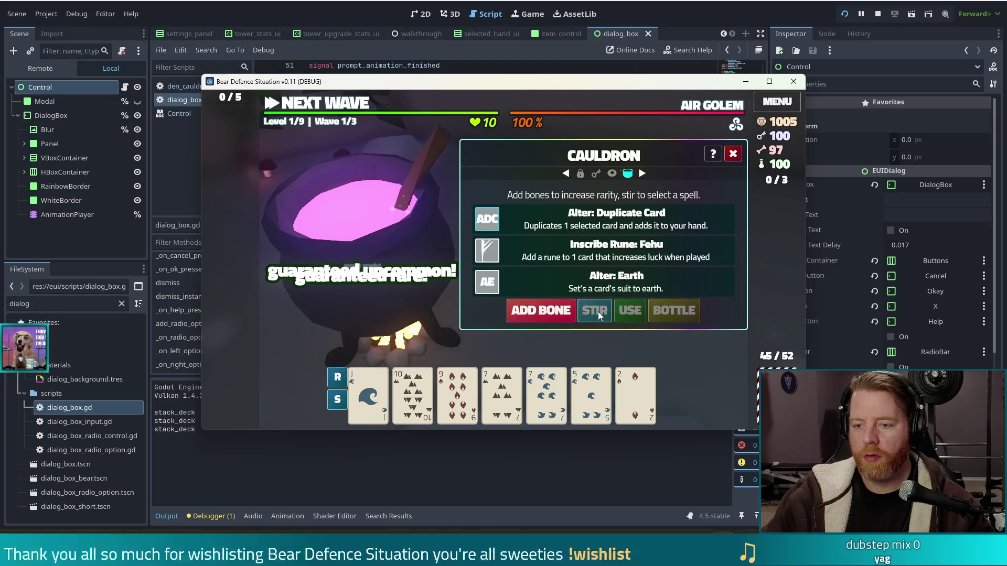
left_click(515, 219)
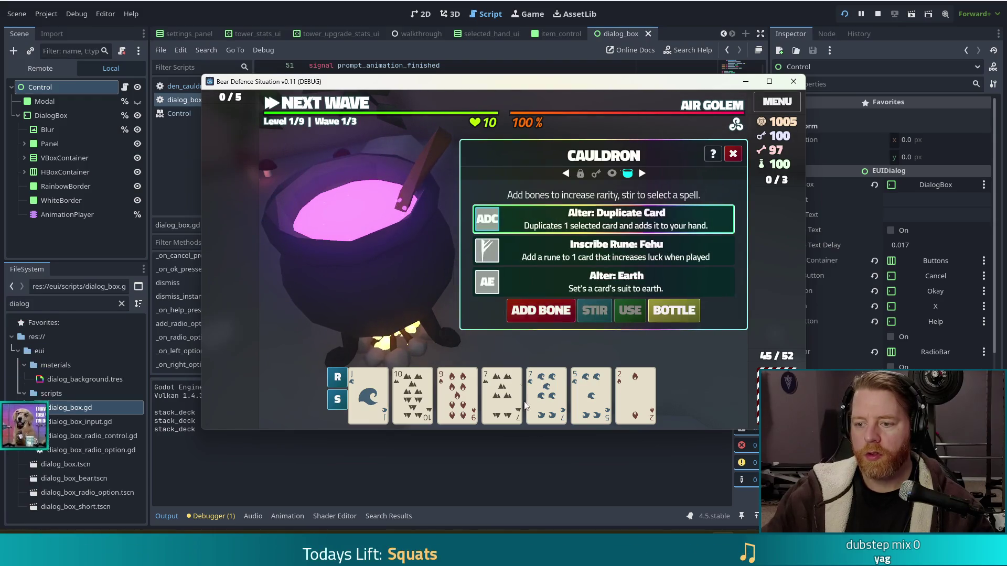
left_click(671, 314)
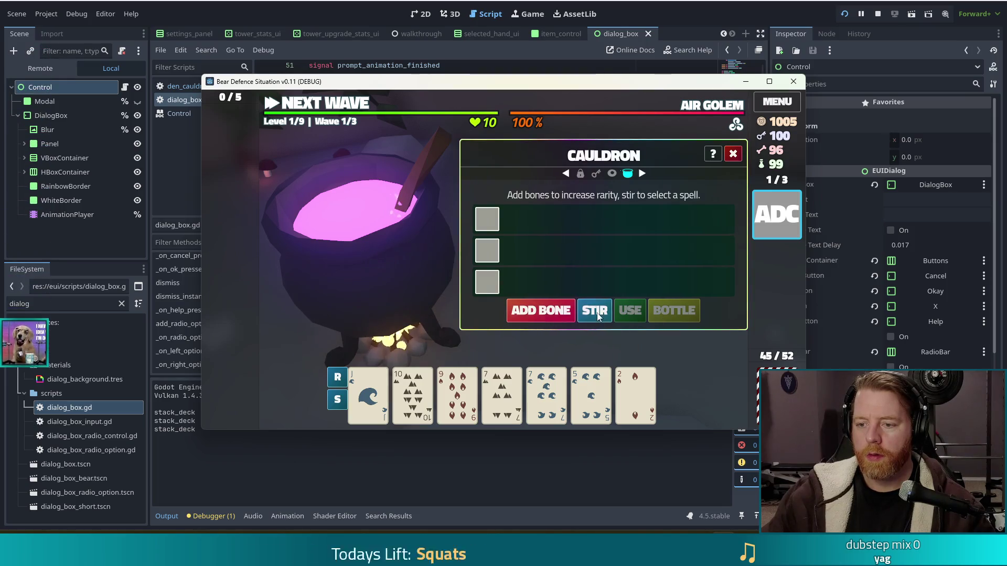
Stir again and use Alter: Duplicate Card on the 10 card, adding a copy to the hand.
left_click(594, 311)
left_click(536, 225)
left_click(413, 393)
left_click(633, 312)
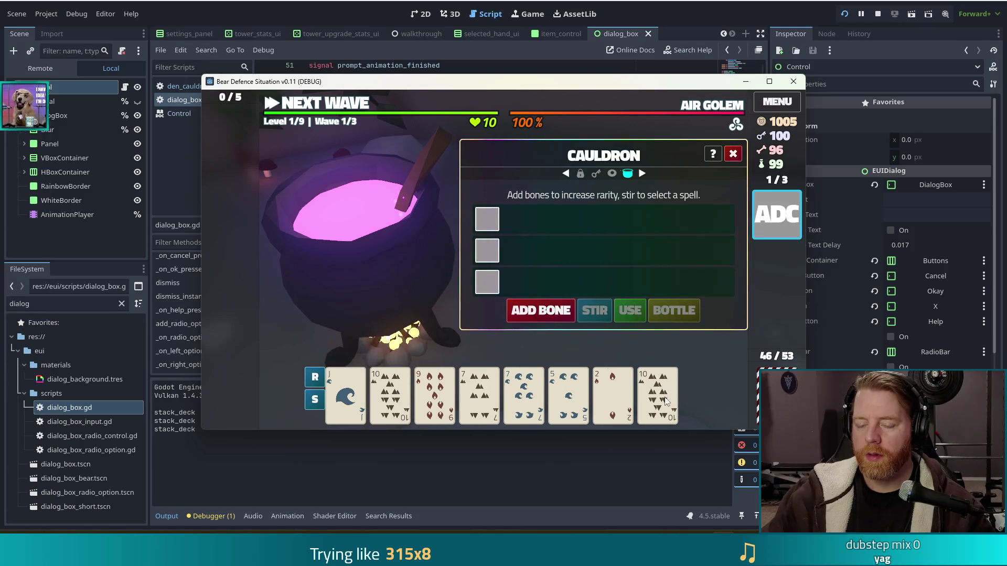
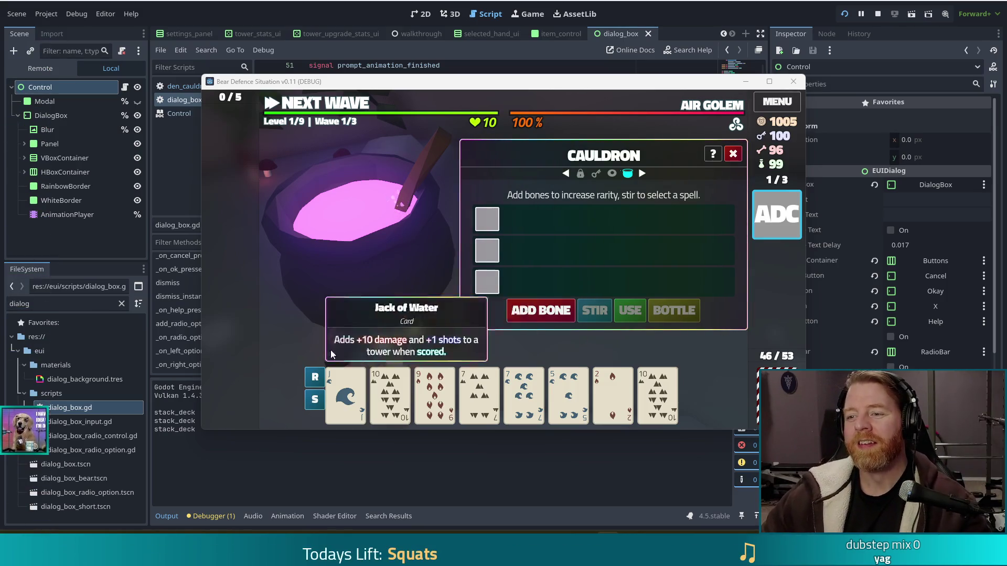
Close the game's cauldron panel, flip to the IMG_1698 cat photo, then close Chrome.
right_click(718, 190)
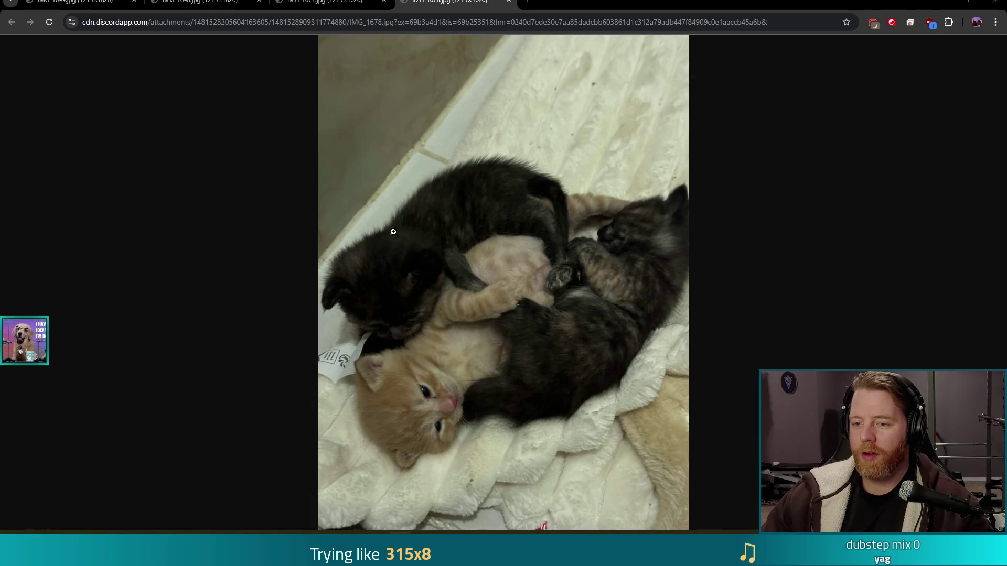
key("ctrl+Page_Up")
key("ctrl+Page_Up")
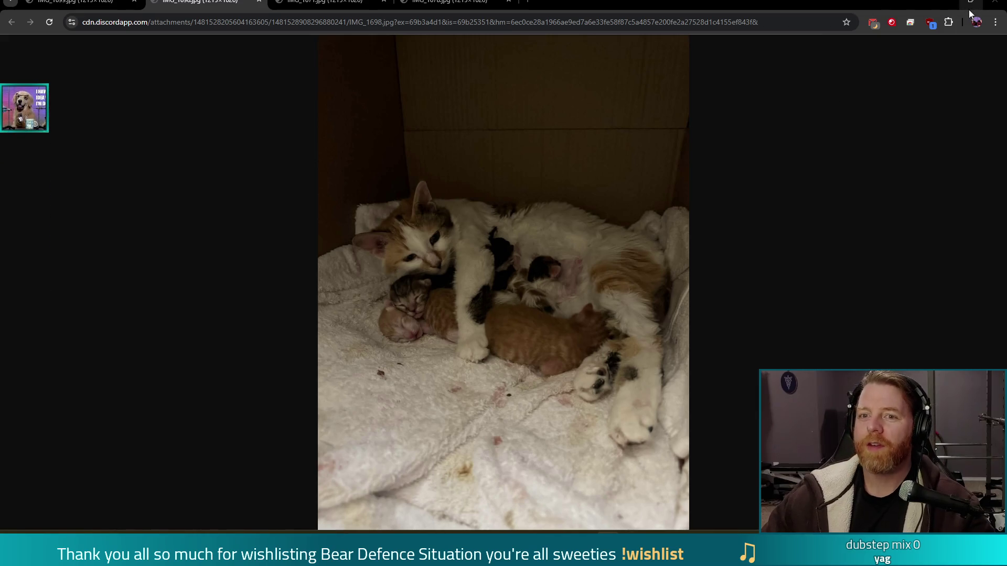
left_click(998, 7)
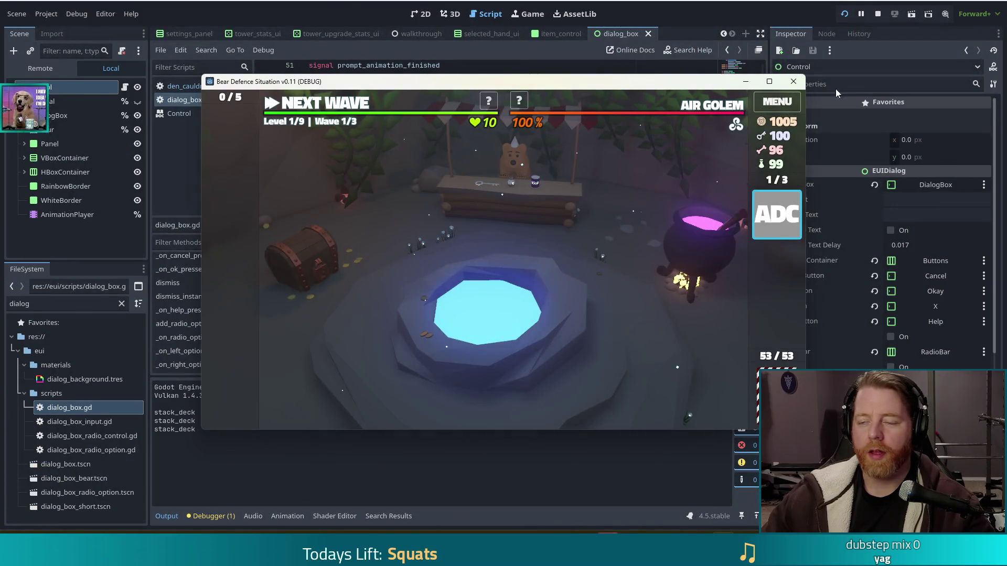
Bring the Godot editor forward and browse the _ready and set_dialog_anchor code.
left_click(690, 12)
left_click(486, 173)
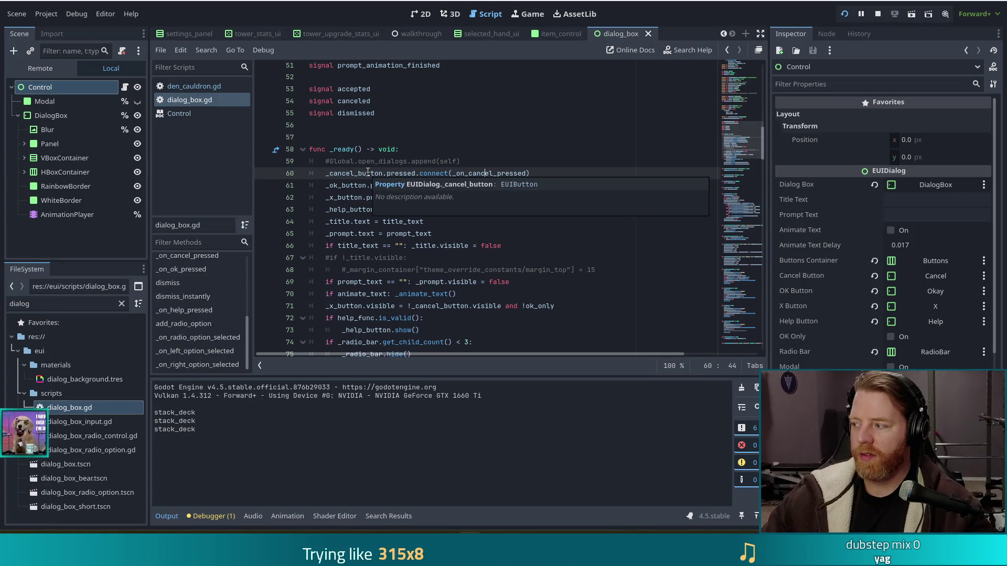
scroll(413, 229, "down", 5)
left_click(402, 224)
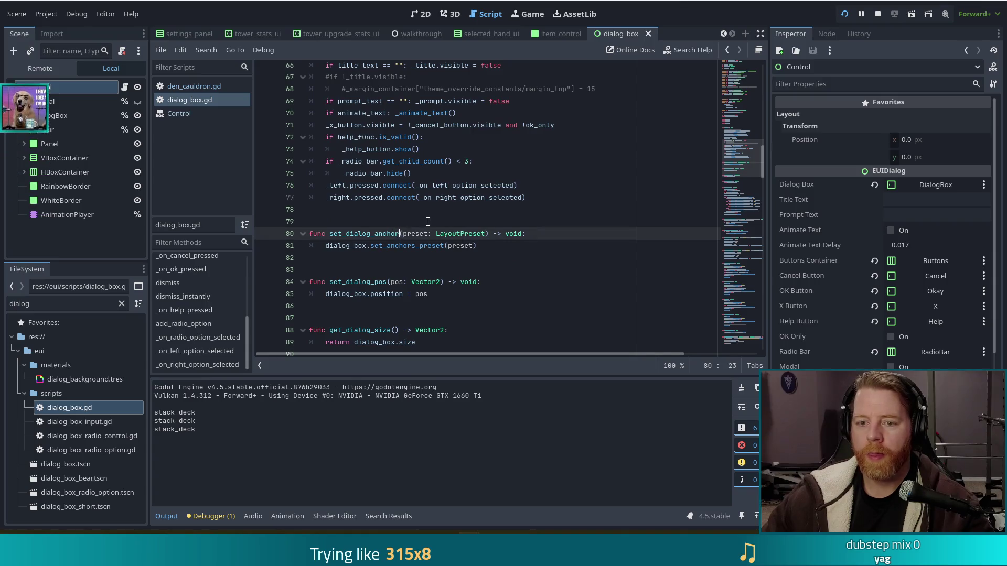
scroll(434, 223, "up", 2)
Open den_cauldron.gd, select its var pos line, and filter FileSystem to den_station.
left_click(194, 86)
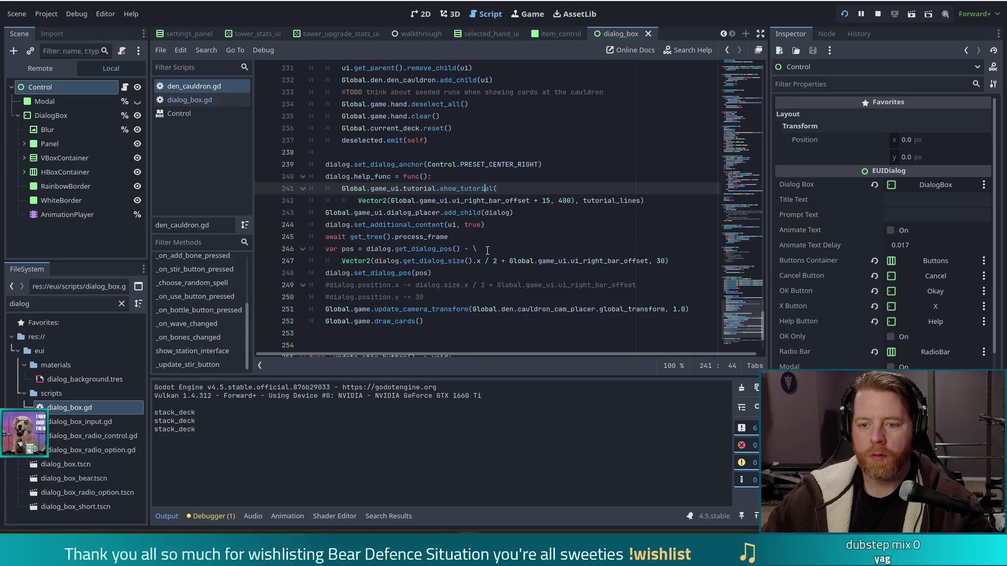
left_click(635, 249)
left_click_drag(675, 263, 676, 232)
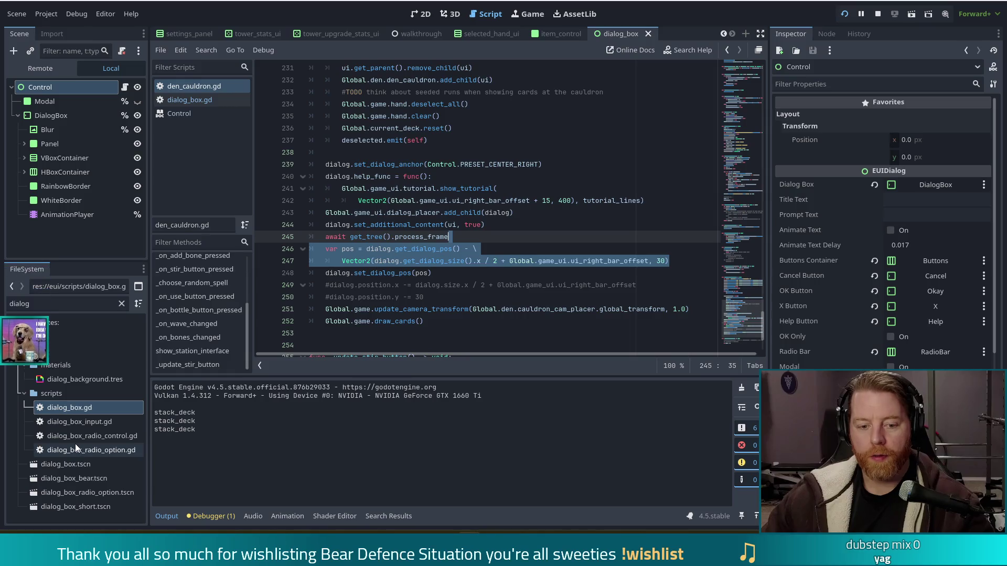
double_click(46, 310)
type("den_station")
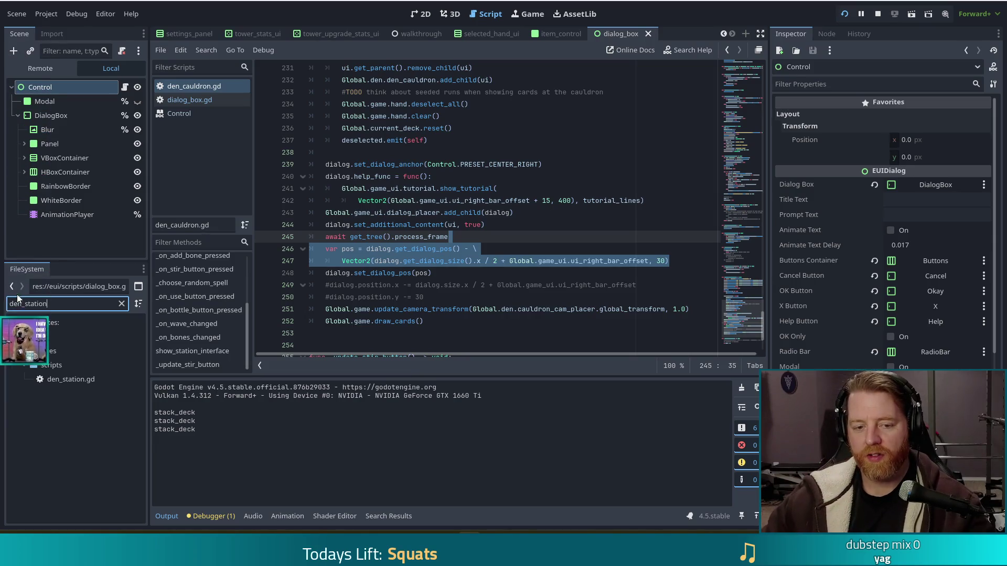
Widen the file filter and briefly open, then close, the den_hoard, den_shop and den_wishing_well scenes.
key("BackSpace")
key("BackSpace")
key("BackSpace")
key("BackSpace")
key("BackSpace")
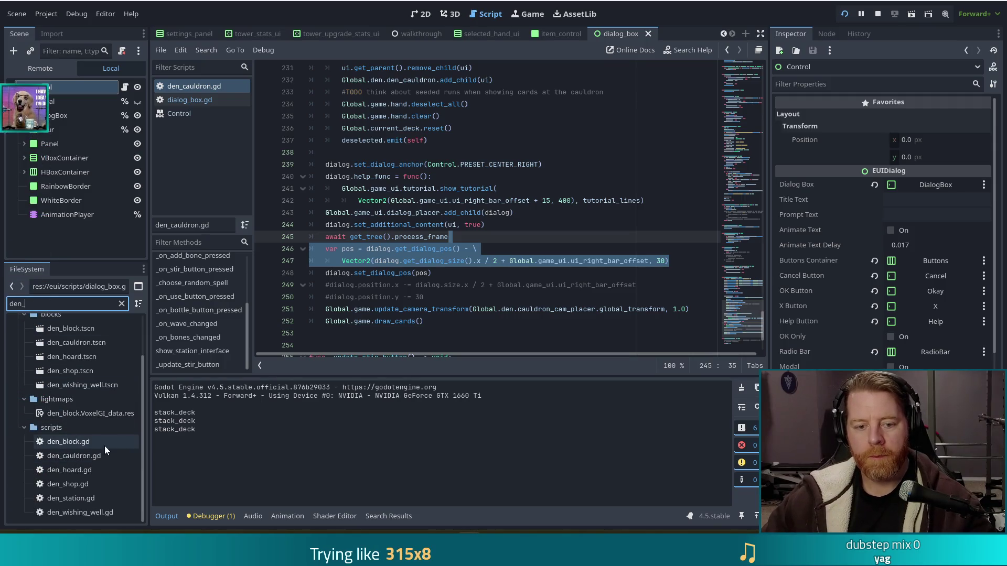
scroll(106, 430, "up", 1)
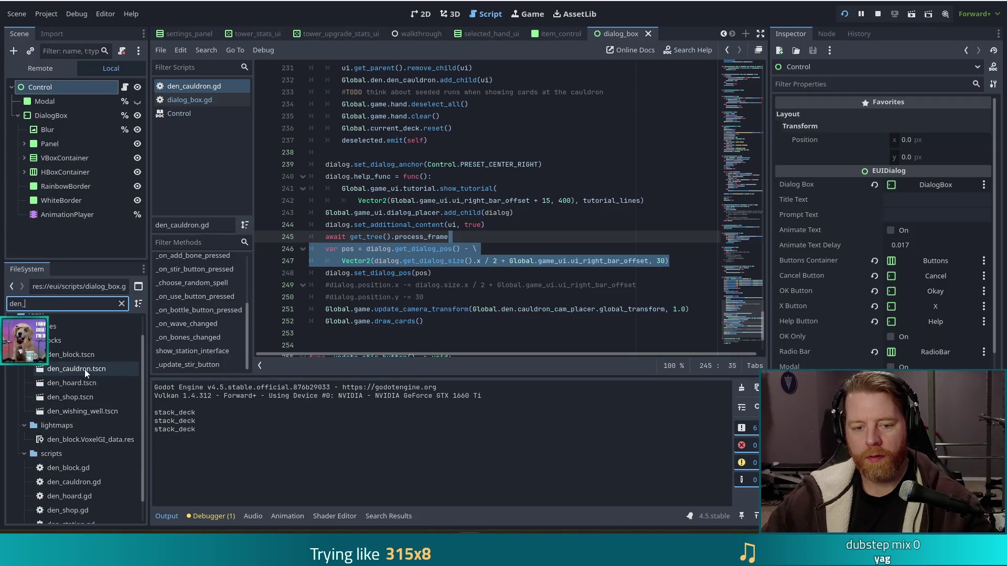
double_click(64, 384)
double_click(77, 398)
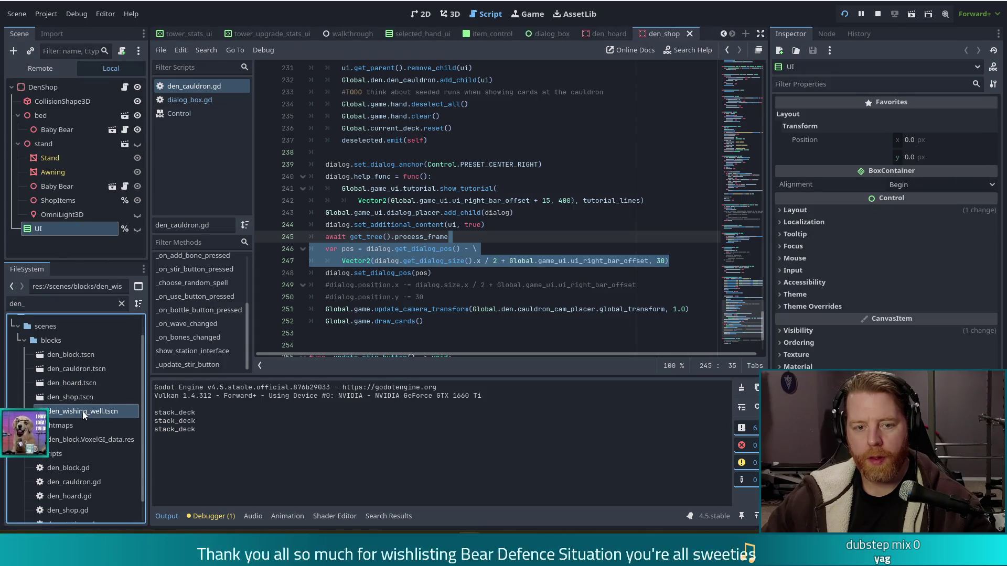
double_click(84, 413)
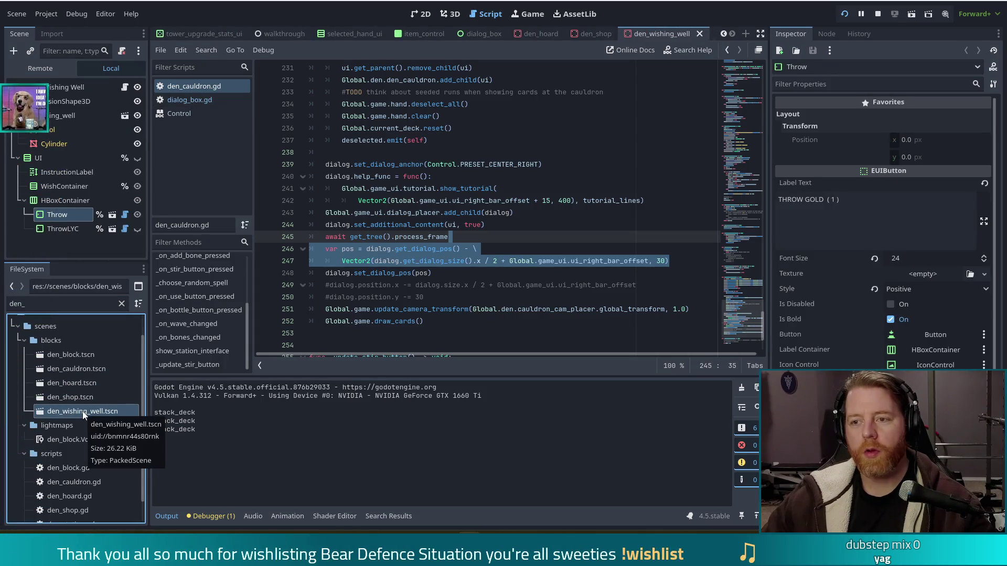
left_click(703, 32)
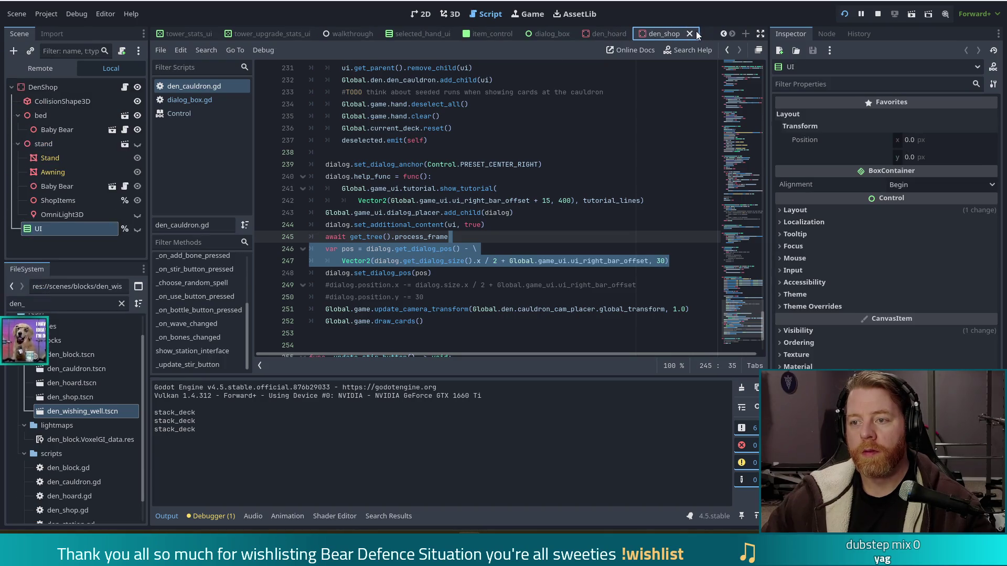
left_click(704, 35)
left_click(705, 34)
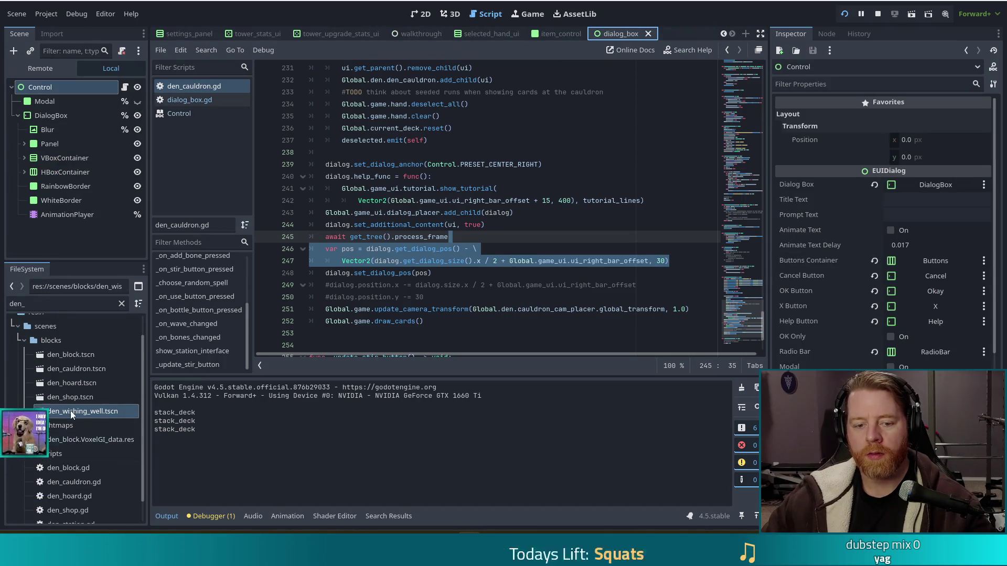
Open the den_block, den_hoard, den_shop and den_wishing_well scripts.
scroll(71, 420, "down", 2)
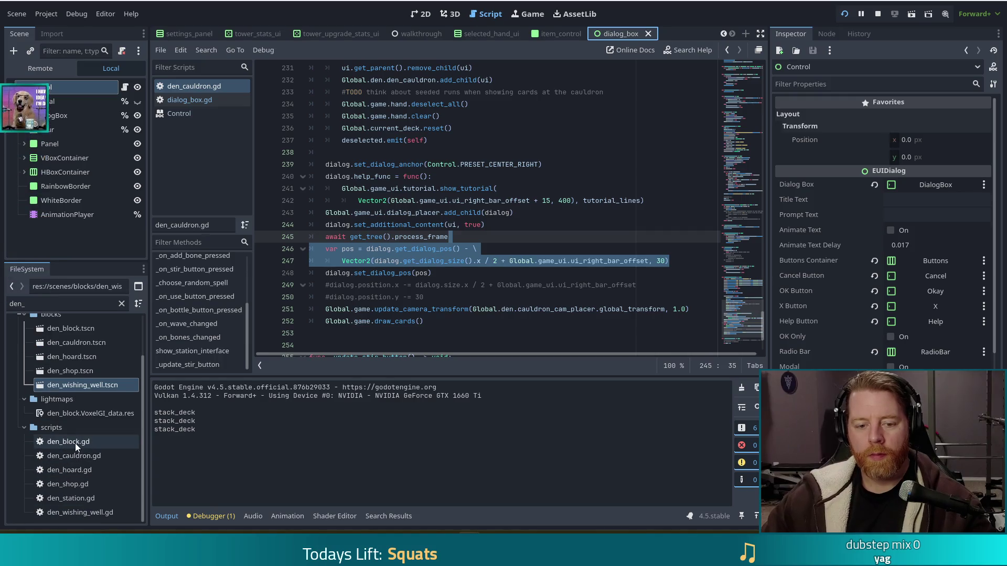
double_click(75, 443)
double_click(68, 470)
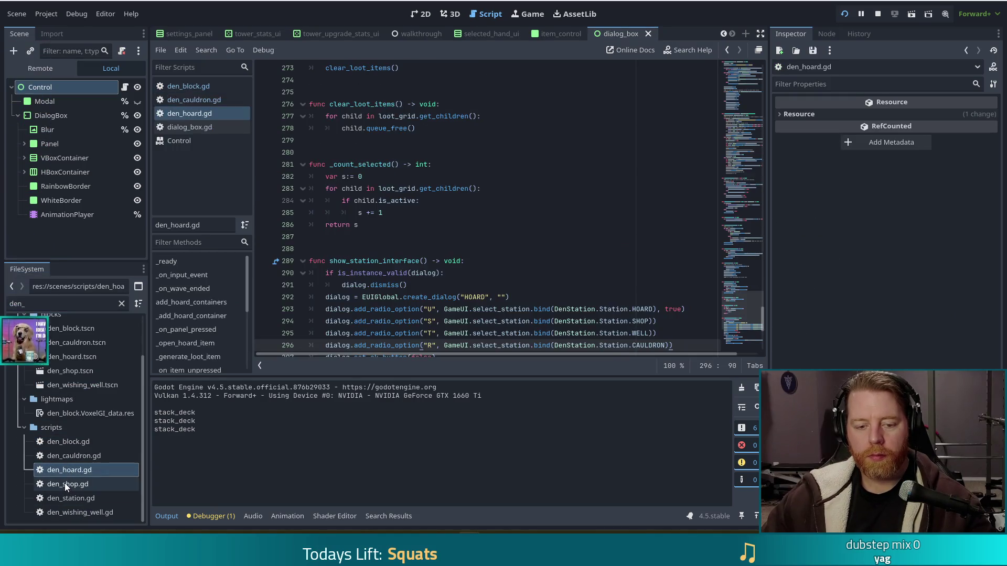
left_click(65, 485)
double_click(65, 485)
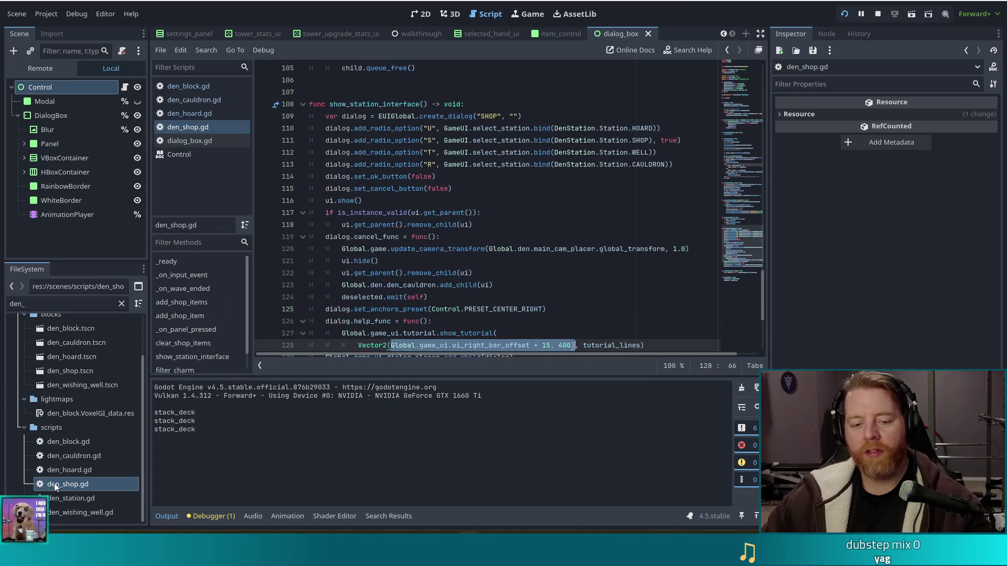
left_click(79, 515)
double_click(78, 516)
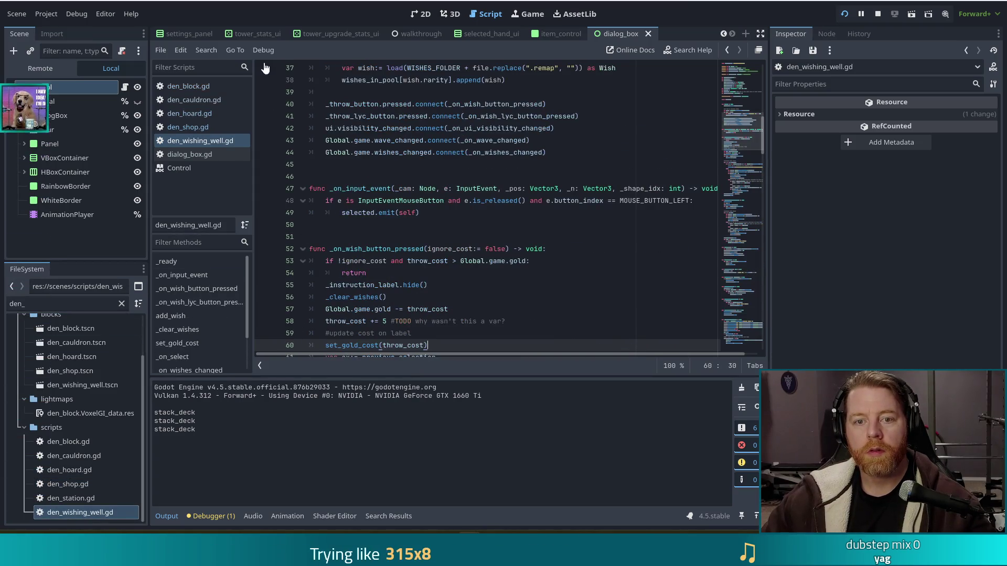
Close den_block.gd and display den_hoard.gd's station-interface code.
left_click(200, 83)
key("ctrl+w")
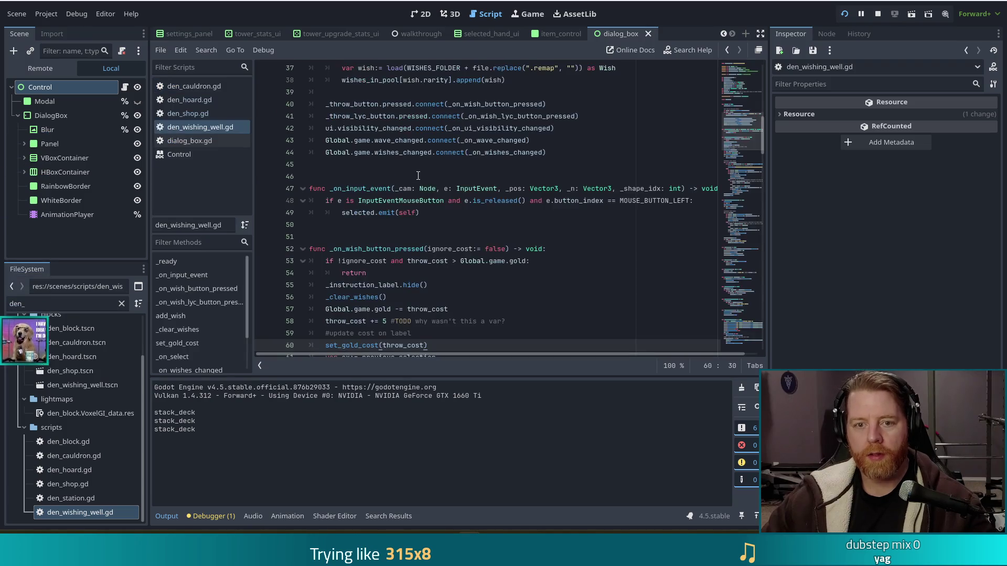
left_click(193, 101)
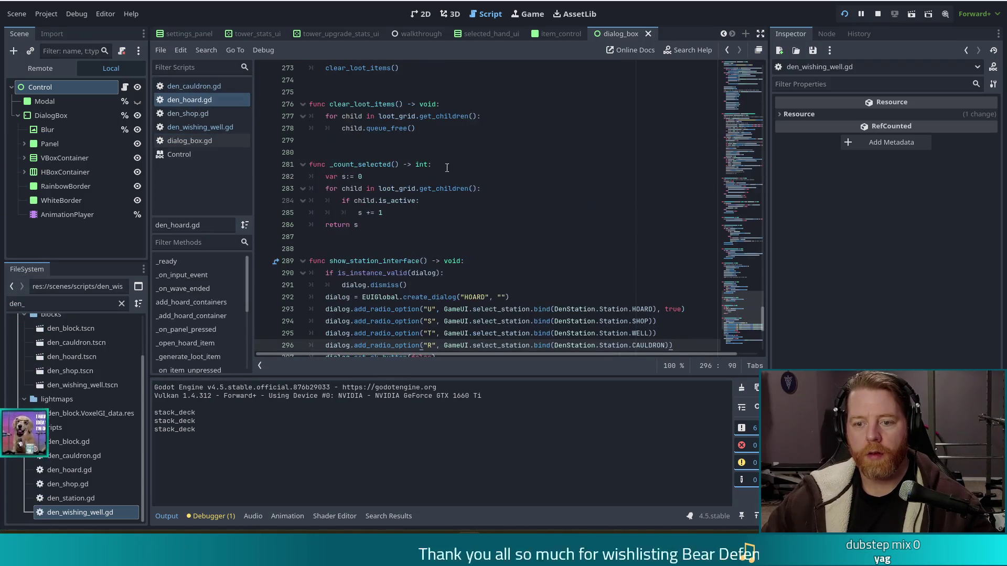
scroll(470, 228, "down", 2)
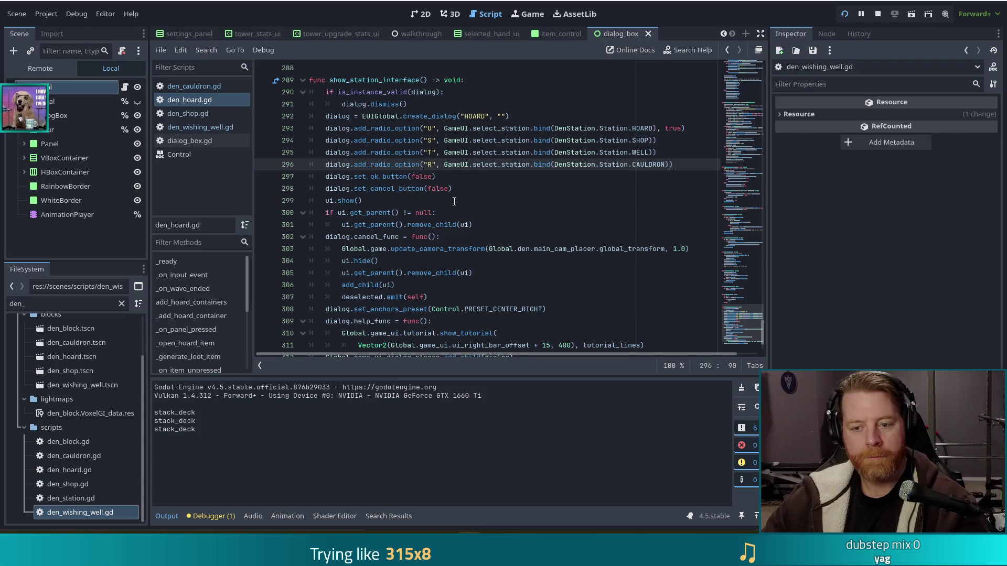
scroll(484, 215, "down", 2)
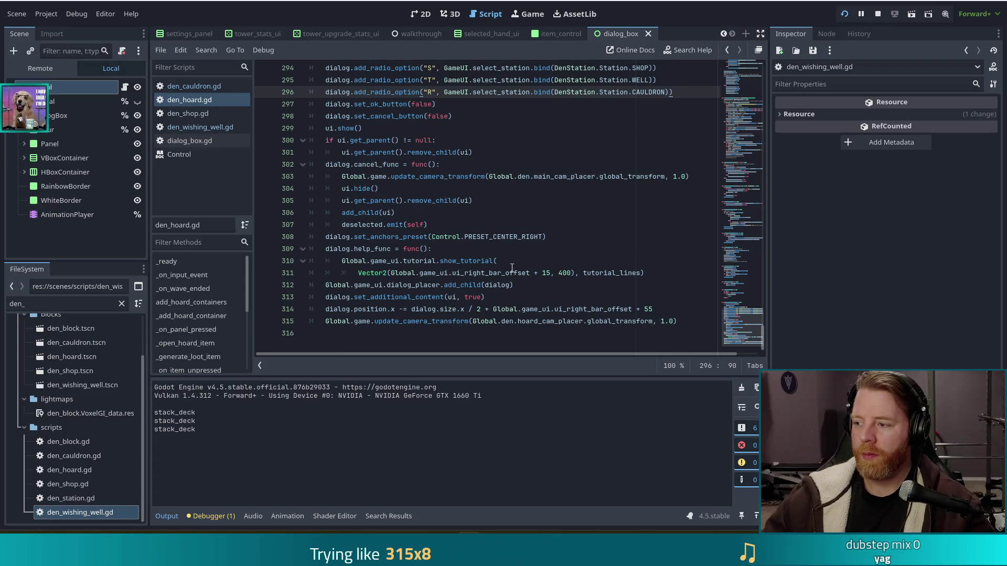
mouse_move(494, 258)
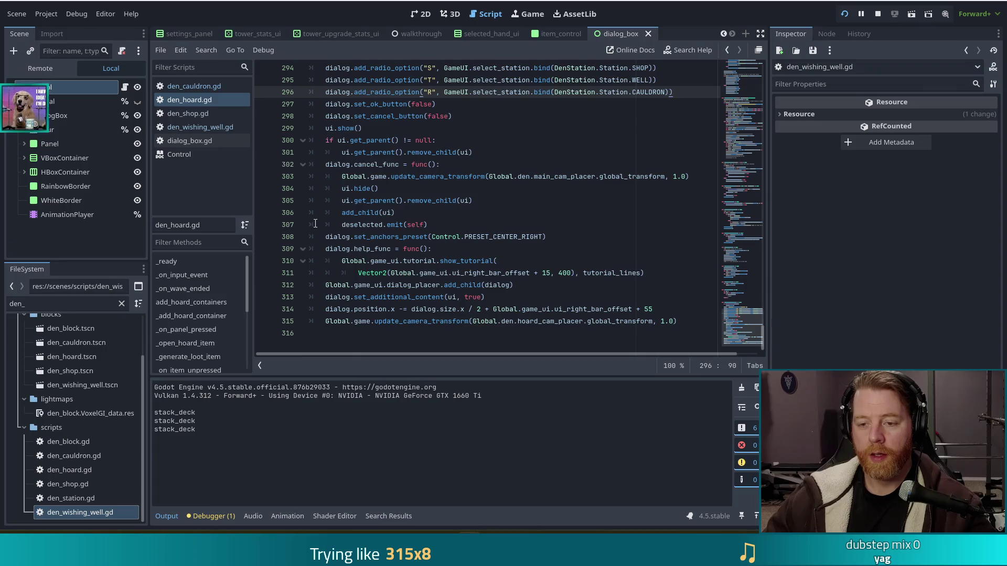
Change line 308 to set_dialog_anchor via autocomplete, then maximize the Chrome jam page over the editor.
double_click(385, 237)
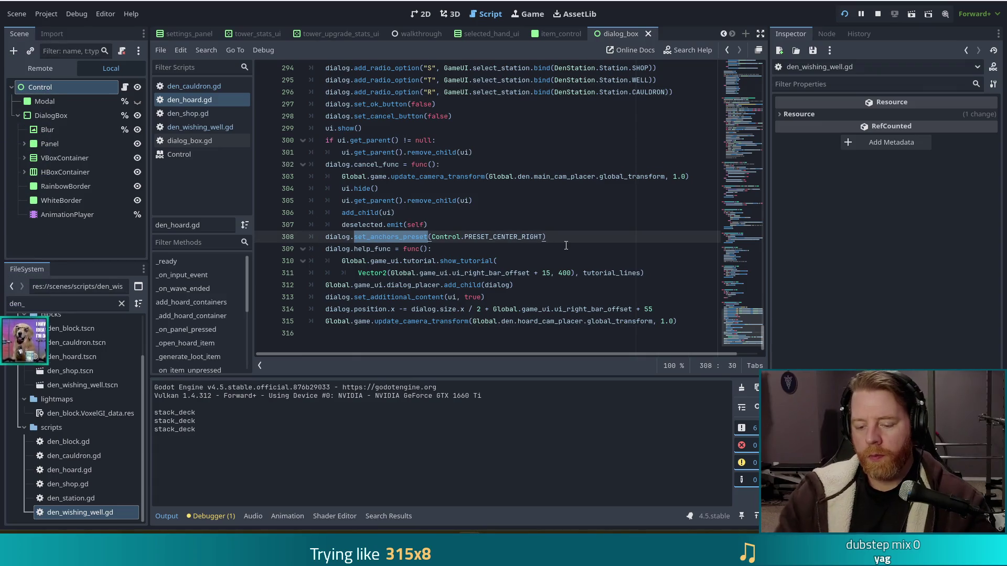
type("set")
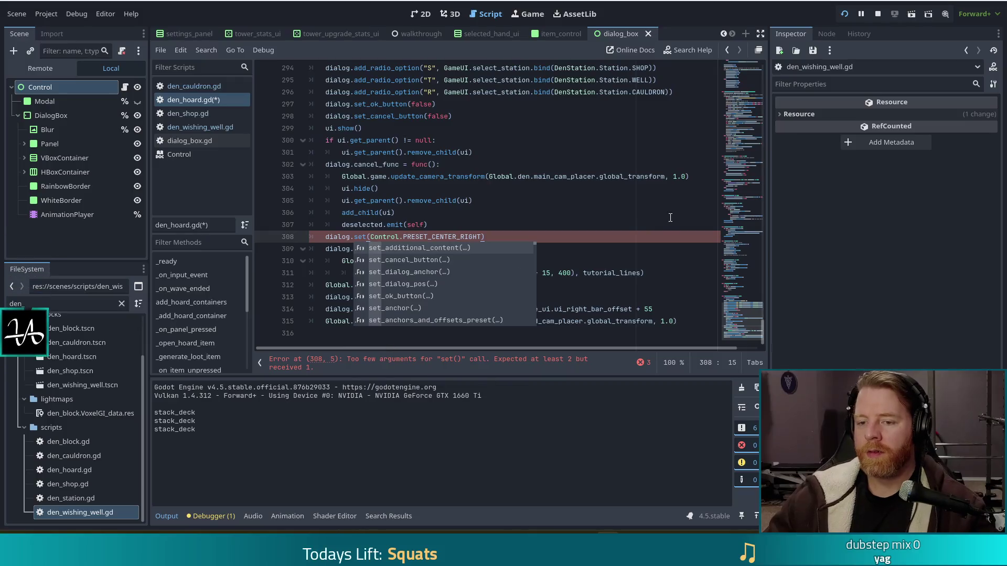
left_click(505, 237)
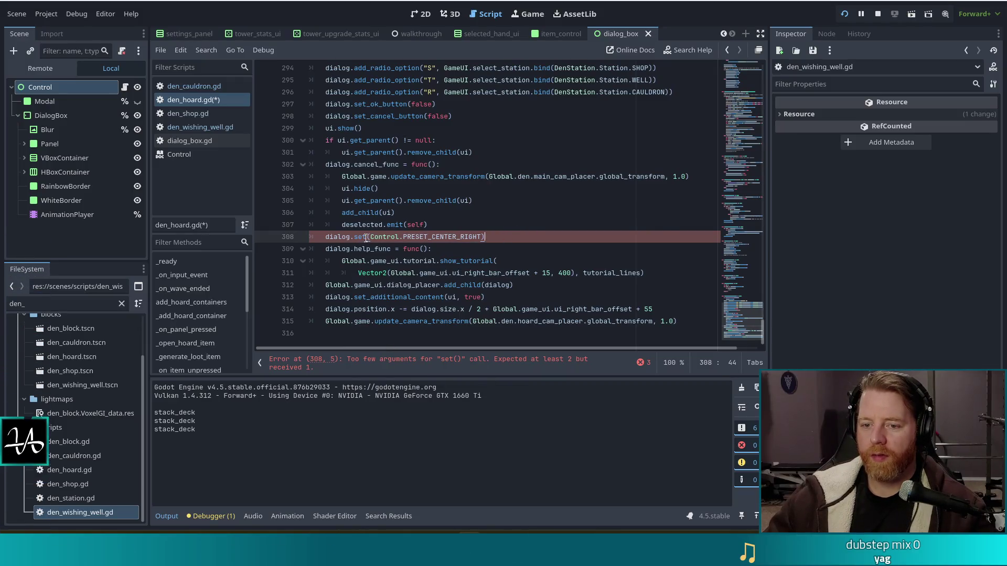
type("_dial")
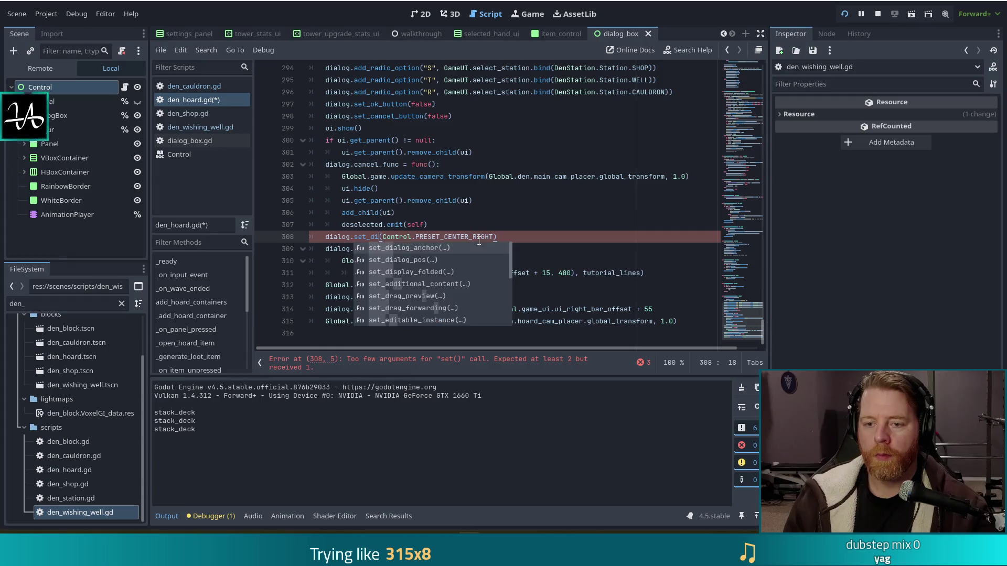
key("Return")
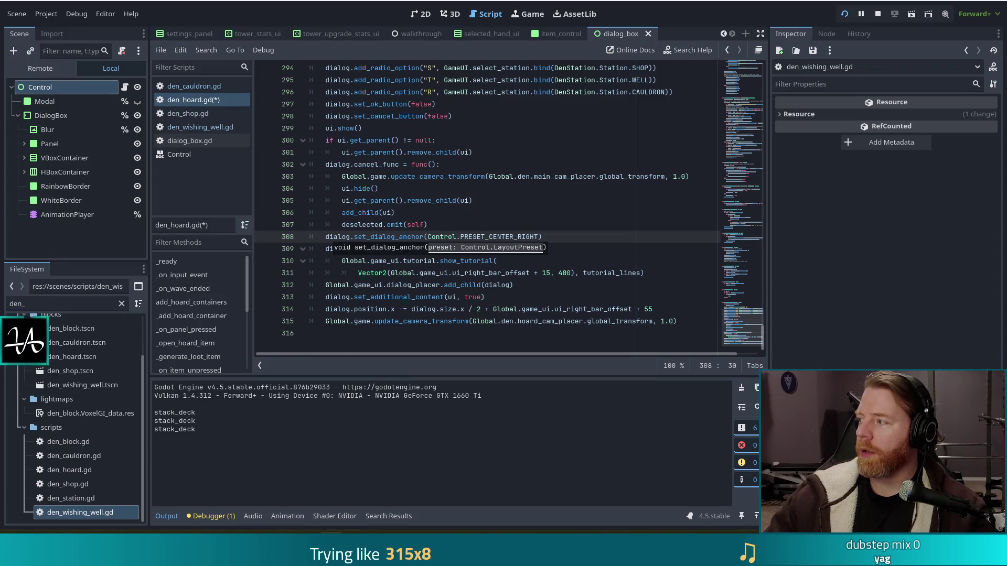
left_click_drag(1006, 66, 757, 66)
double_click(757, 64)
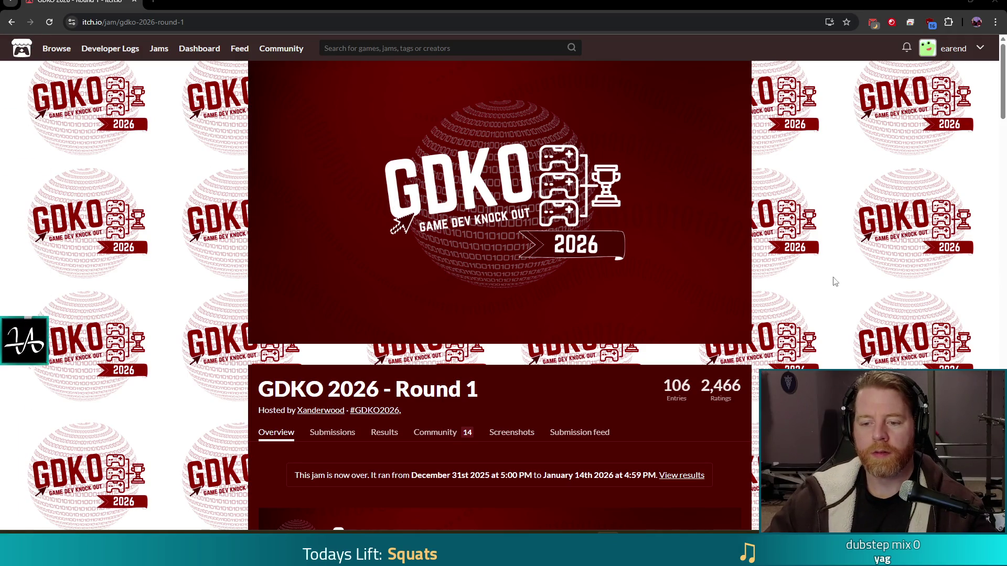
Scroll down the GDKO 2026 jam page toward the Quick Time Attack submission.
scroll(345, 232, "down", 5)
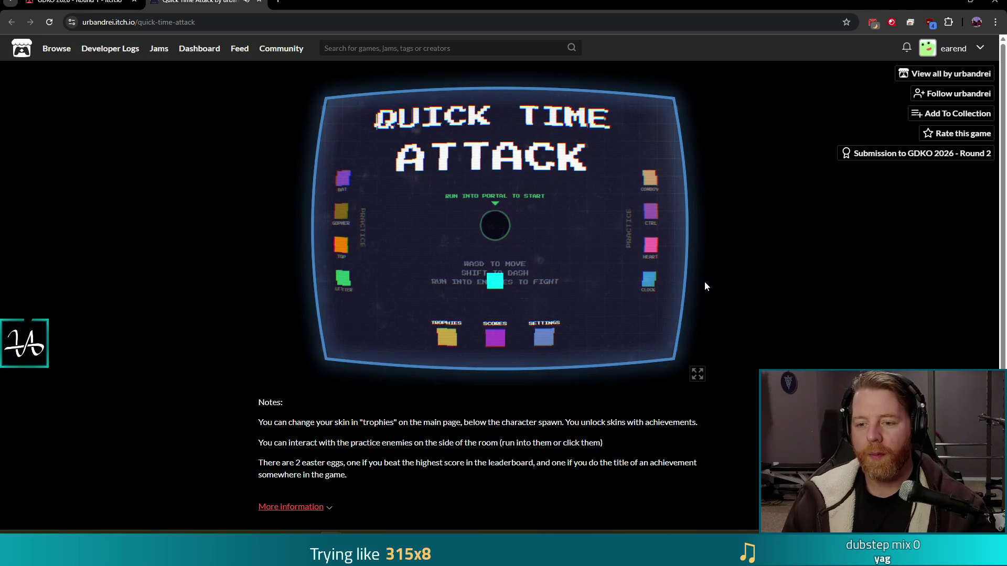
Enter the start portal into Floor 1 and clear the first room's bats.
key("w")
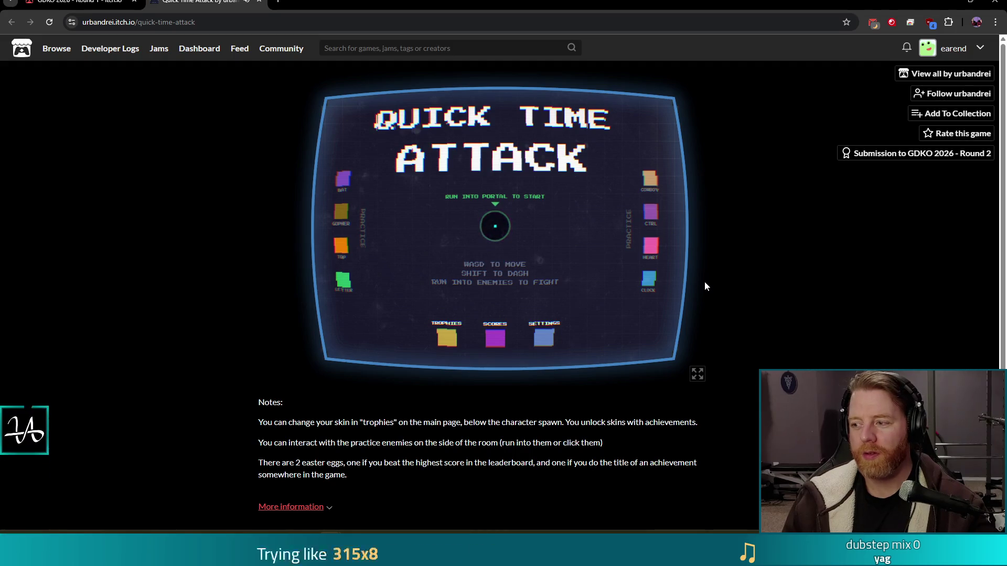
key("w")
key("s")
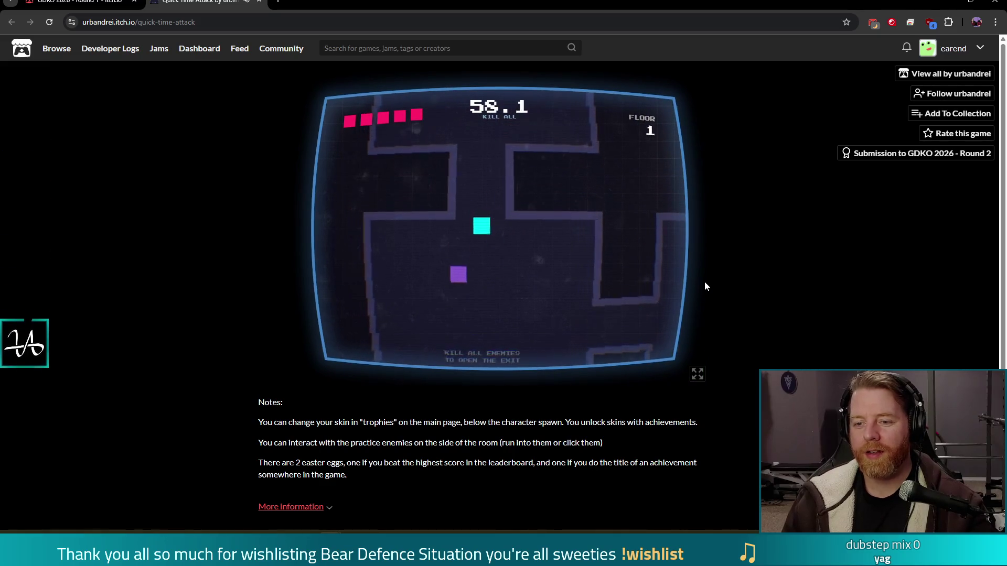
key("d")
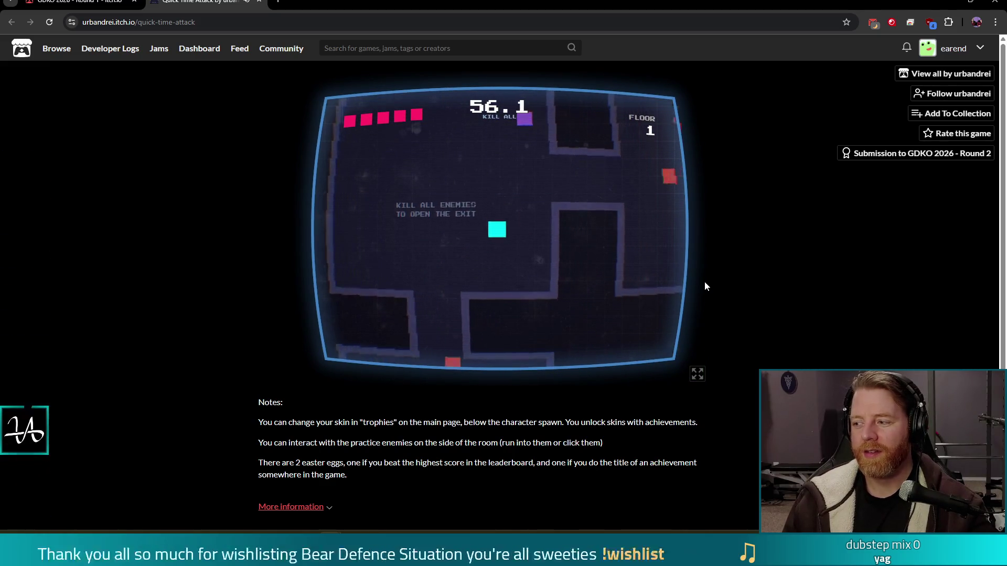
key("a")
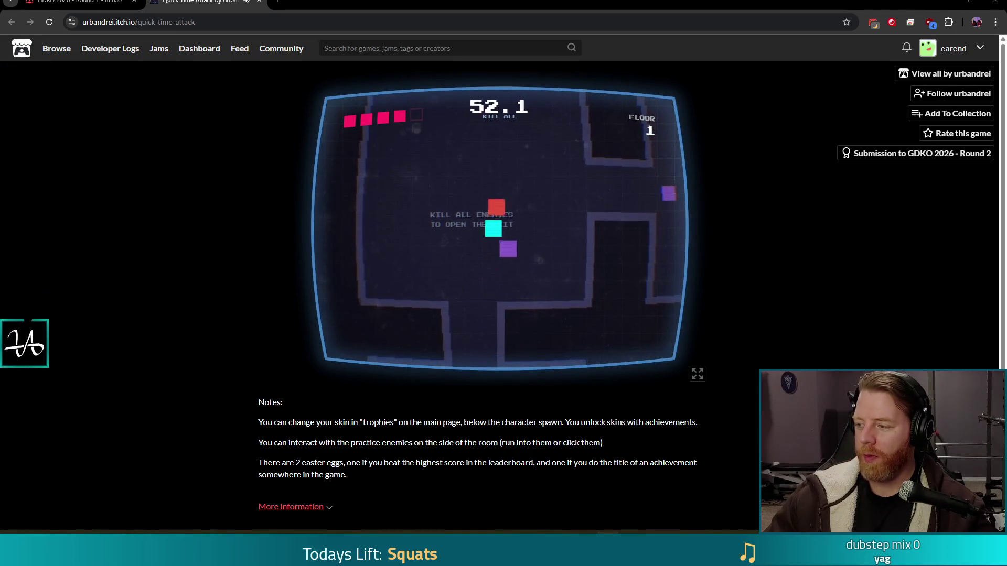
key("s")
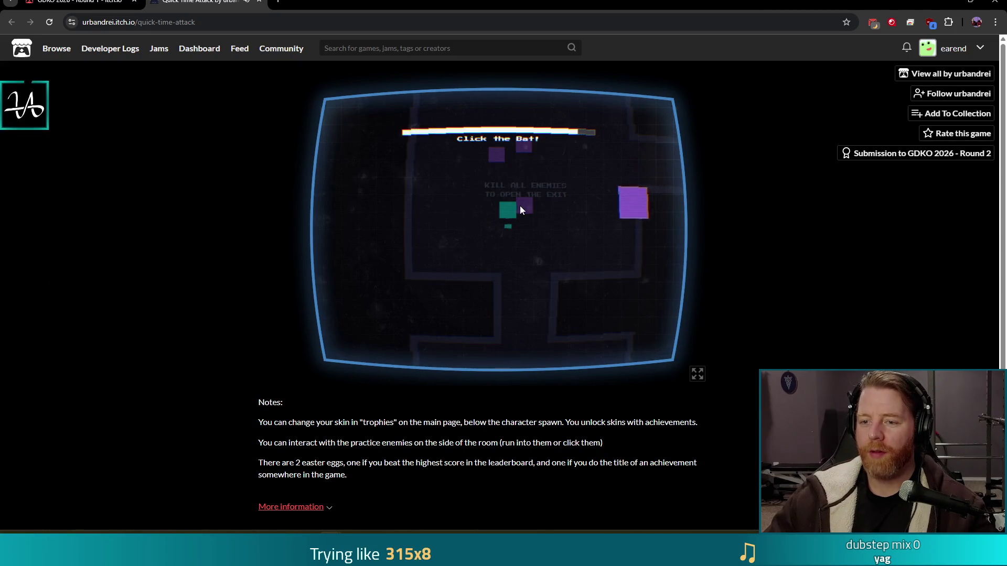
left_click(522, 146)
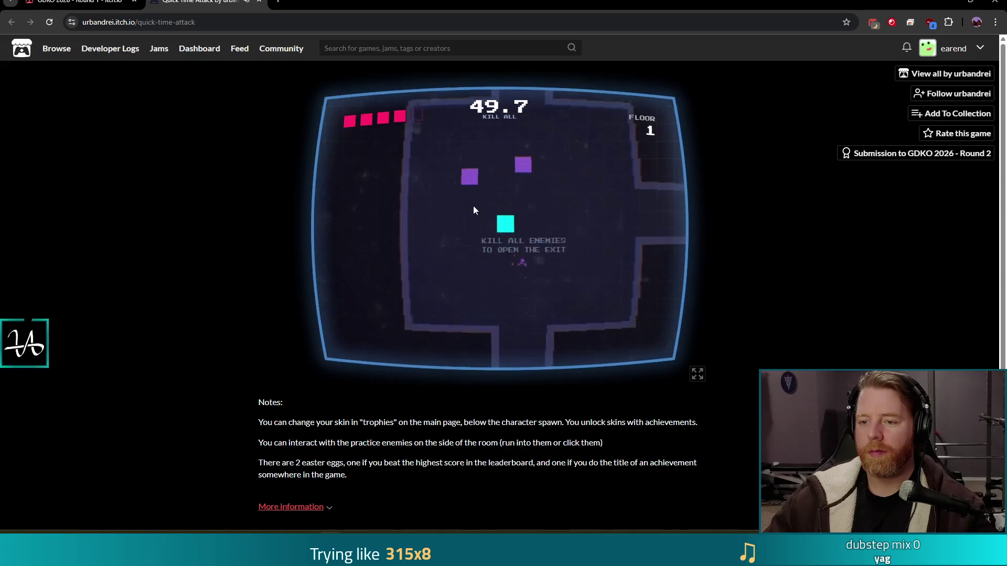
key("a")
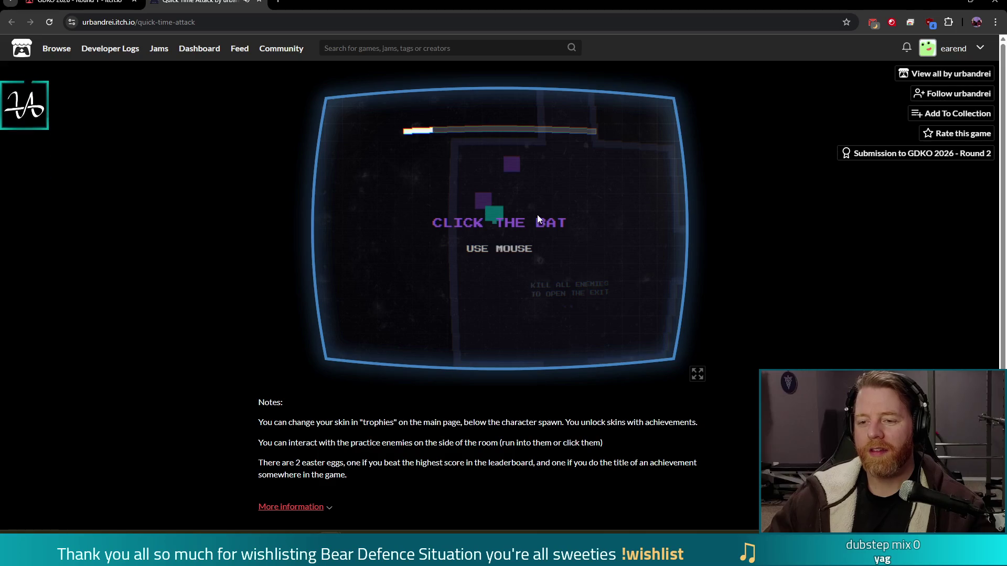
left_click(548, 250)
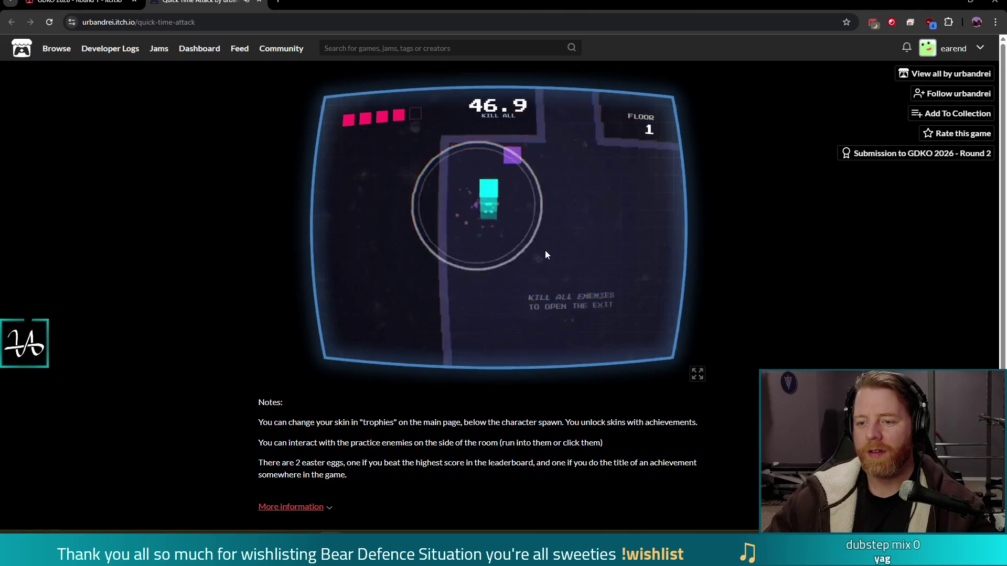
key("w")
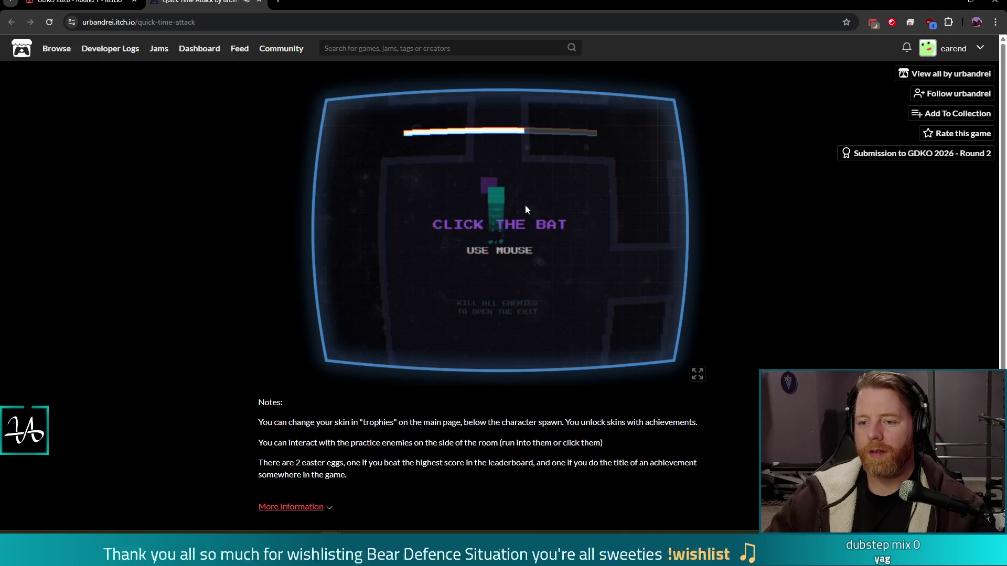
left_click(577, 179)
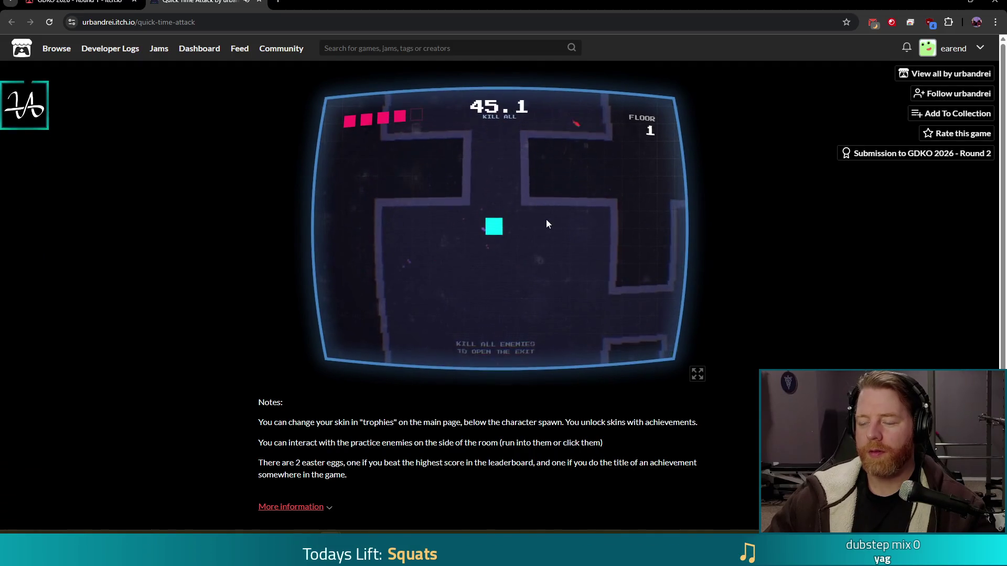
Move up through the corridors into new rooms and defeat another purple bat.
key("w")
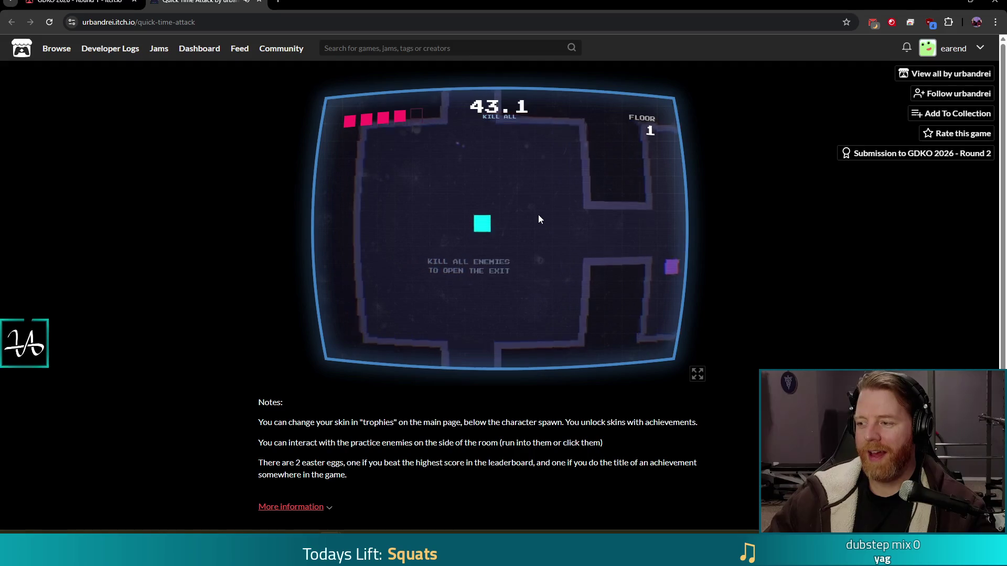
key("a")
key("w")
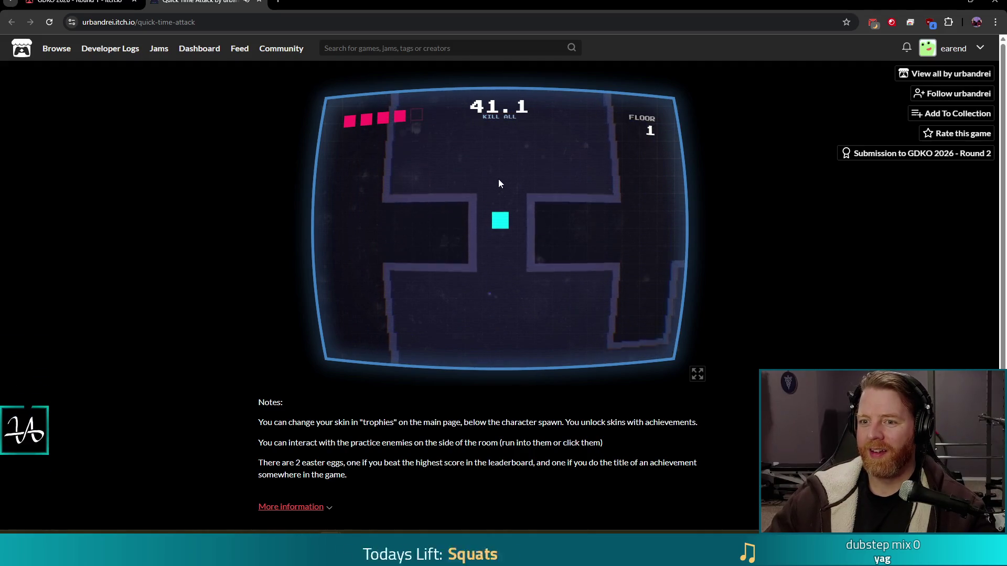
key("a")
key("d")
key("w")
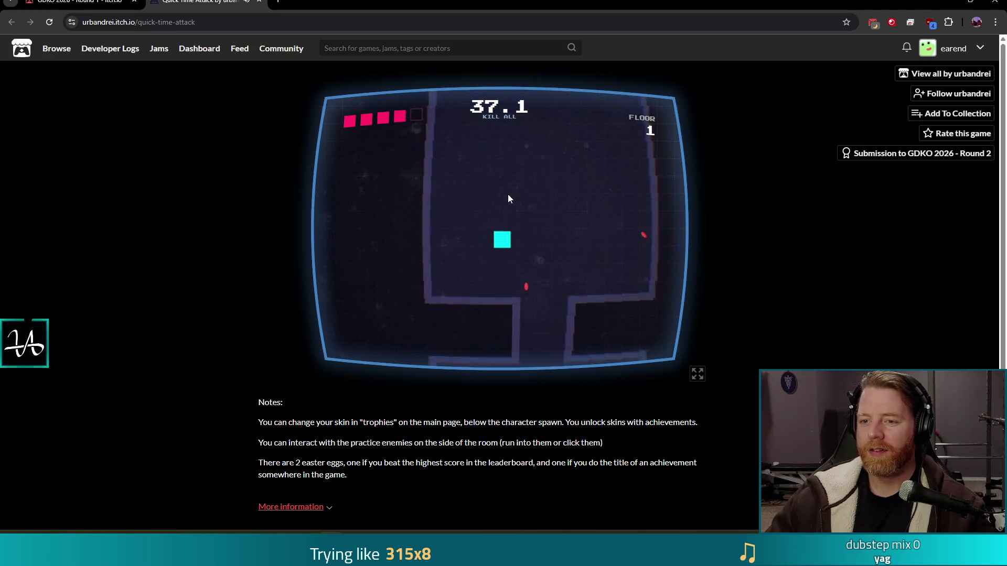
key("s")
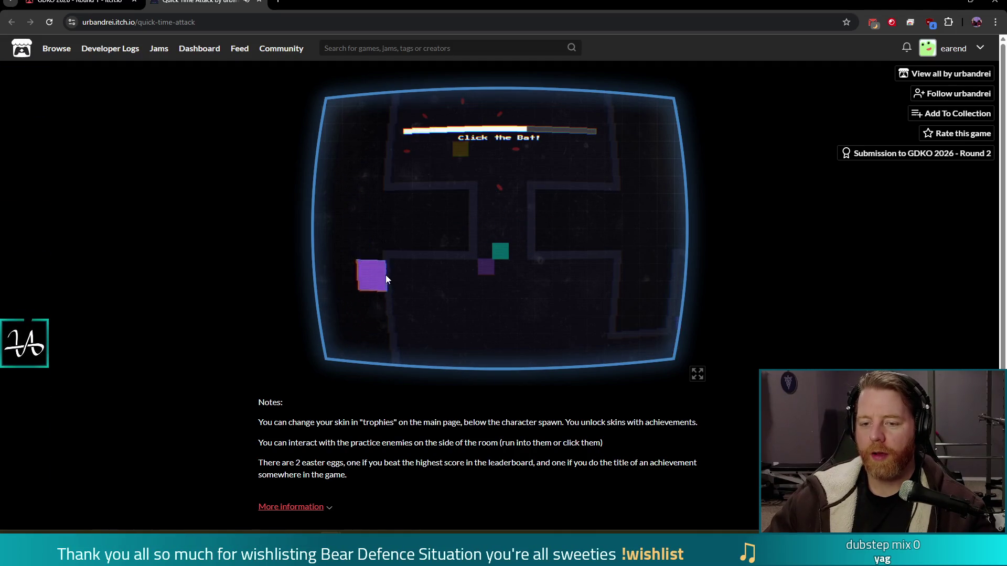
left_click(387, 279)
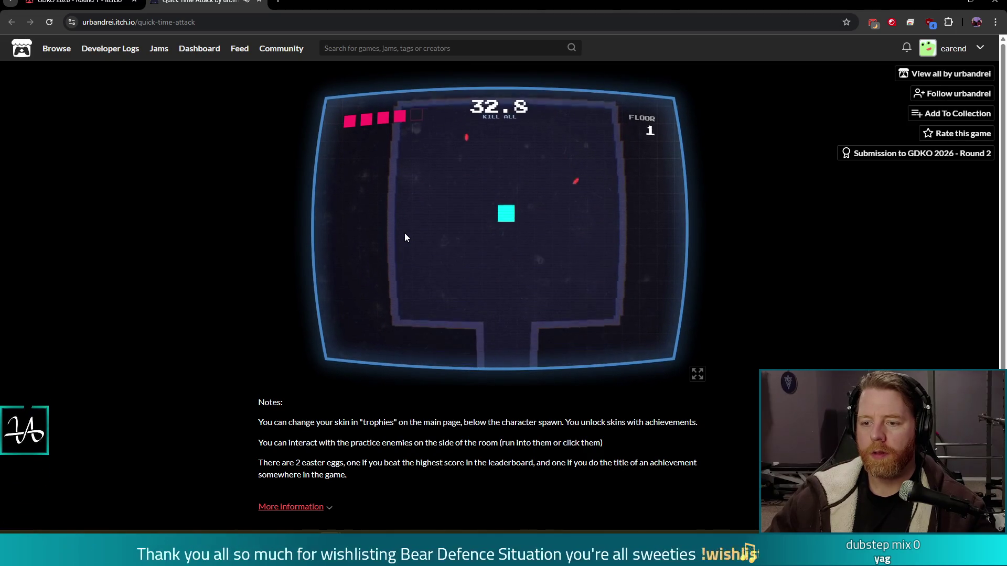
key("a")
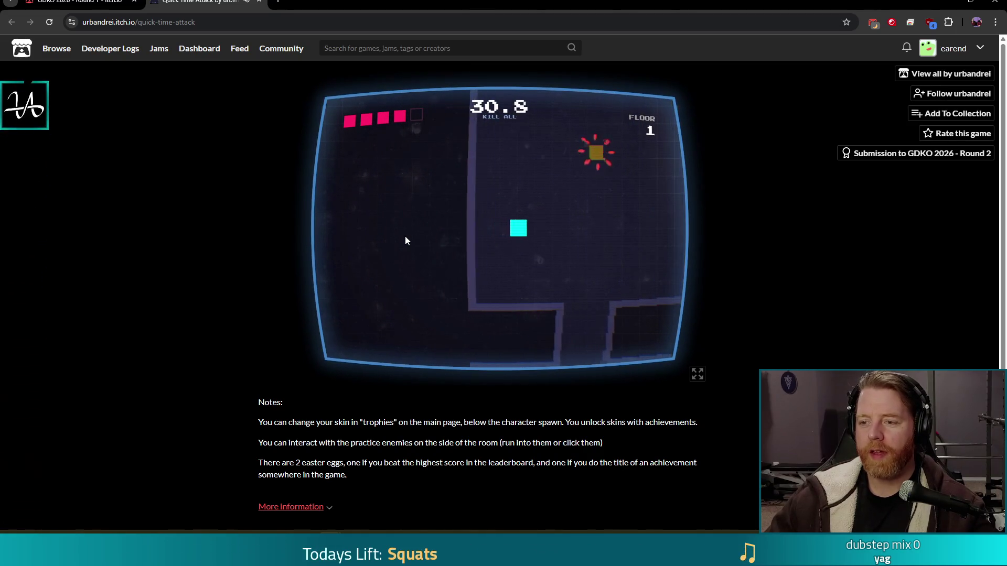
key("s")
key("s")
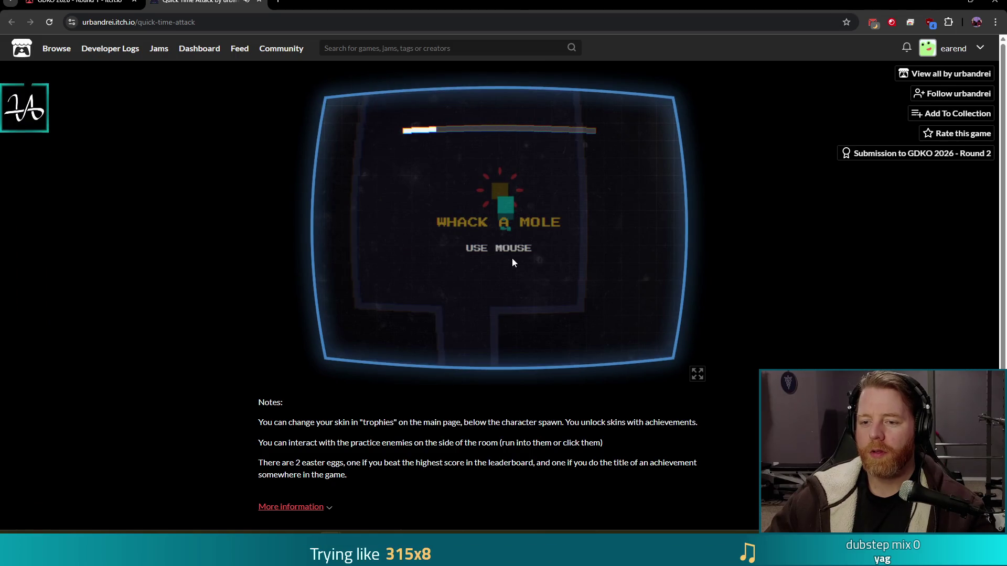
Whack three gophers and clear the remaining bat minigames through the maze.
left_click(502, 206)
left_click(498, 250)
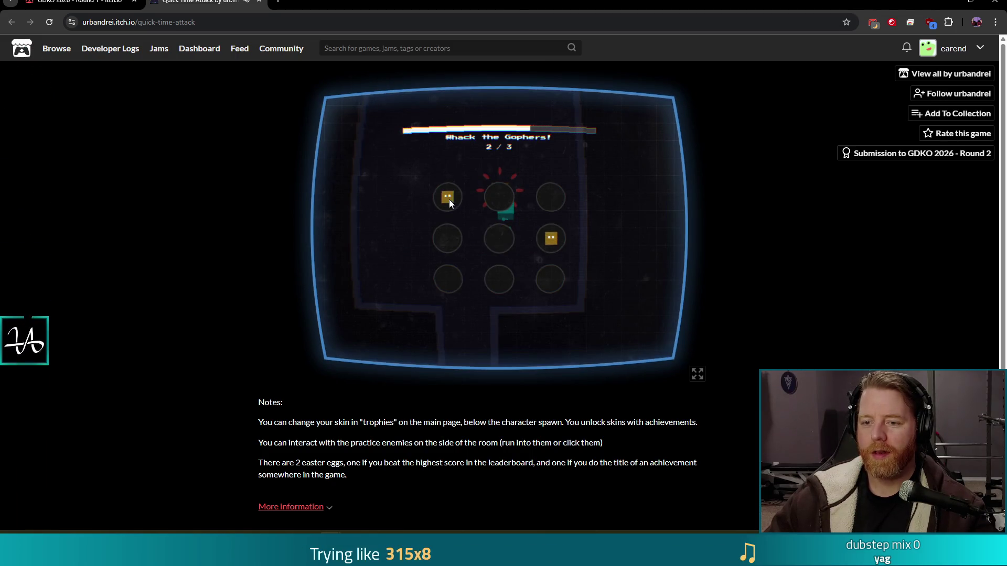
left_click(449, 200)
key("s")
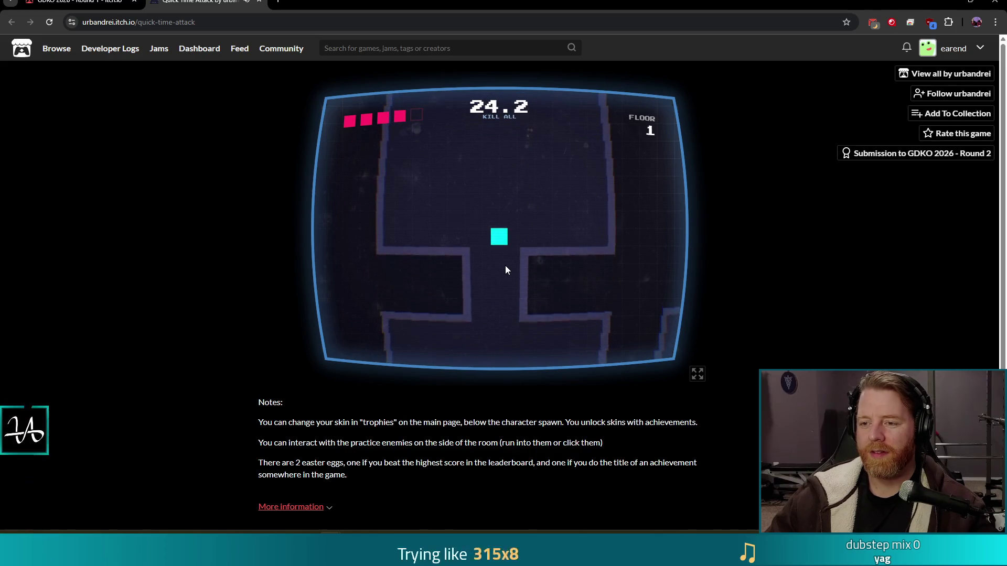
key("d")
key("s")
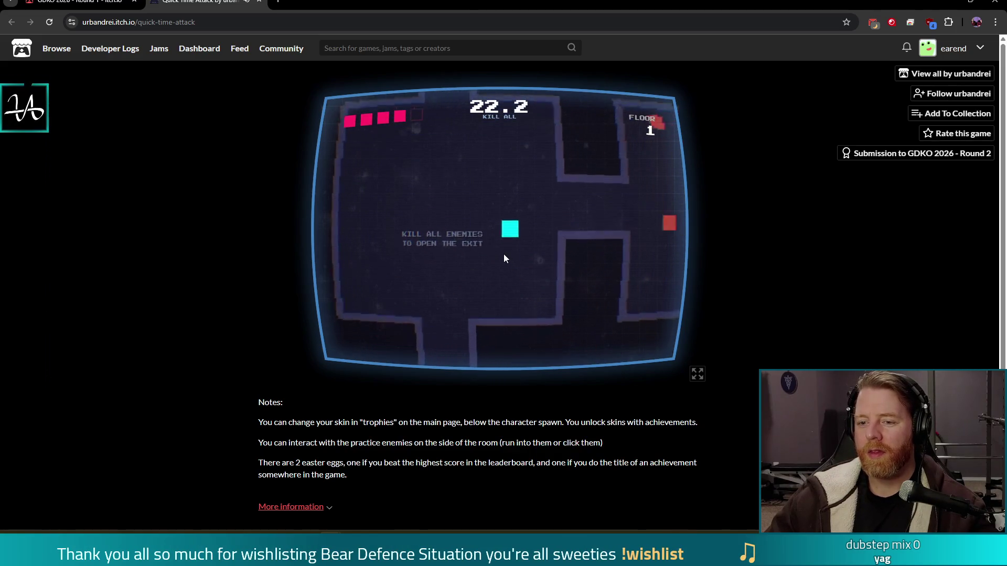
key("d")
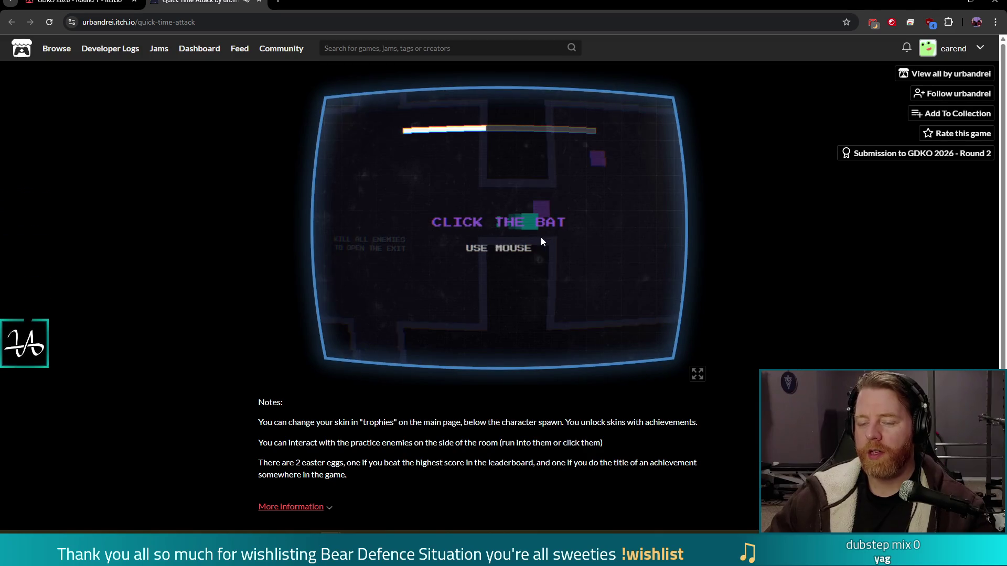
left_click(544, 210)
key("w")
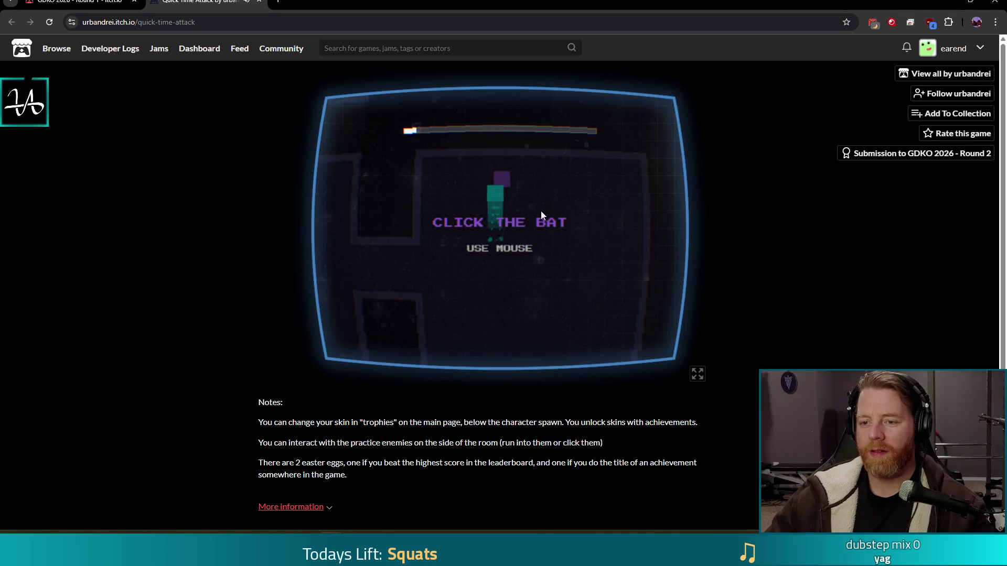
left_click(479, 188)
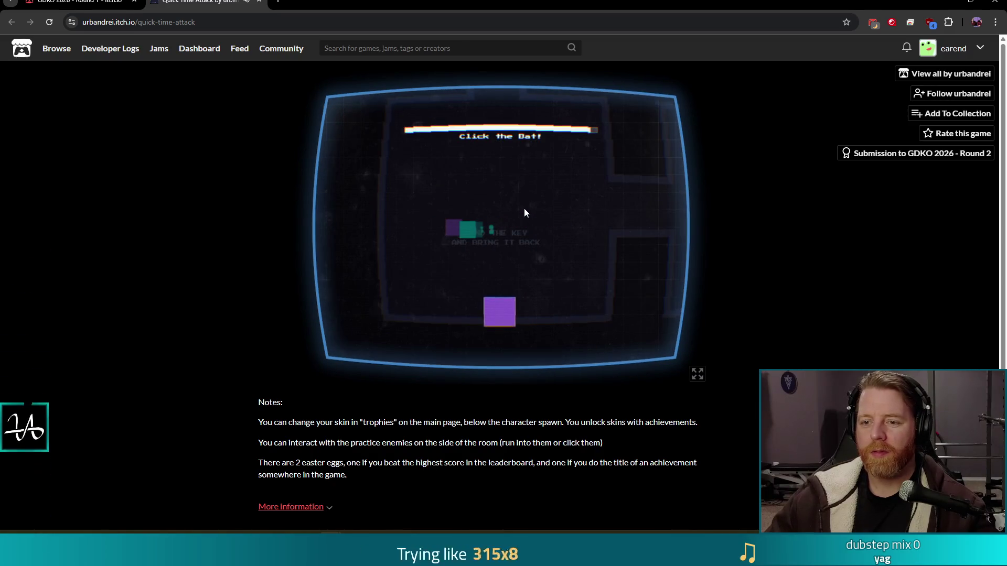
left_click(381, 322)
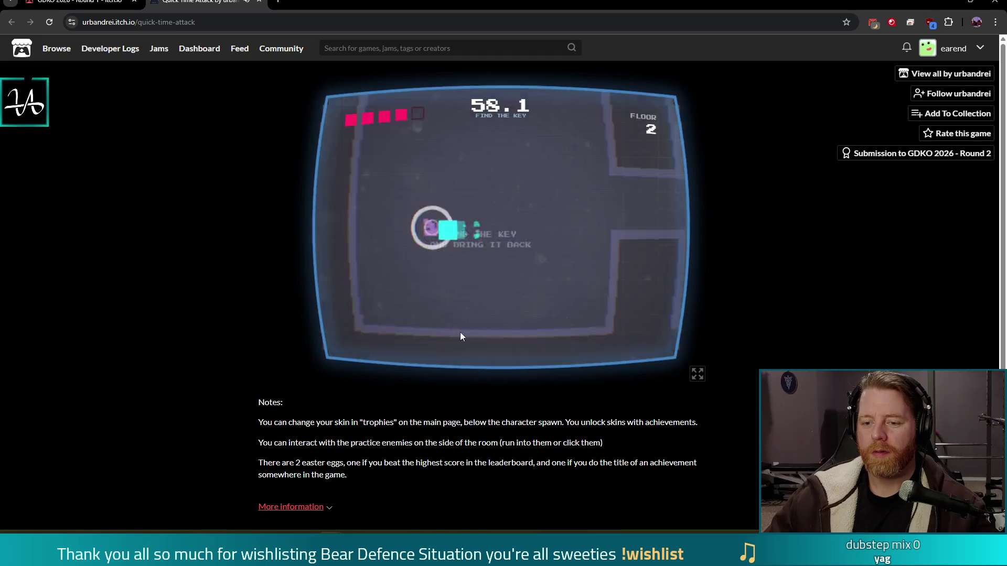
Clear a bat, grab Floor 2's yellow key and carry it back to the start.
key("w")
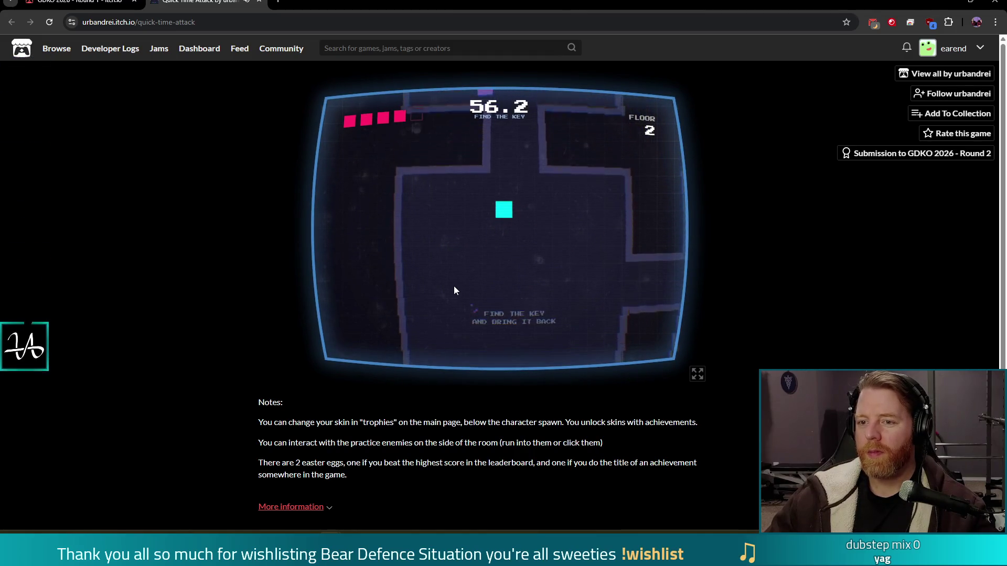
key("w")
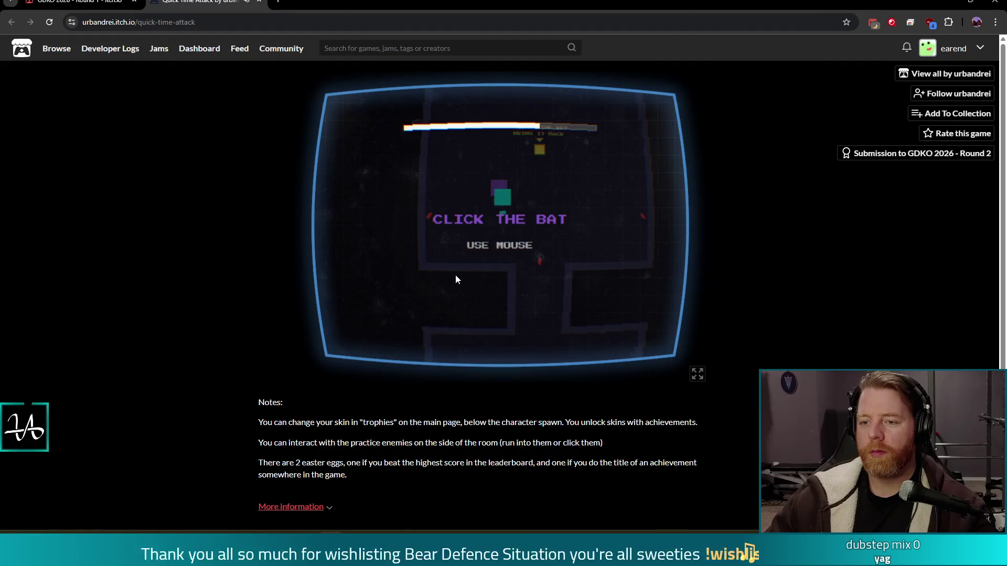
left_click(390, 174)
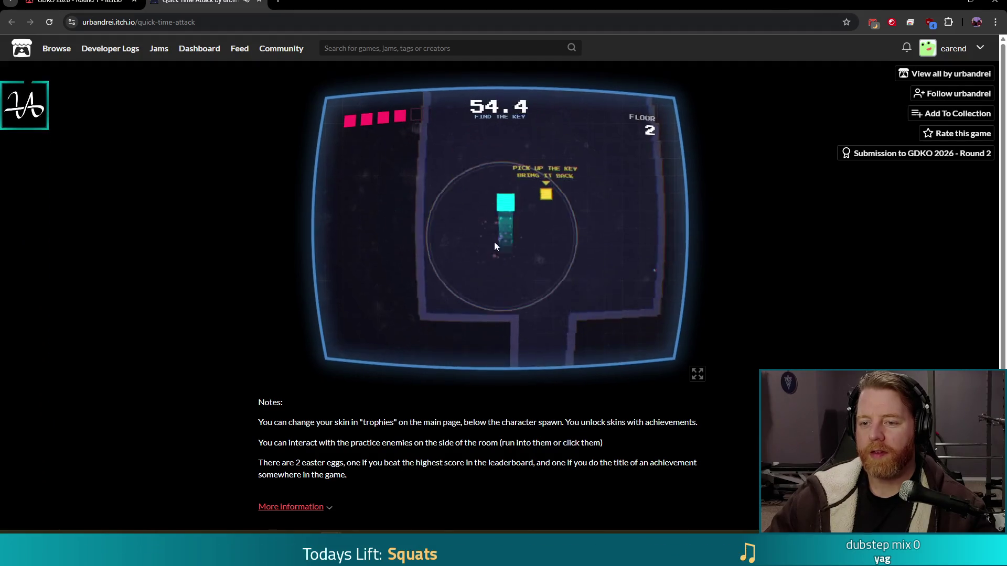
key("w")
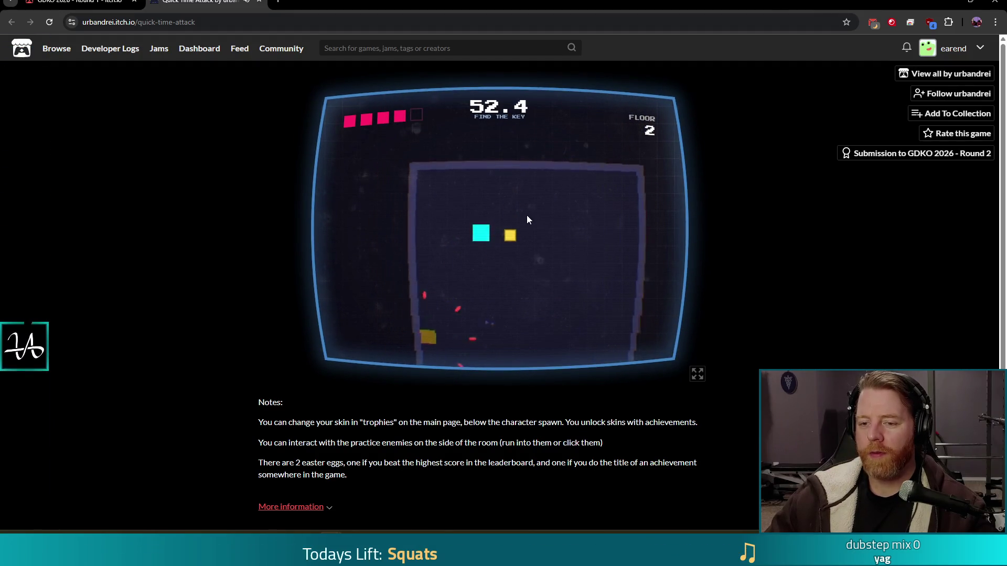
key("s")
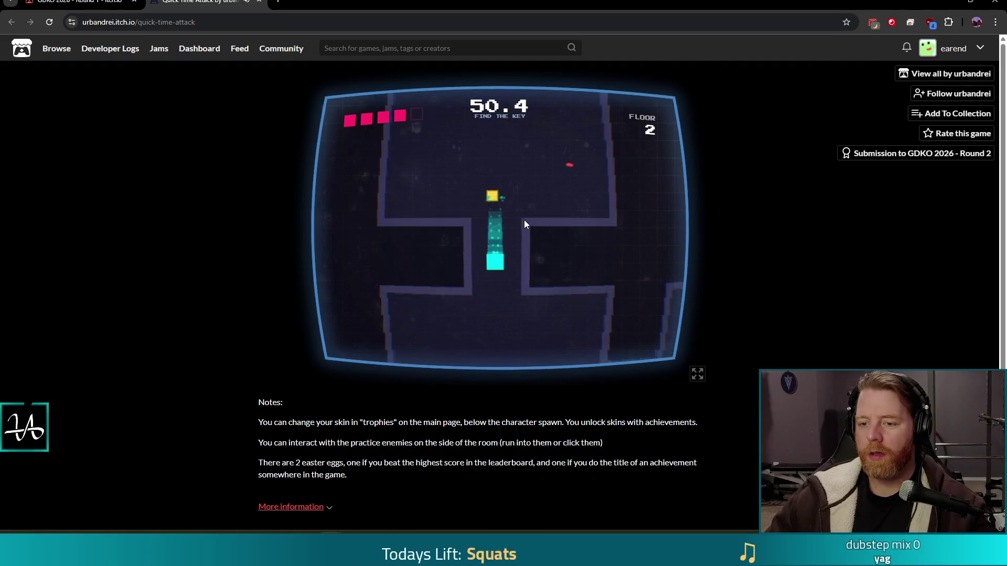
key("s")
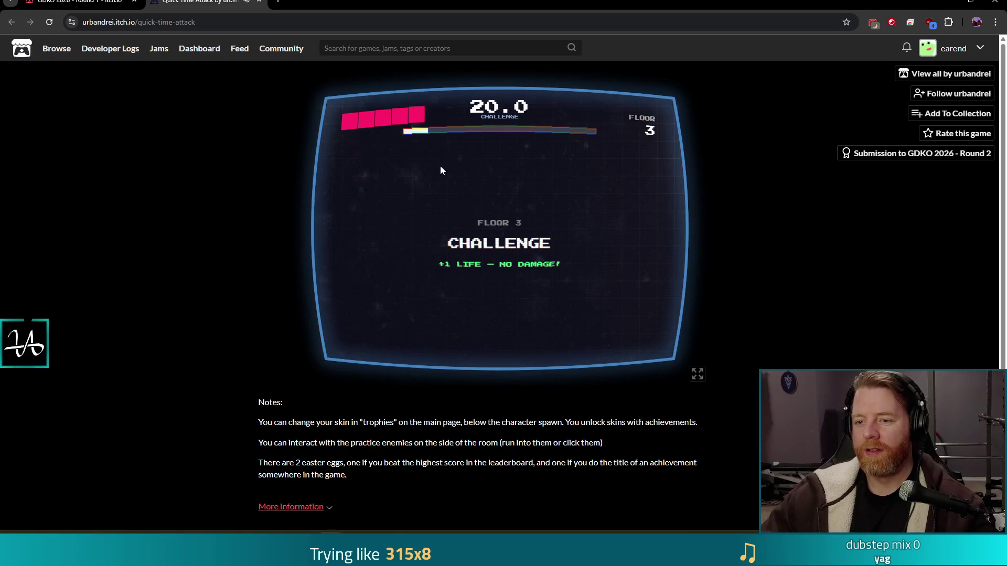
Attack the green enemy in the Floor 3 challenge room and type the word prompts.
key("s")
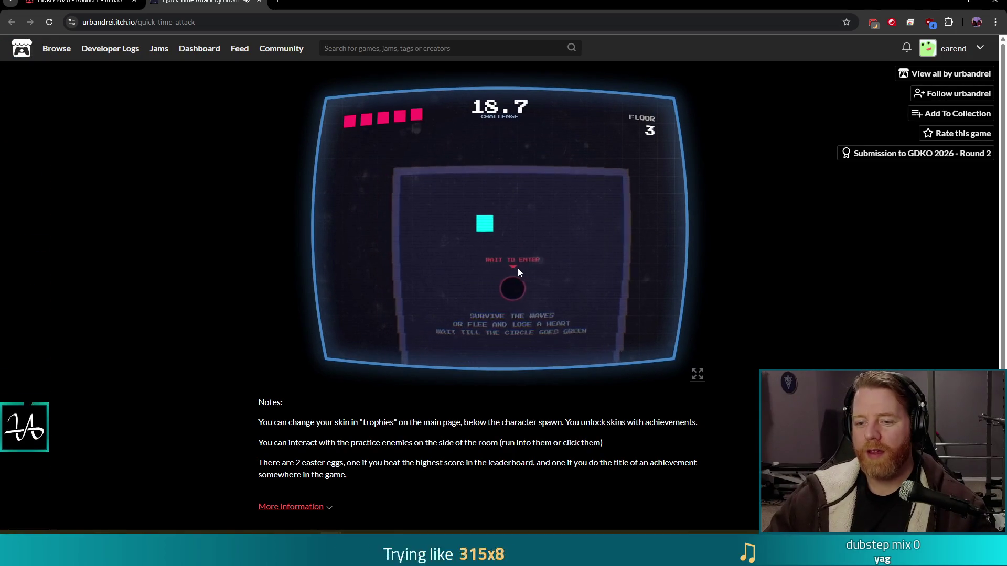
key("s")
key("d")
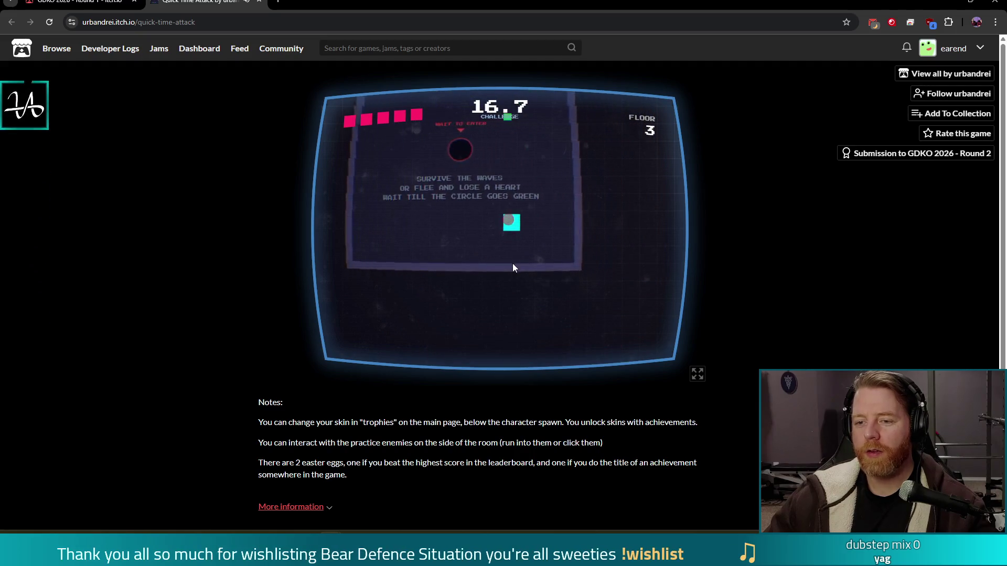
key("w")
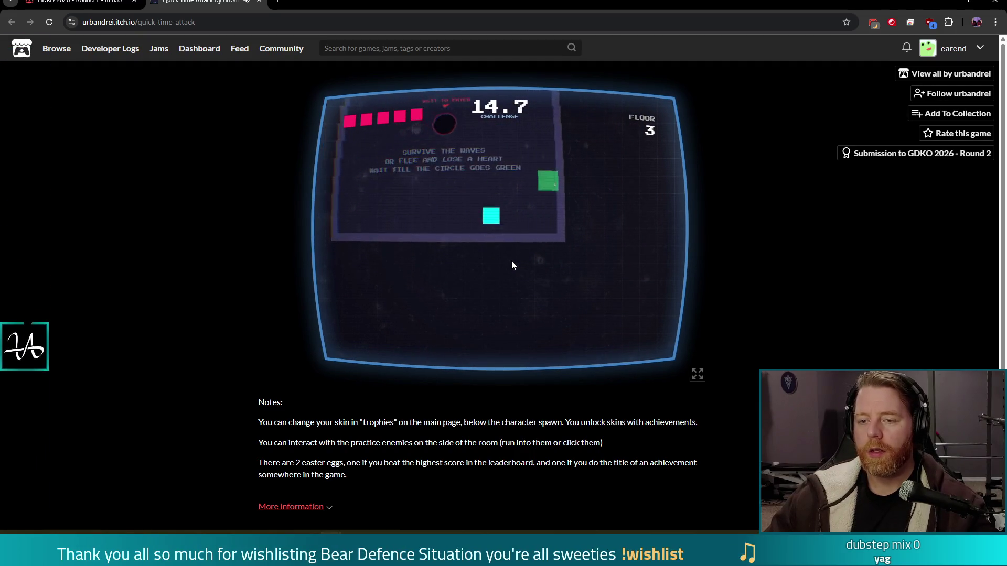
key("d")
key("s")
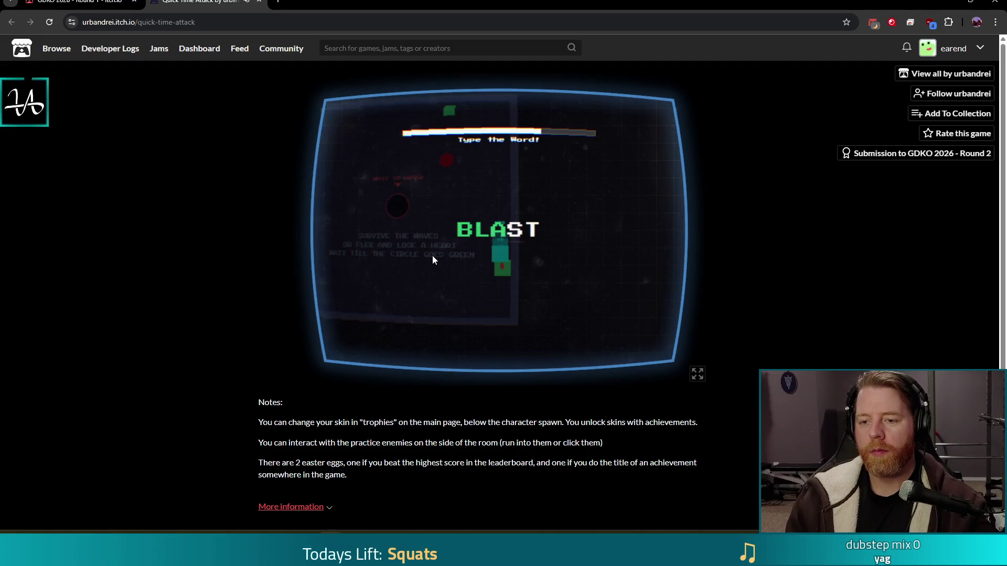
type("blast")
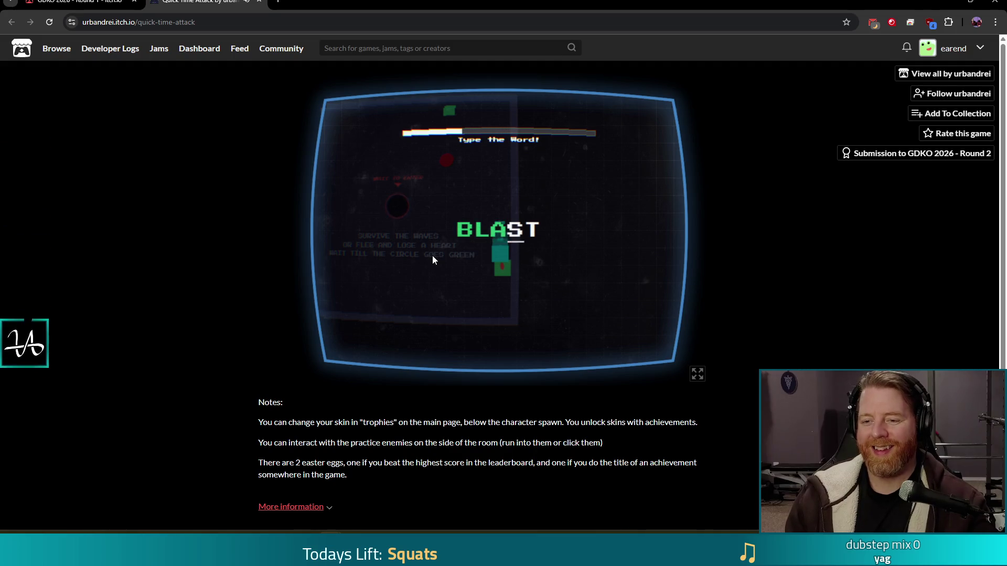
type("wa")
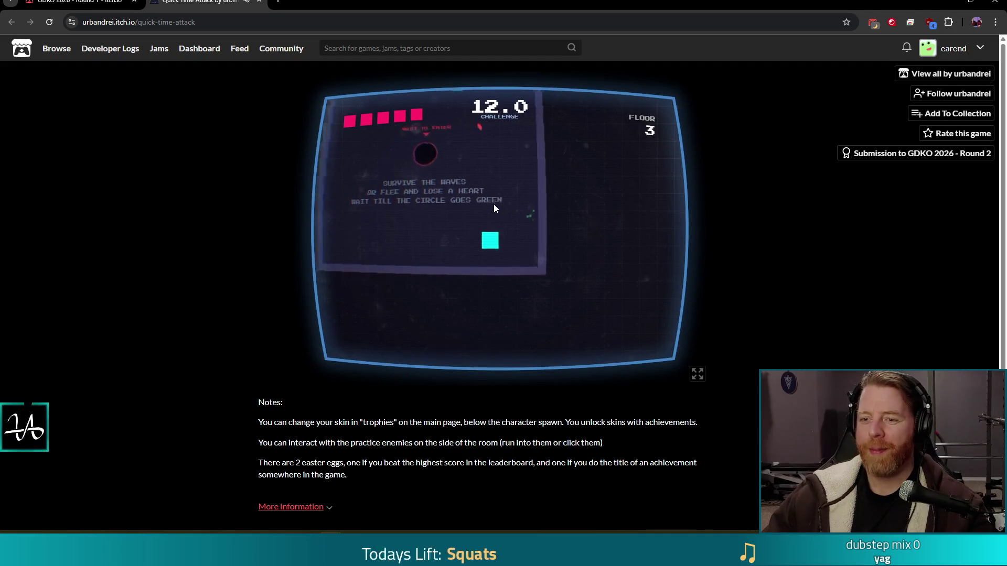
type("wd")
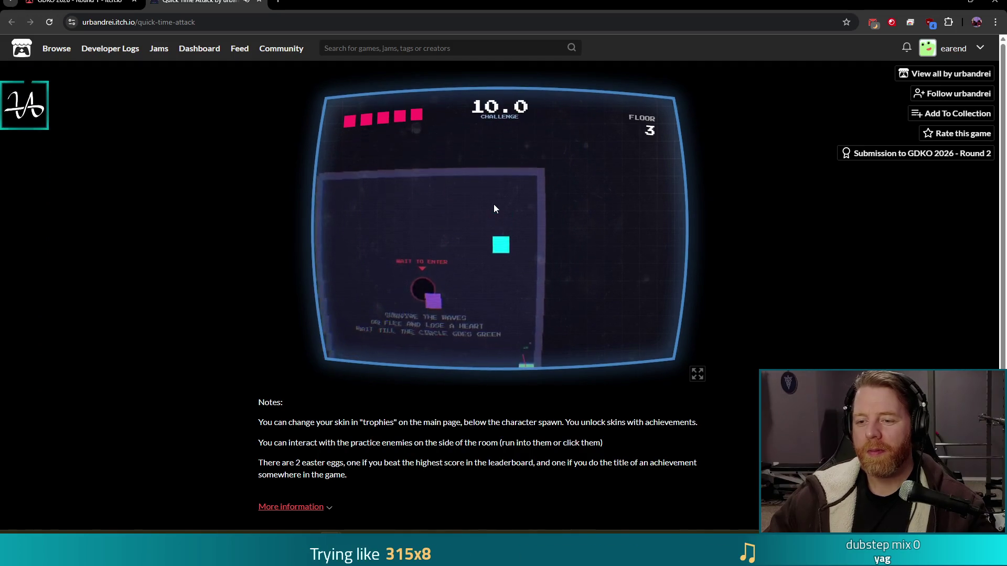
type("s")
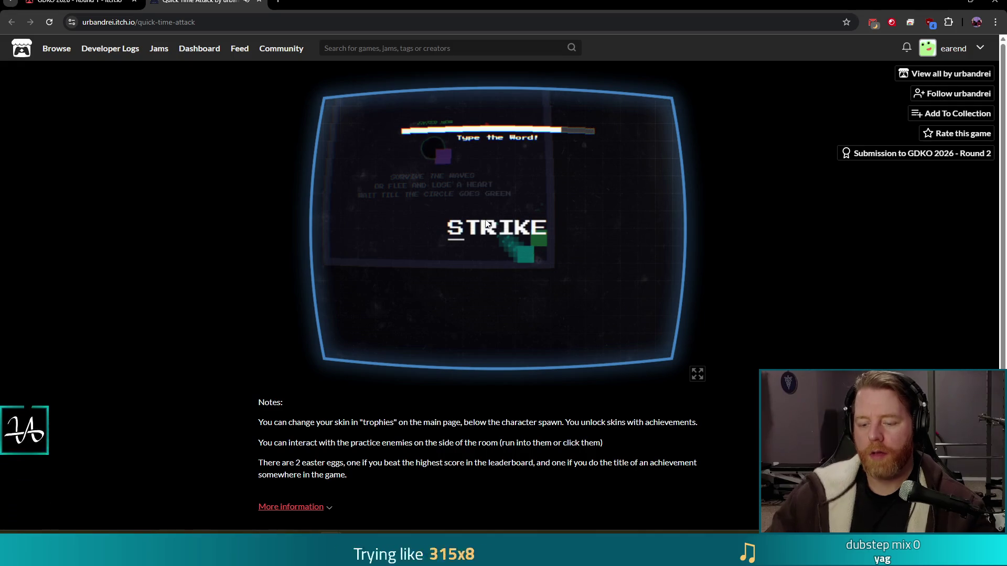
type("rike")
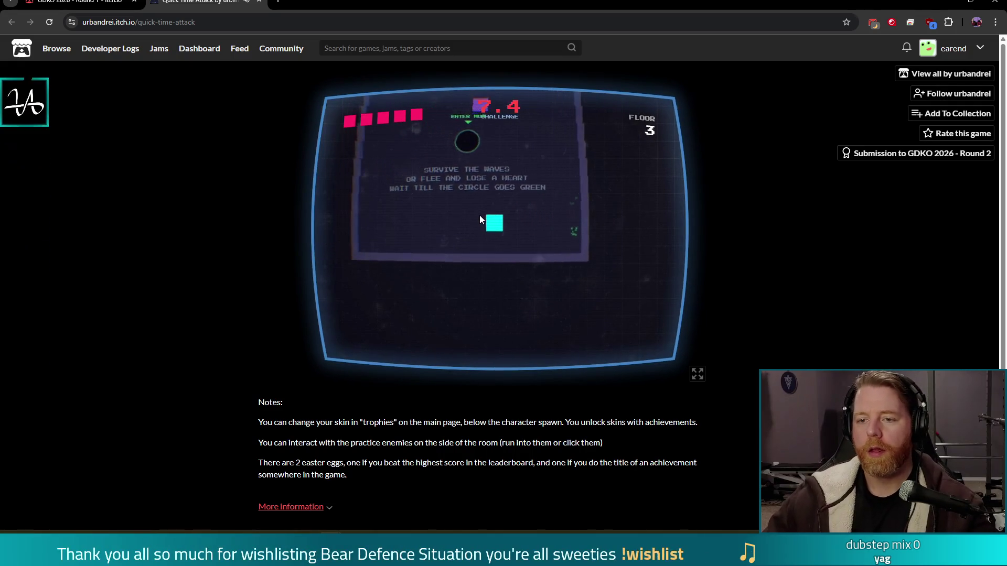
type("w")
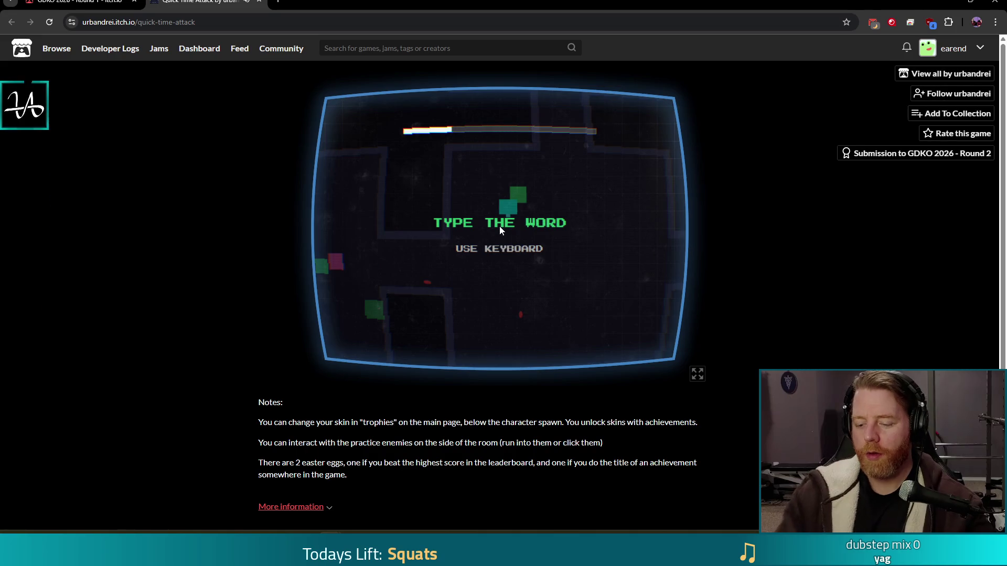
type("st")
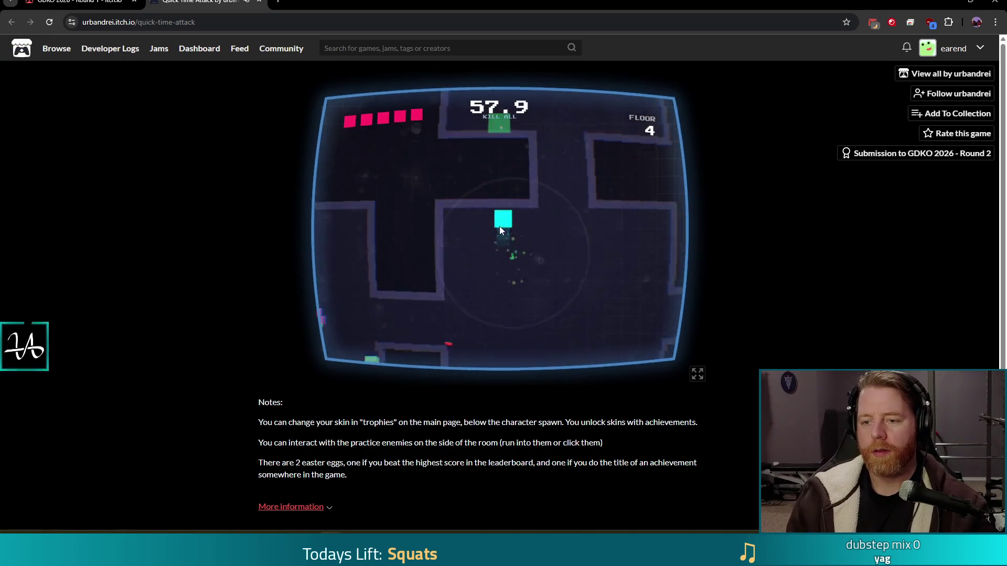
type("d")
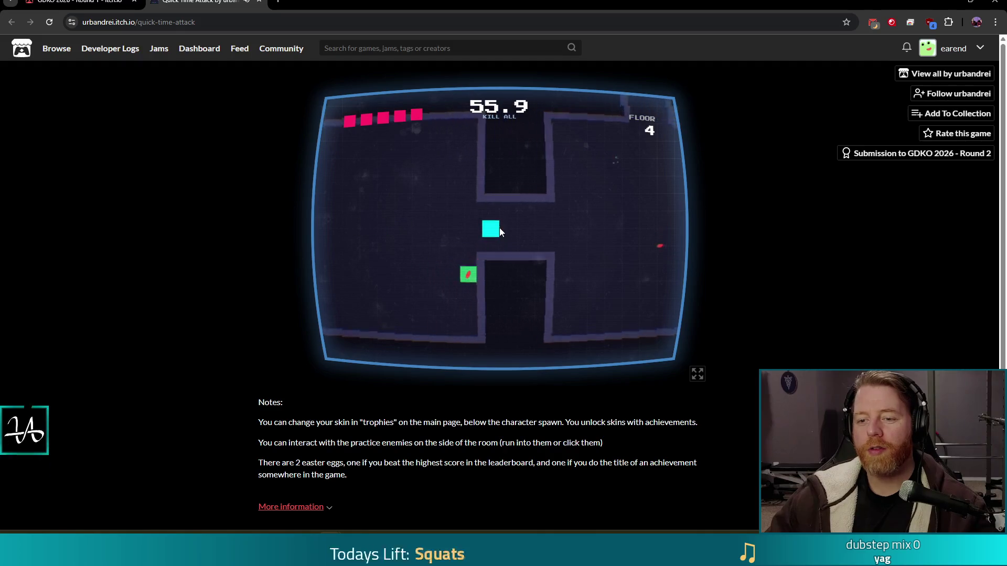
type("w")
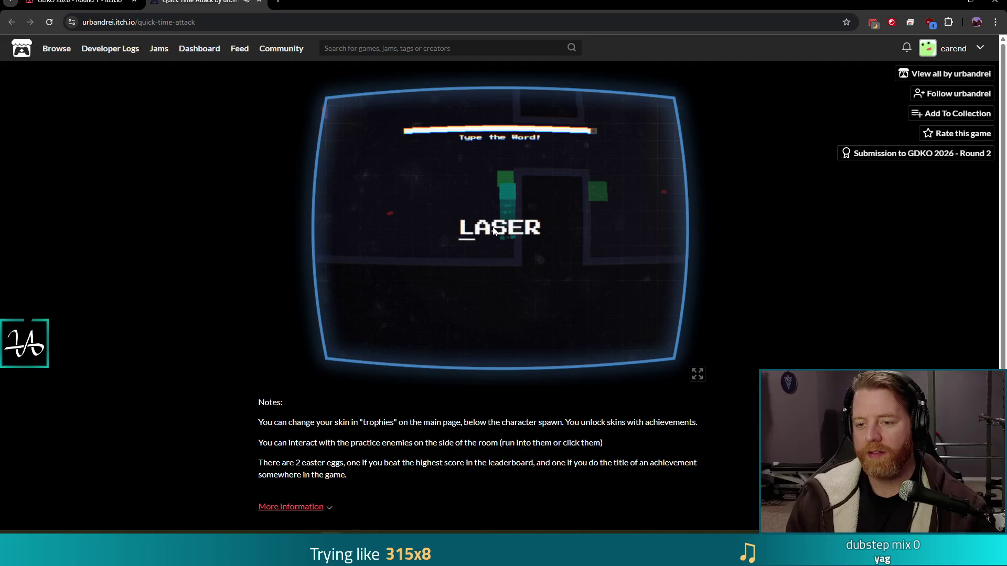
type("r")
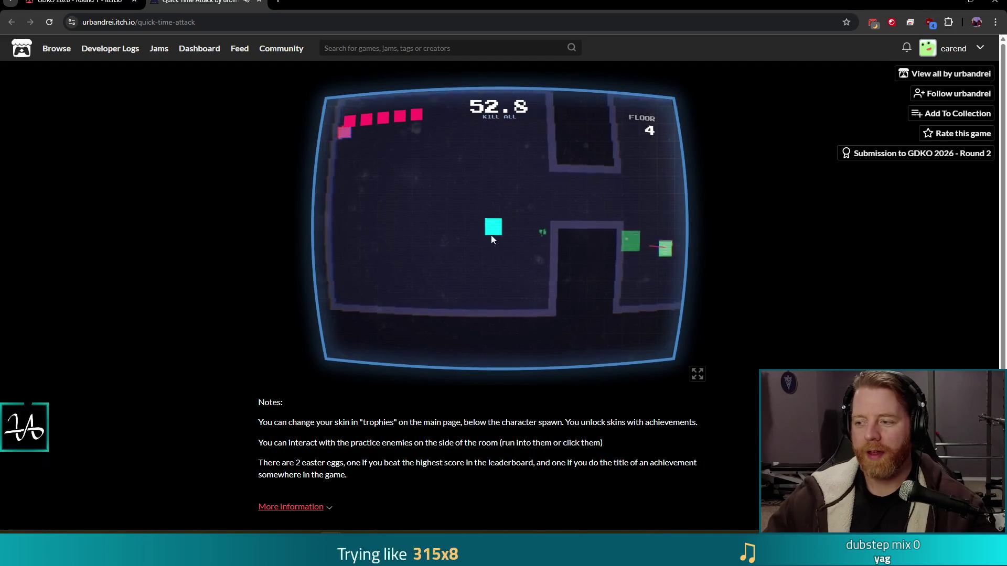
type("wa")
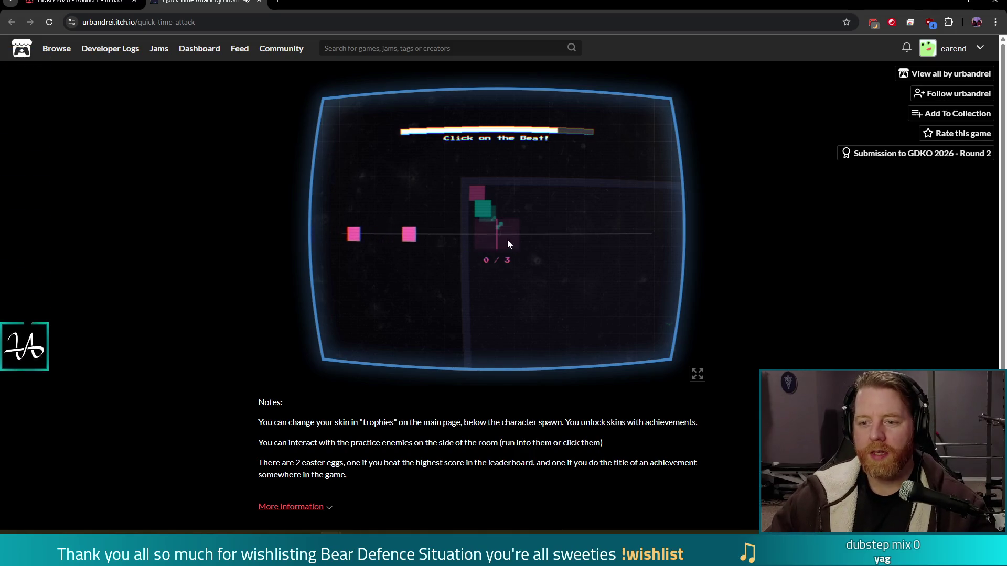
Finish the three-beat rhythm game, reach the green enemy and type the word prompts including DODGE.
left_click(498, 238)
left_click(498, 238)
left_click(499, 239)
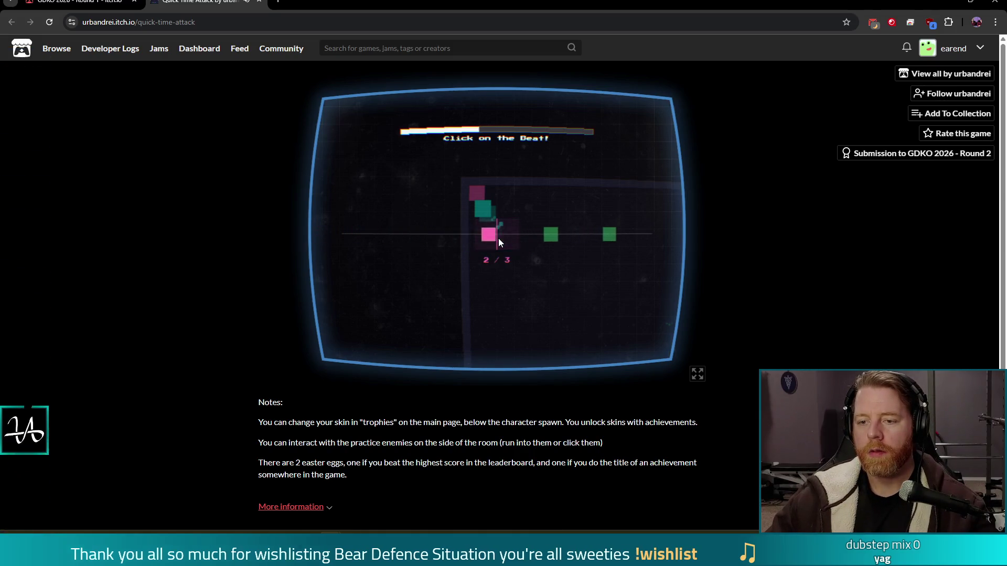
key("d")
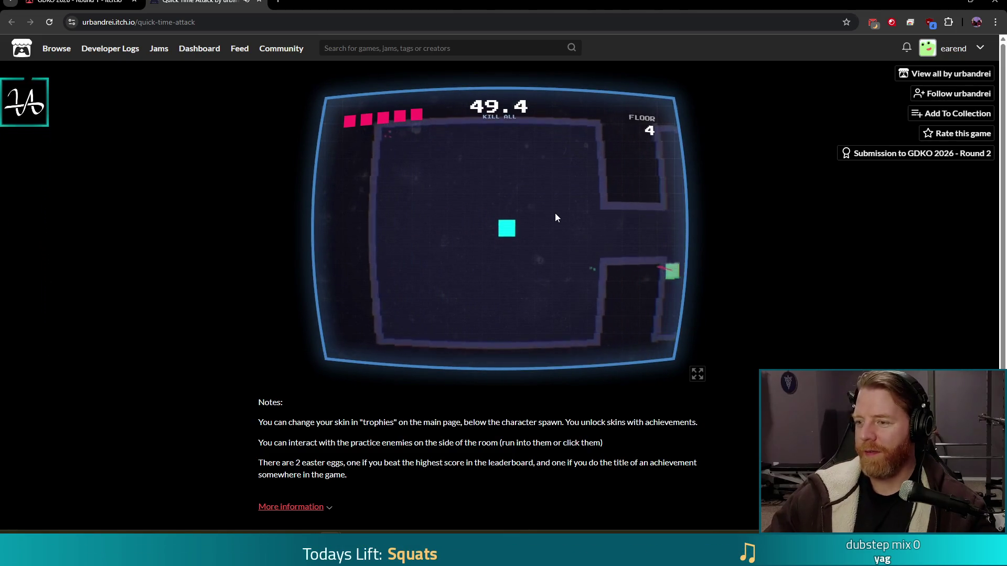
key("a")
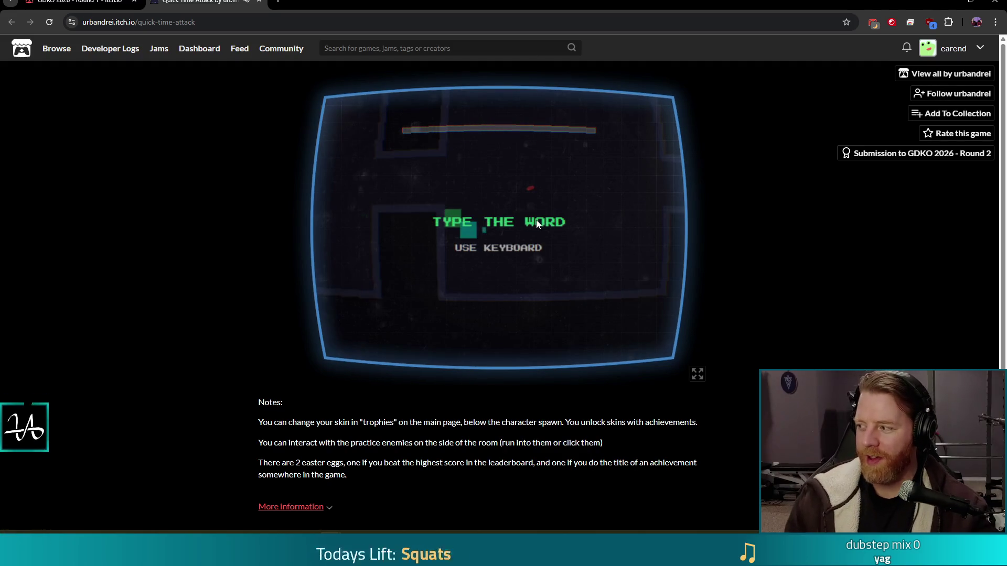
type("rash")
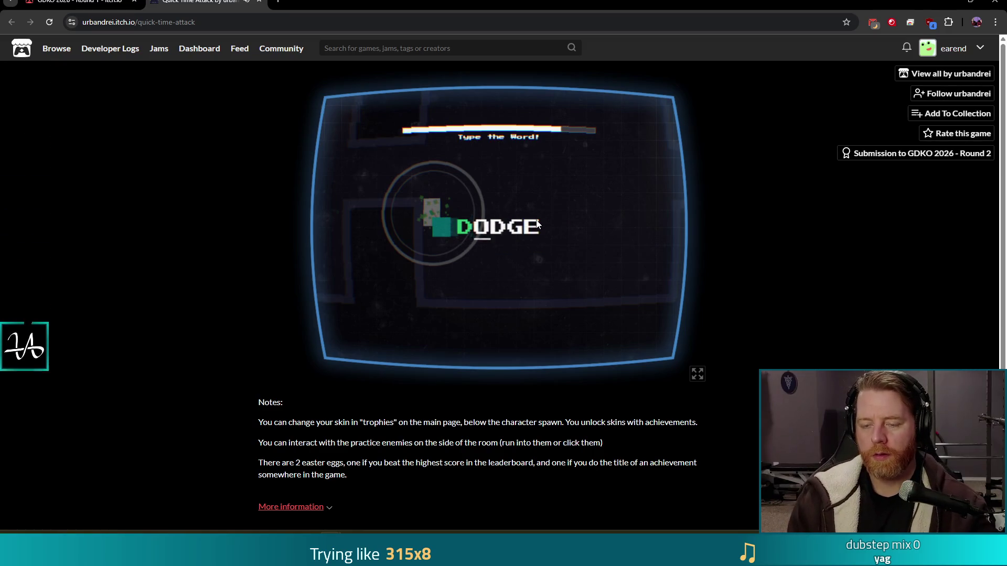
type("dge")
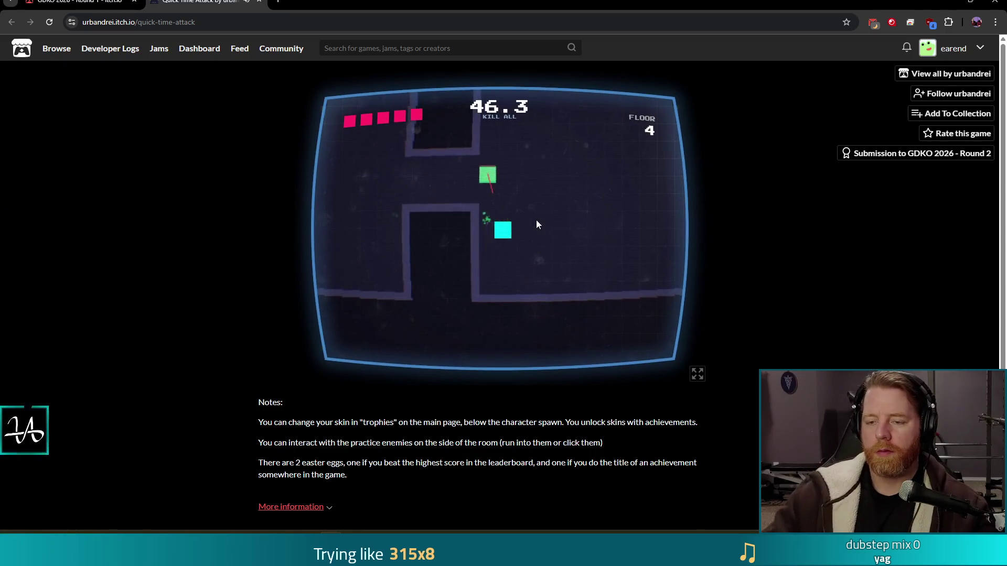
type("s")
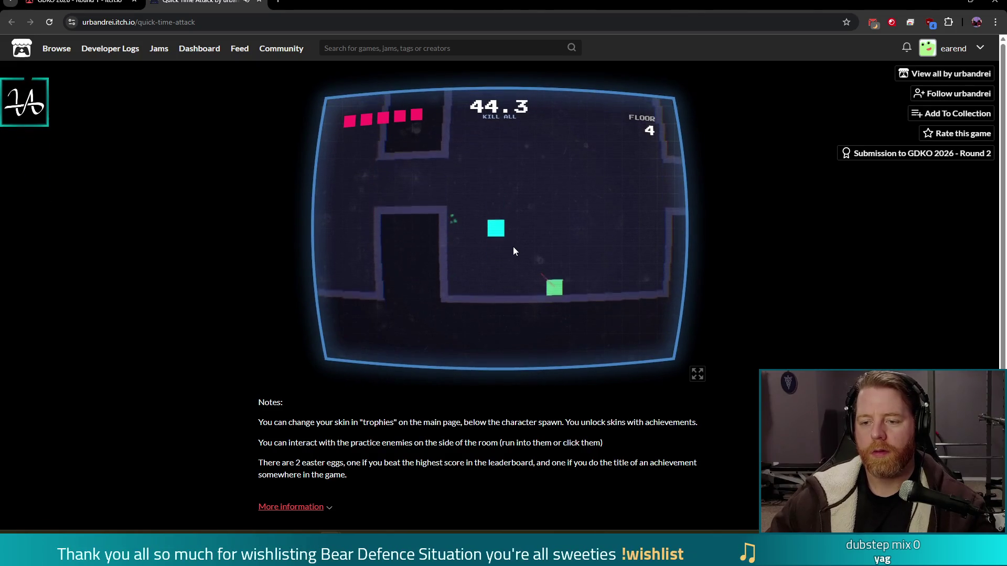
type("d")
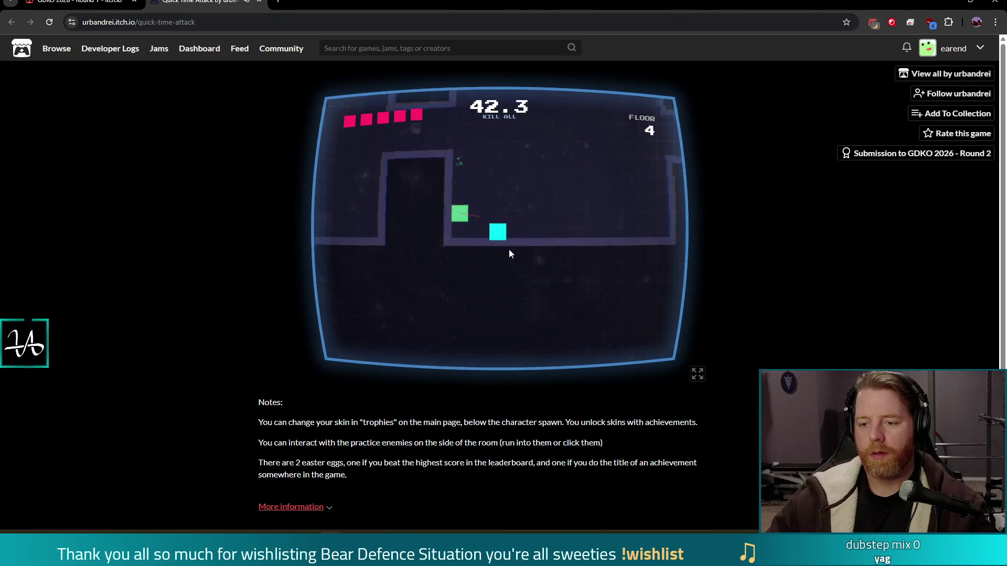
type("s")
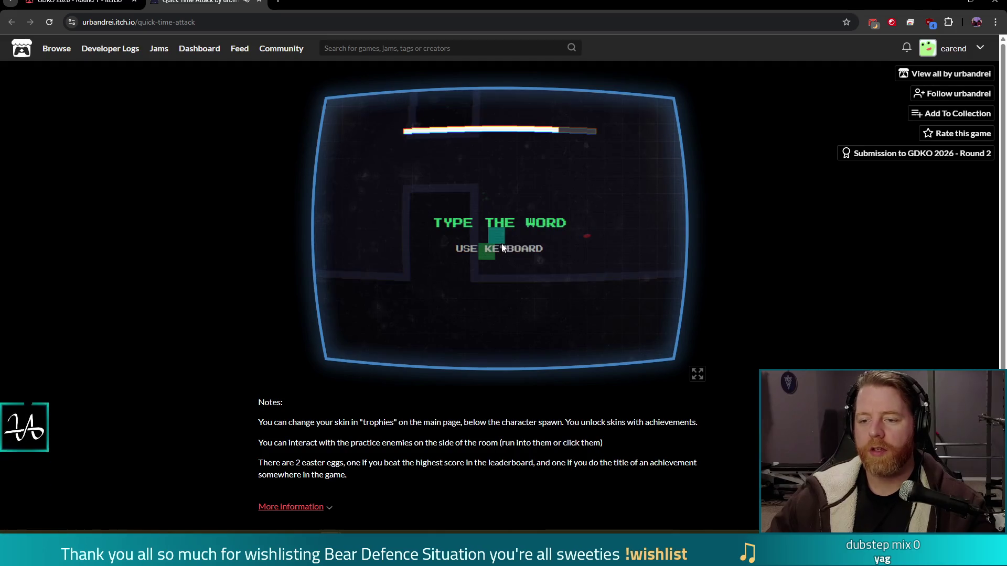
type("crash")
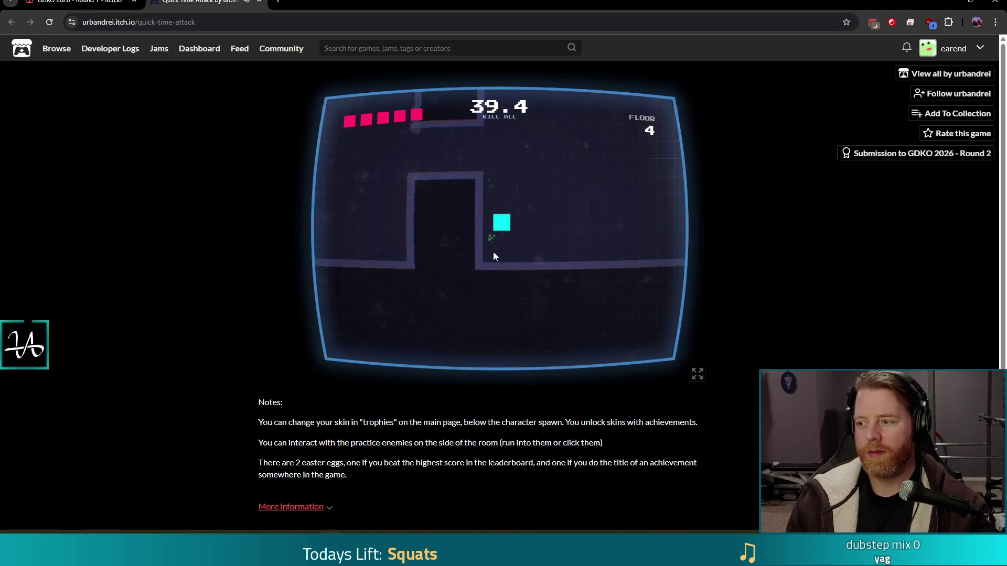
type("daw")
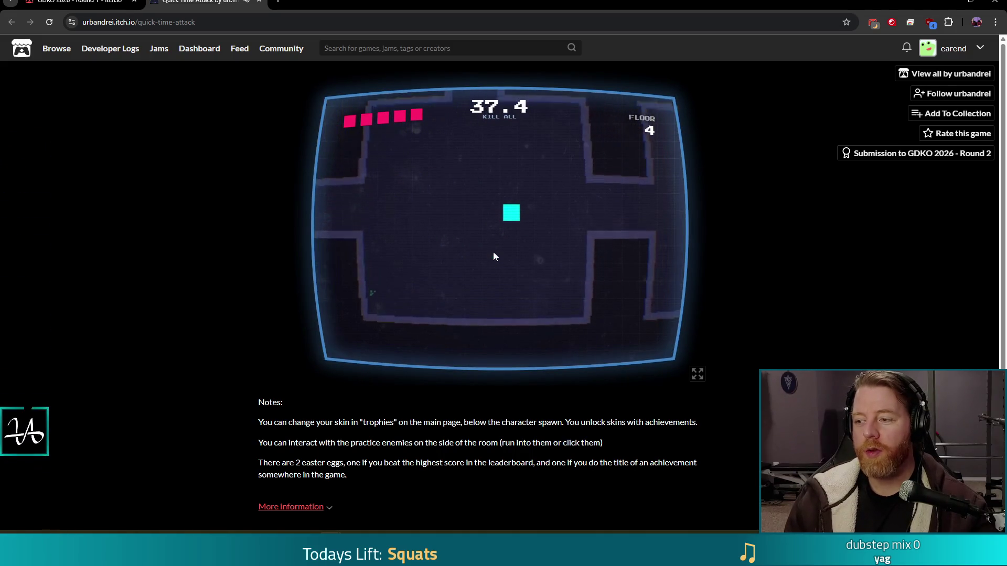
type("d")
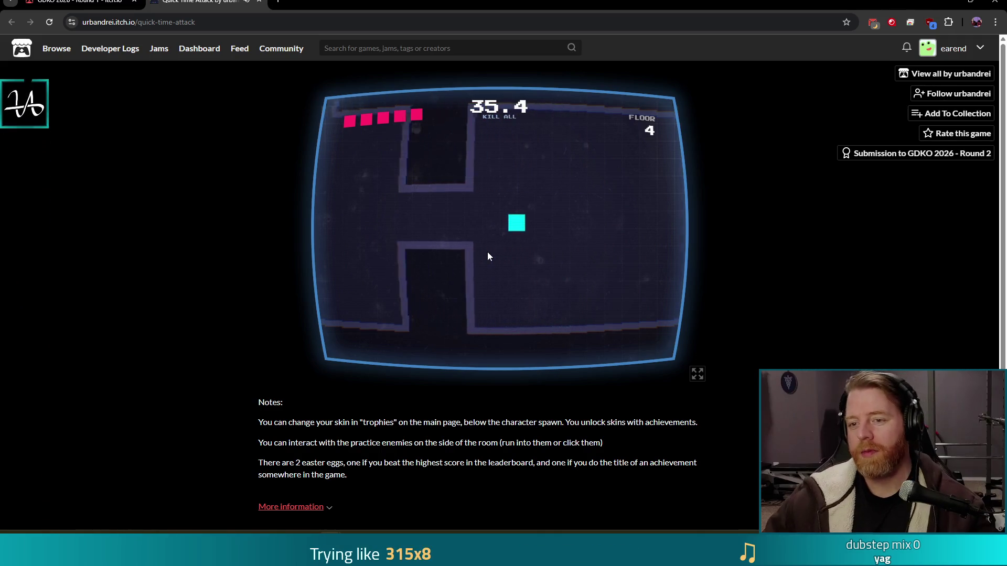
type("a")
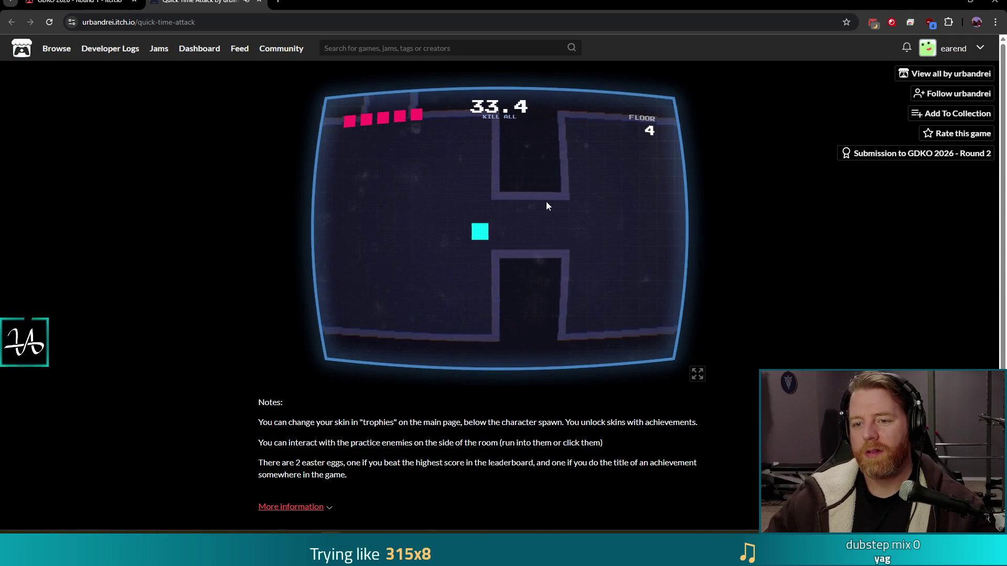
type("ww")
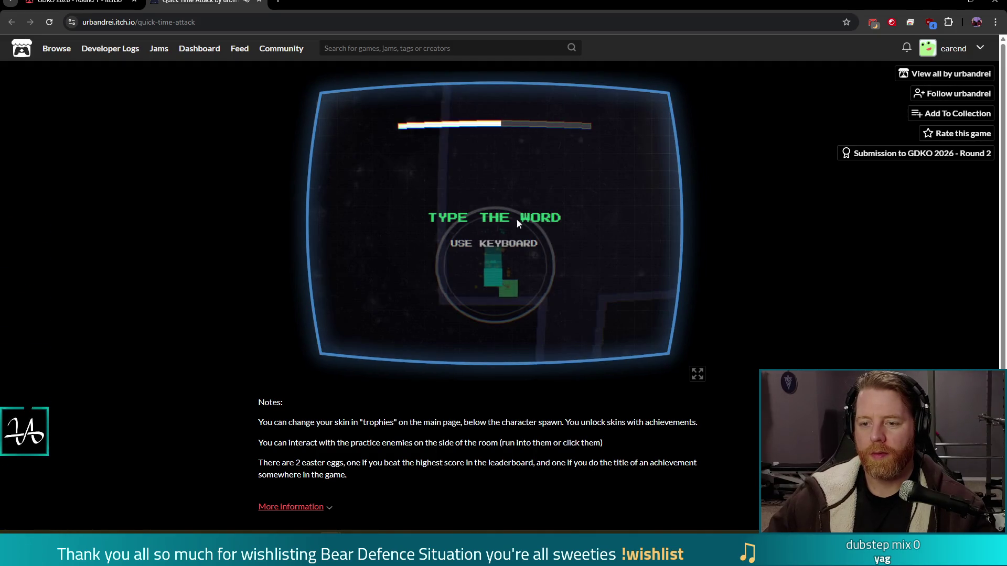
type("dod")
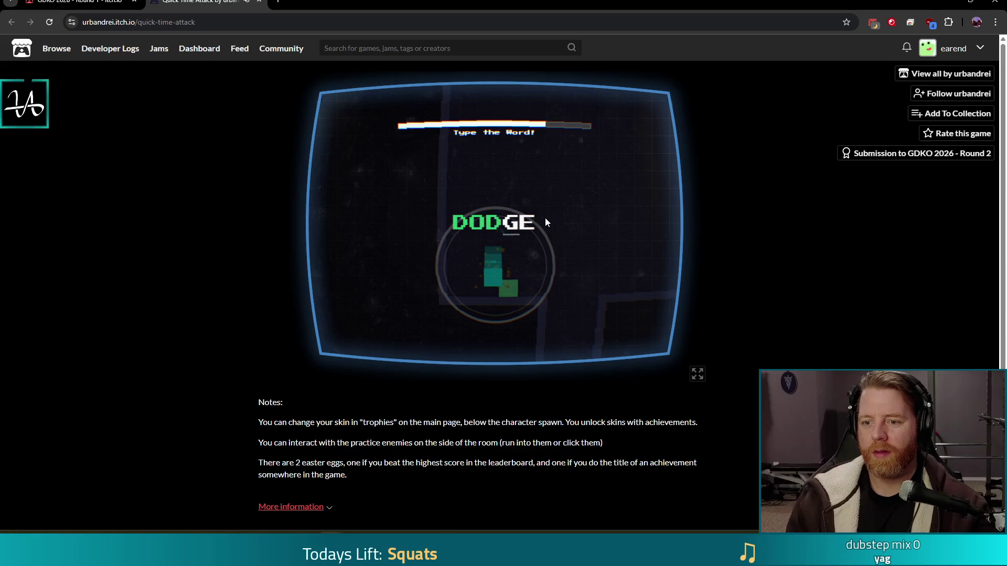
type("ges")
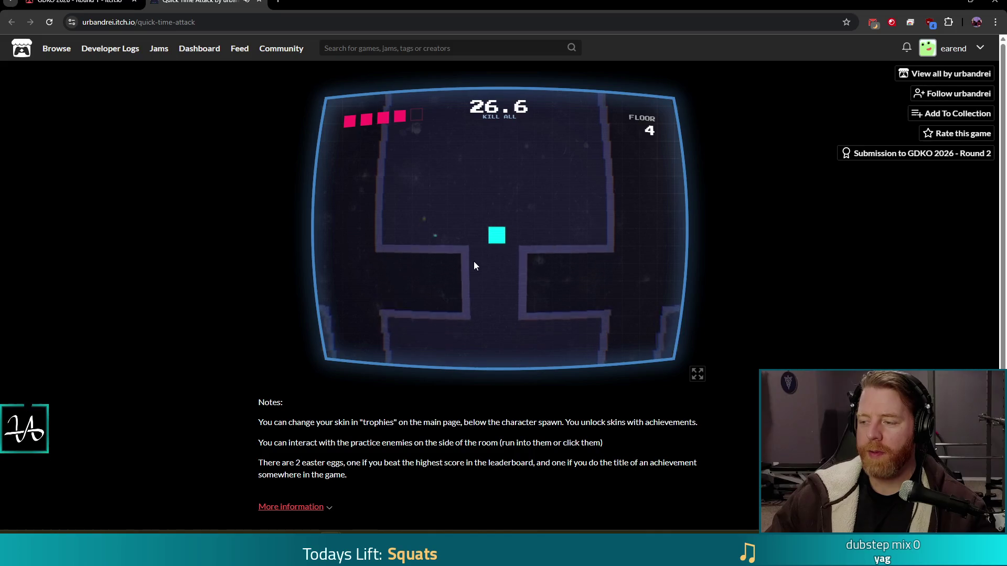
type("sa")
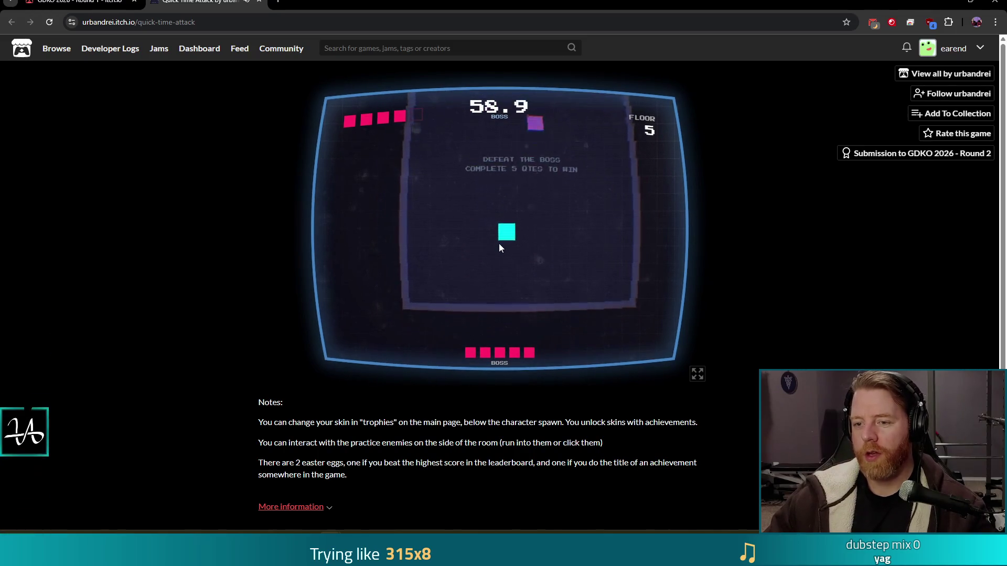
type("d")
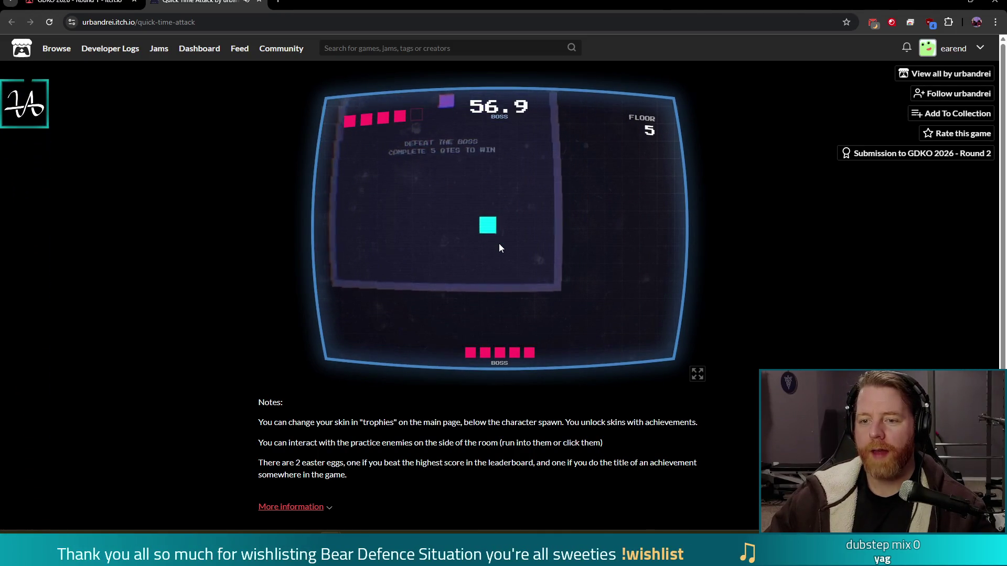
type("wsd")
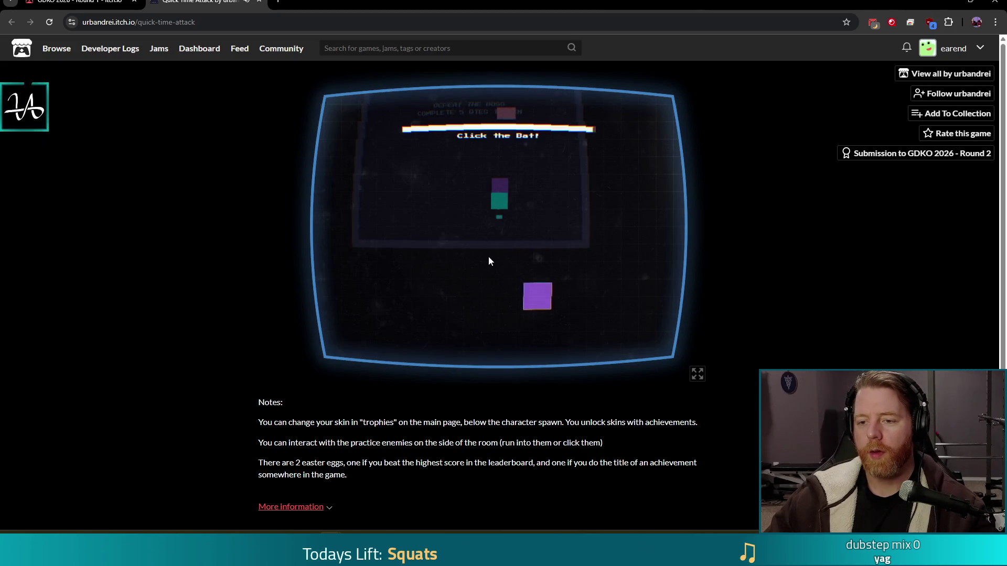
Clear two bat prompts and a gopher grid, then run into the floor 5 boss.
left_click(523, 330)
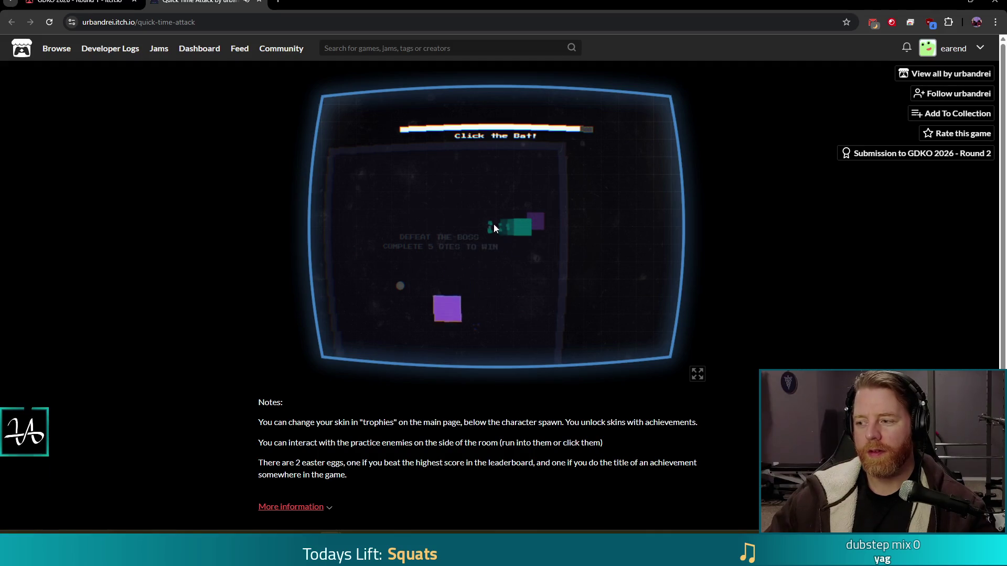
left_click(398, 287)
key("s")
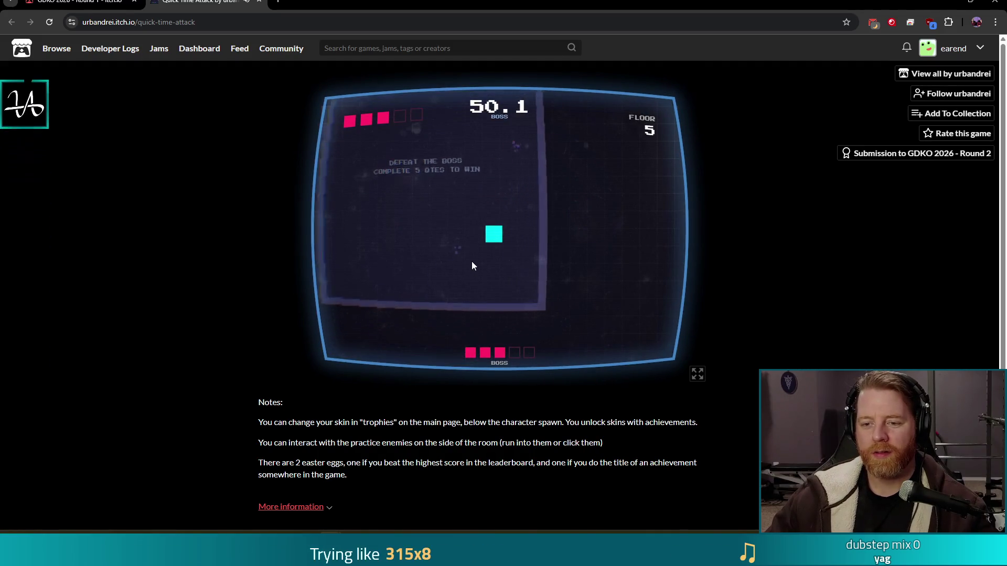
key("a")
key("w")
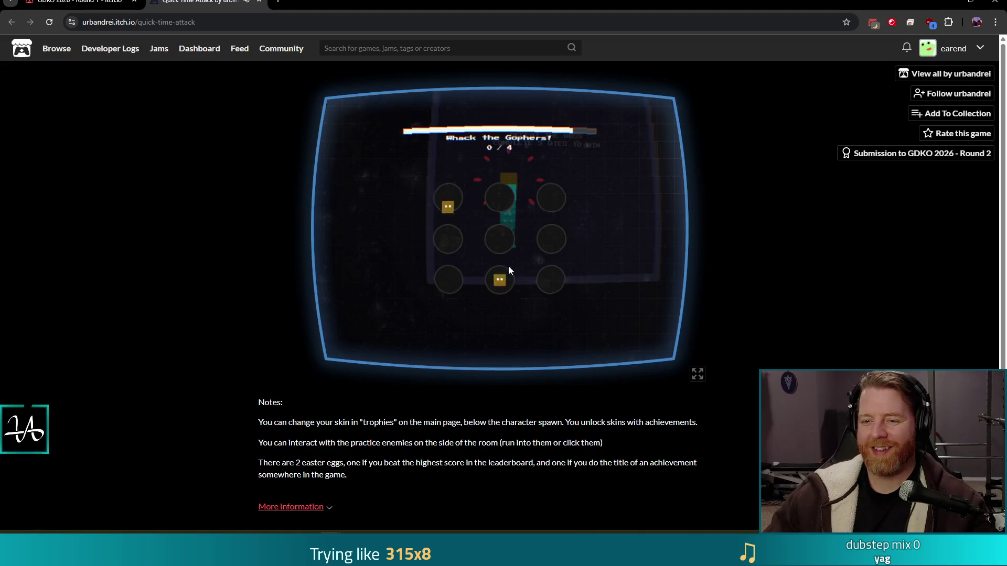
left_click(556, 275)
left_click(565, 200)
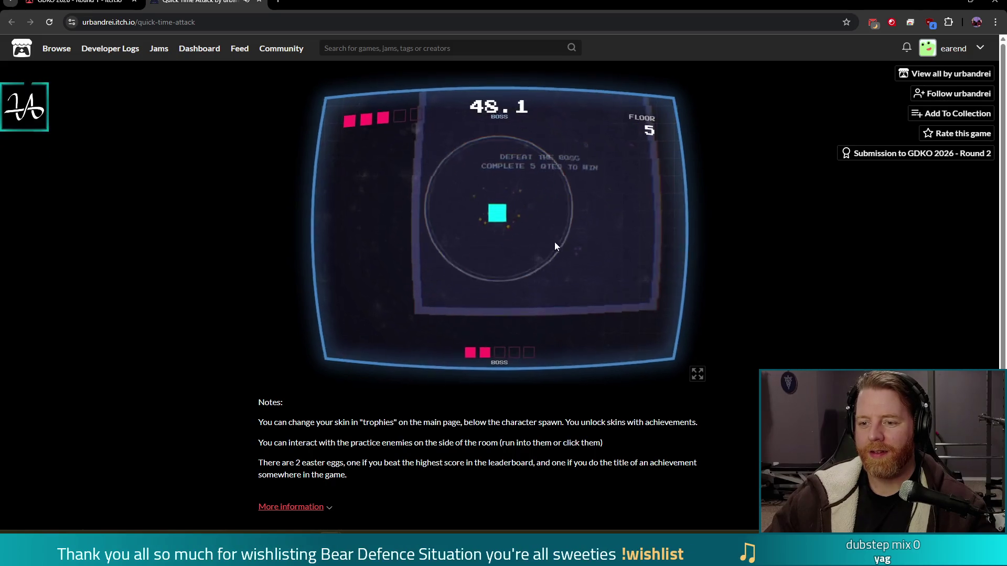
key("a")
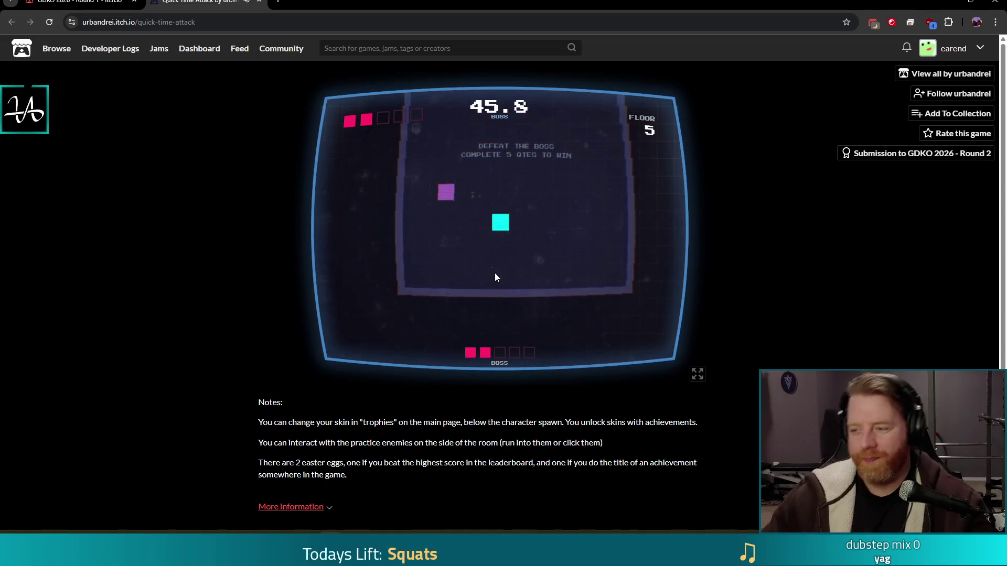
key("w")
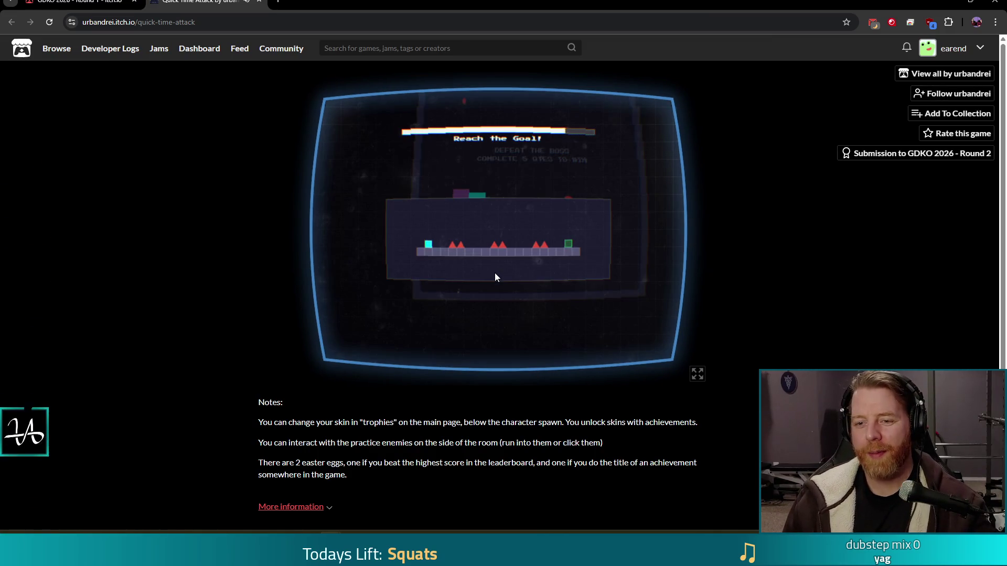
Jump across the spike platforms to the green goal and clear the arrow prompt.
key("d")
key("s")
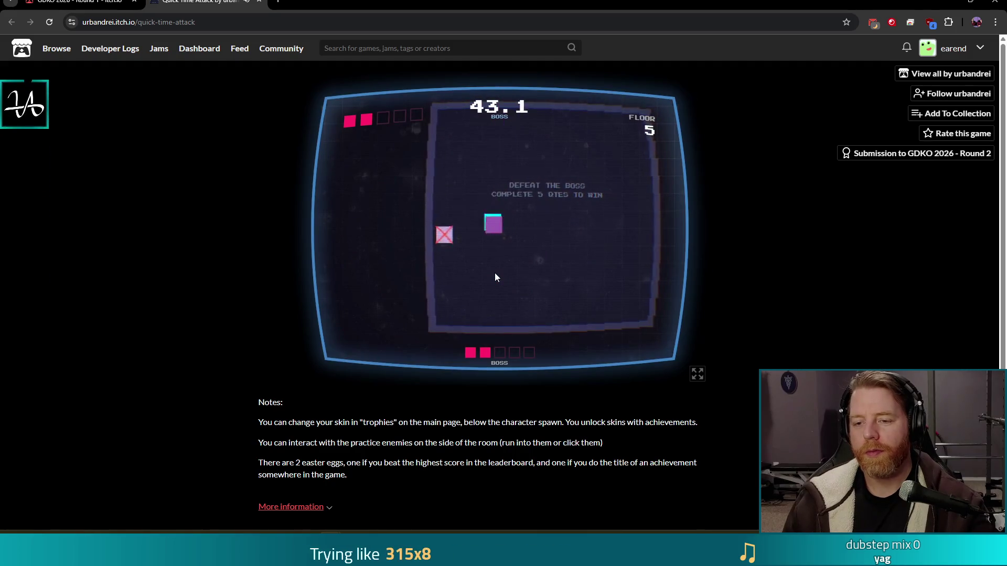
key("d")
key("w")
key("d")
key("w")
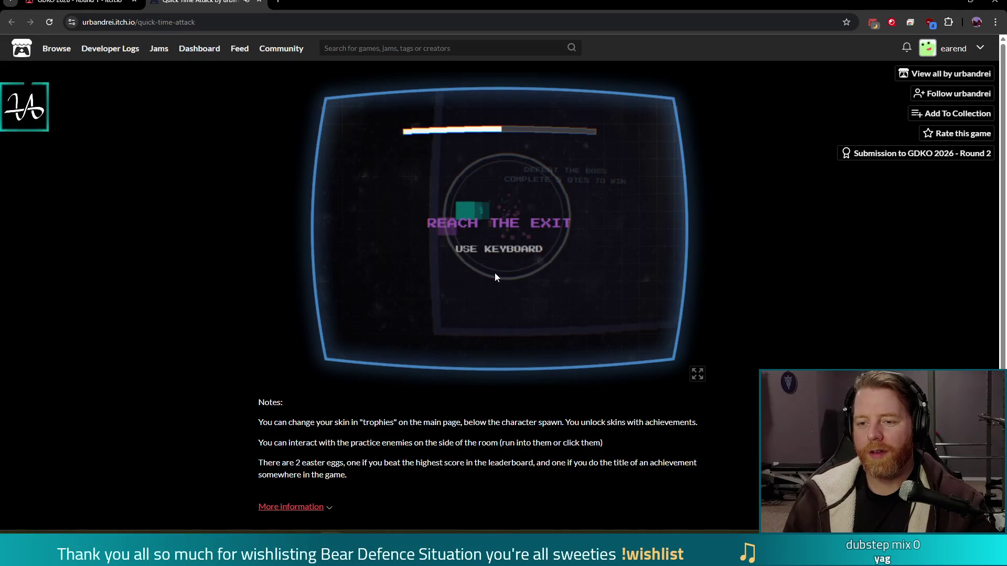
key("d")
key("w")
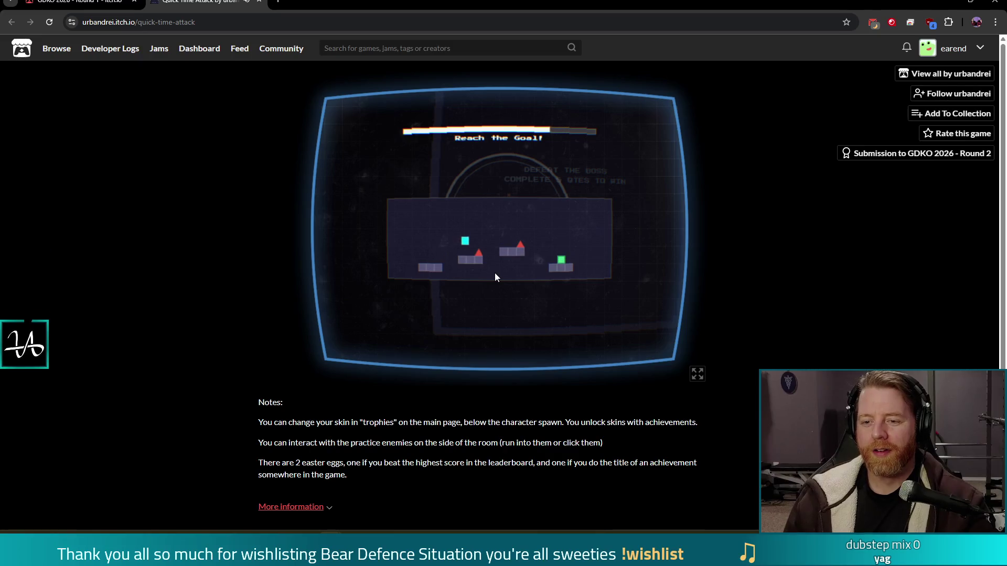
key("d")
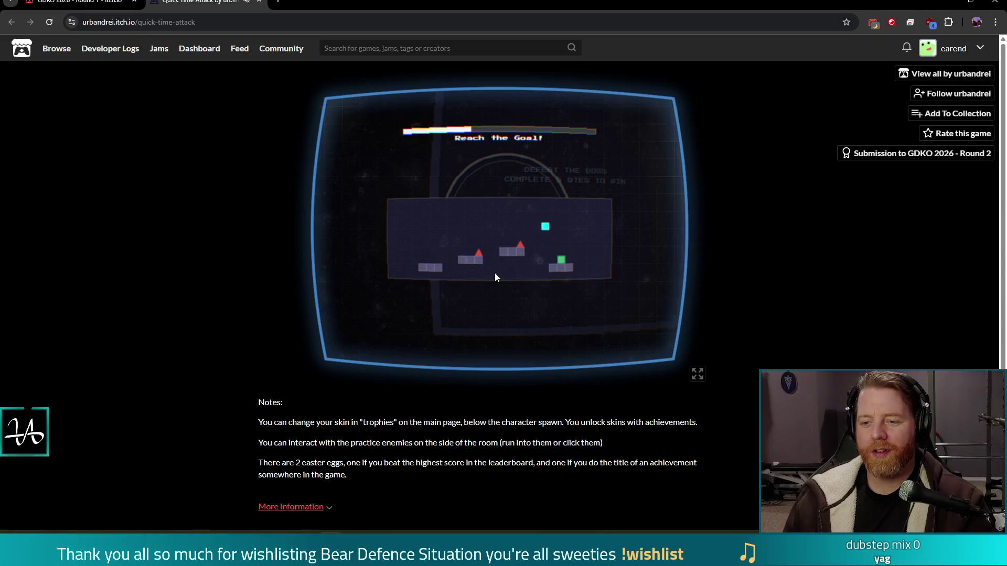
key("w")
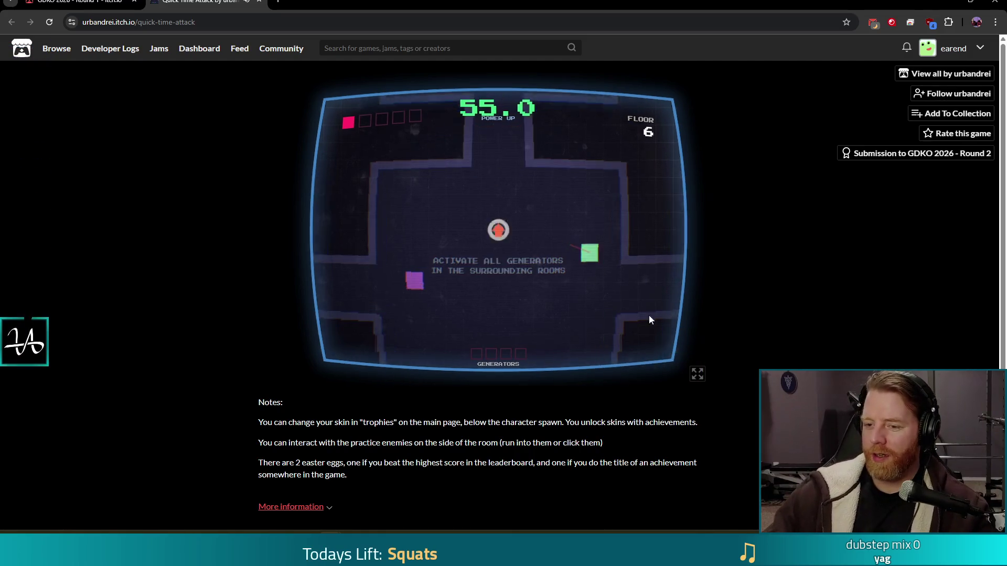
Submit the finished run to the leaderboard, return to the main menu and exit fullscreen.
left_click(697, 373)
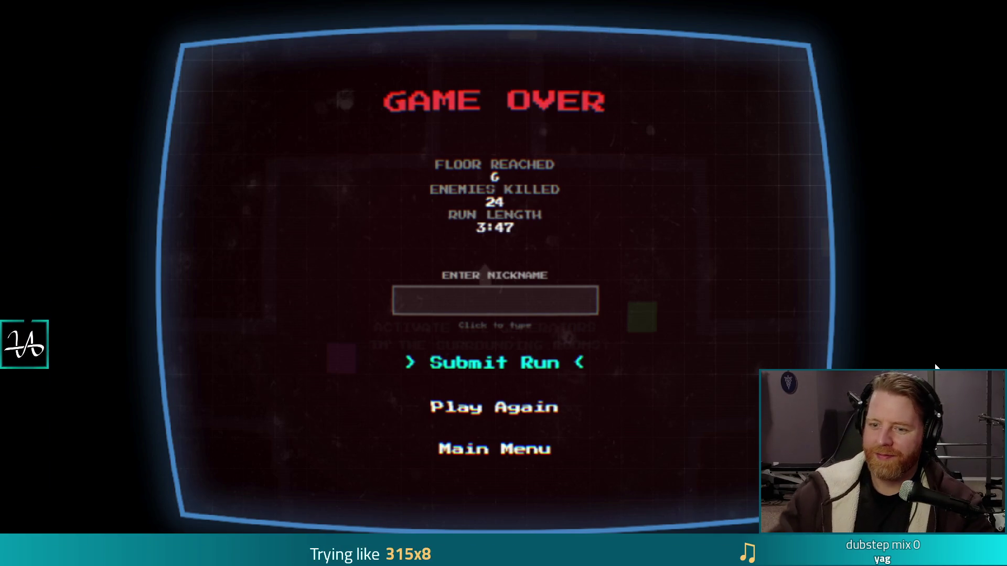
left_click(462, 362)
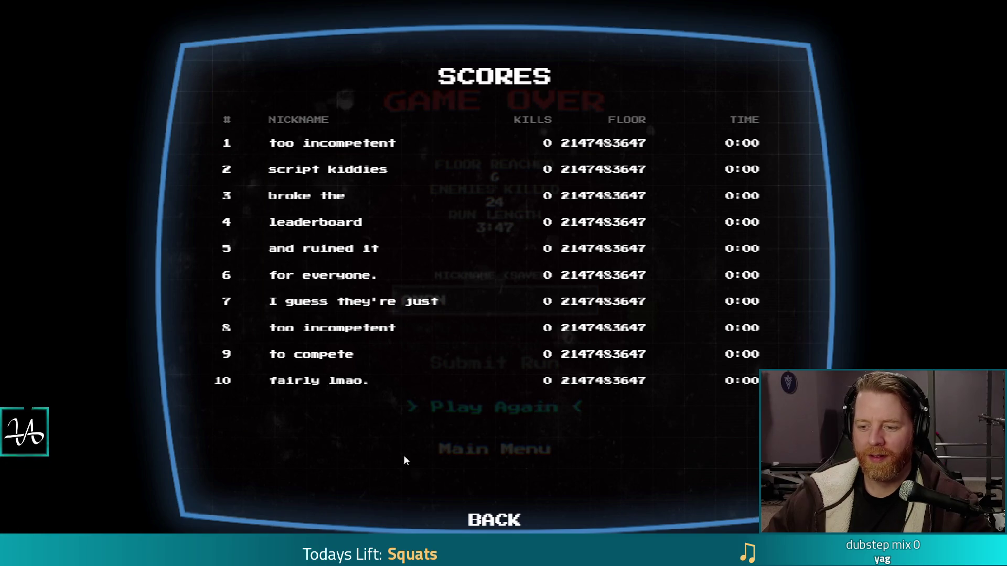
left_click(502, 522)
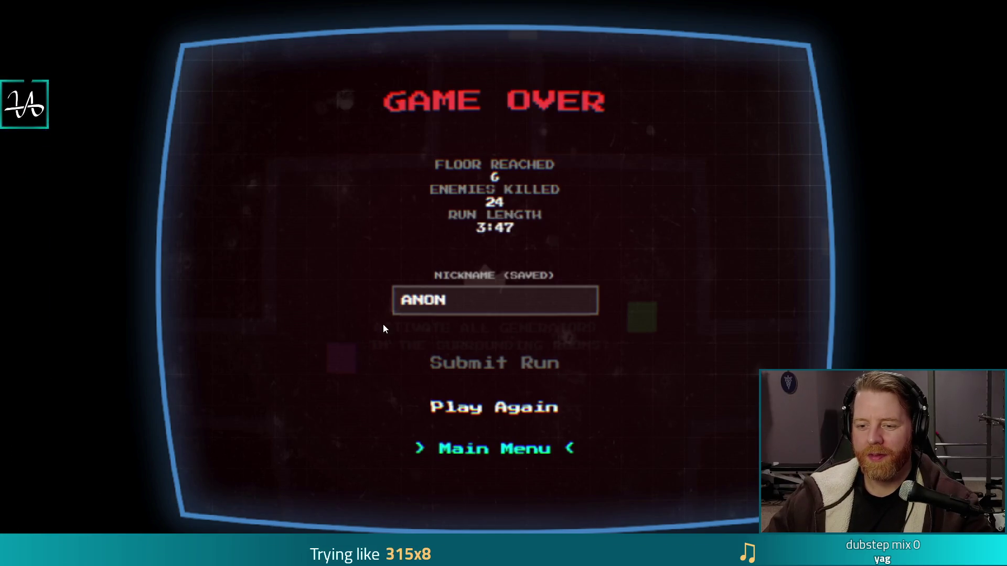
left_click(531, 450)
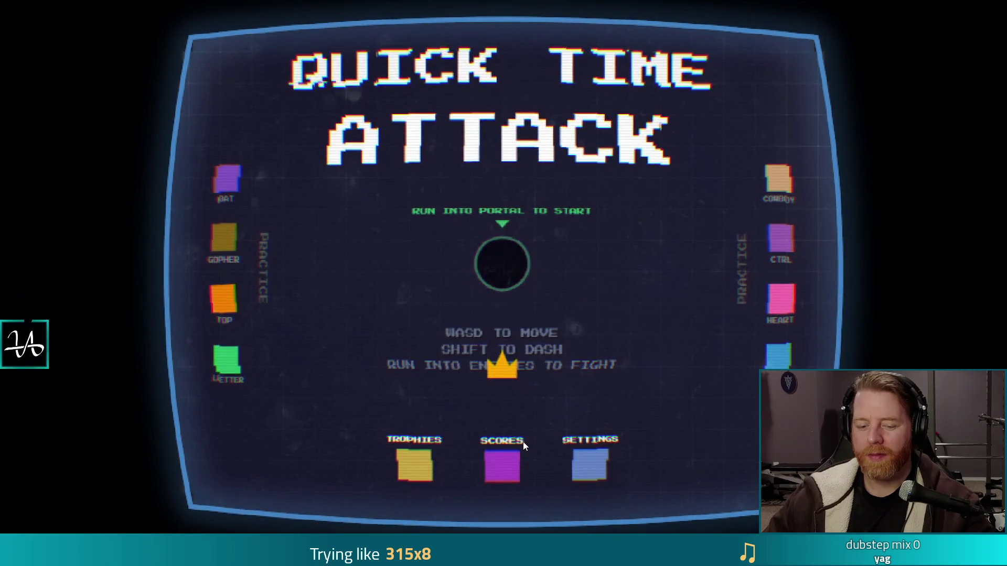
key("Escape")
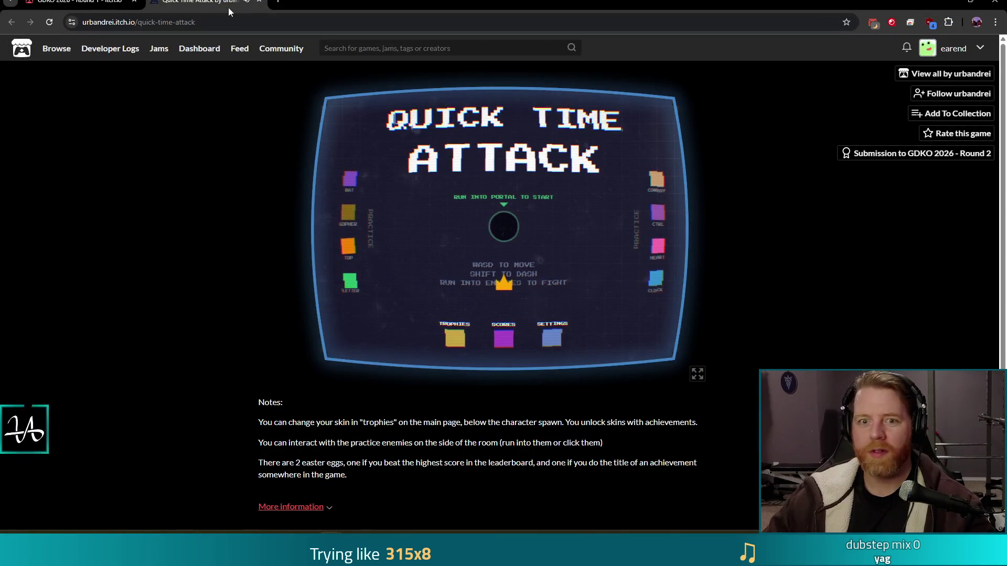
Copy the Quick Time Attack page address and switch to the browser window showing EmojiOS.
key("ctrl+l")
key("ctrl+c")
key("alt+Tab")
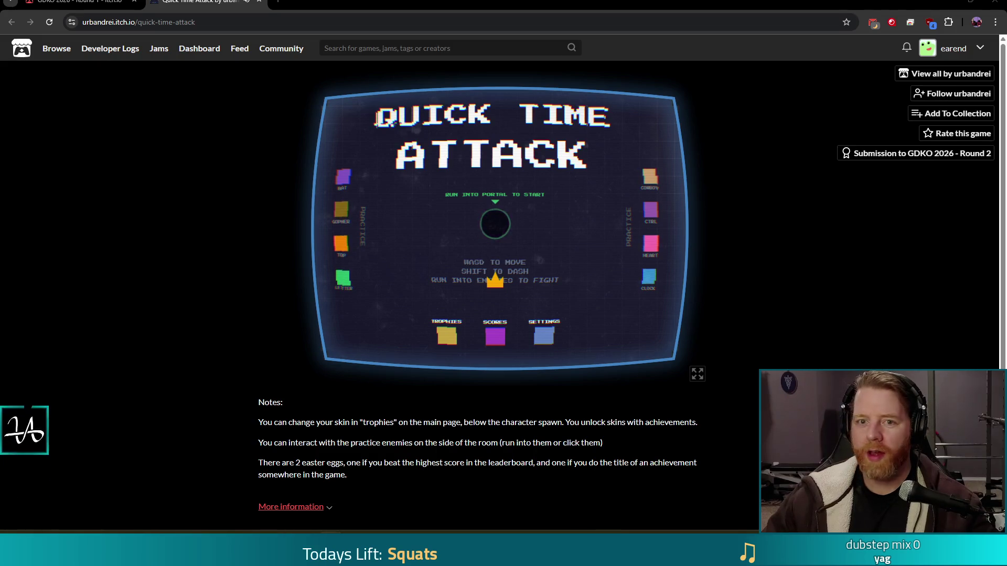
key("alt+Tab")
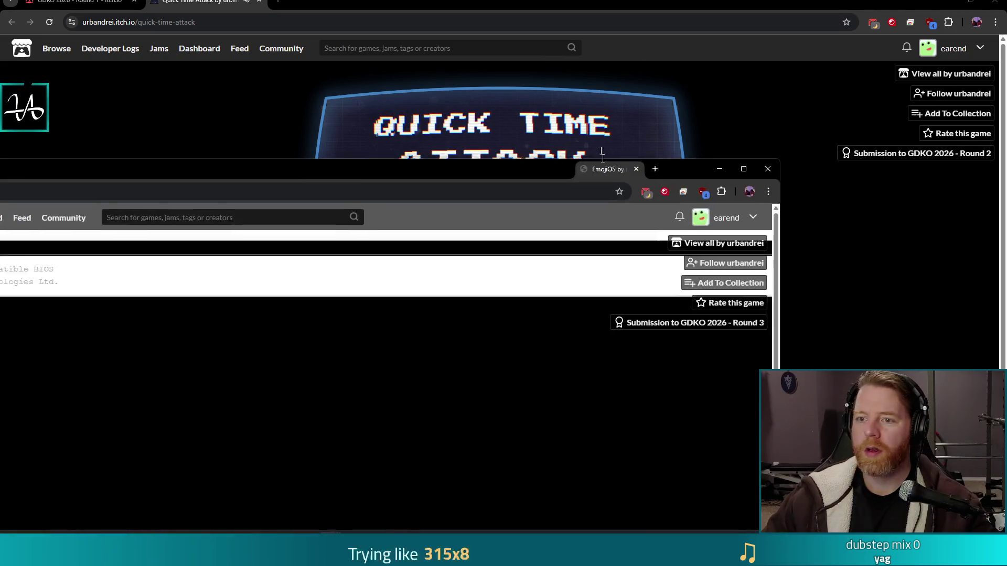
Merge the EmojiOS tab into the main window, launch the Emoji Game, and drop a ball for the pet.
left_click_drag(605, 165, 581, 6)
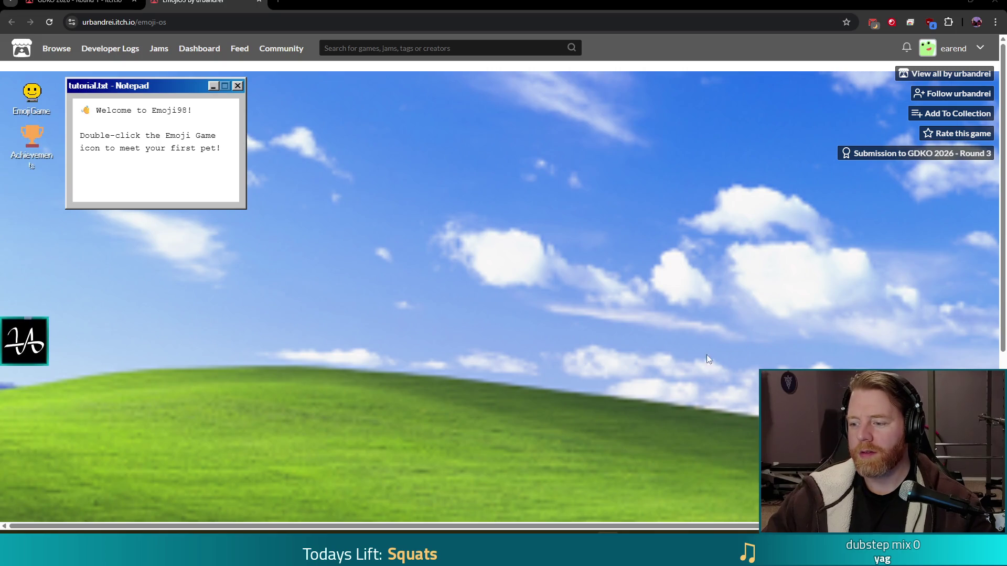
double_click(31, 97)
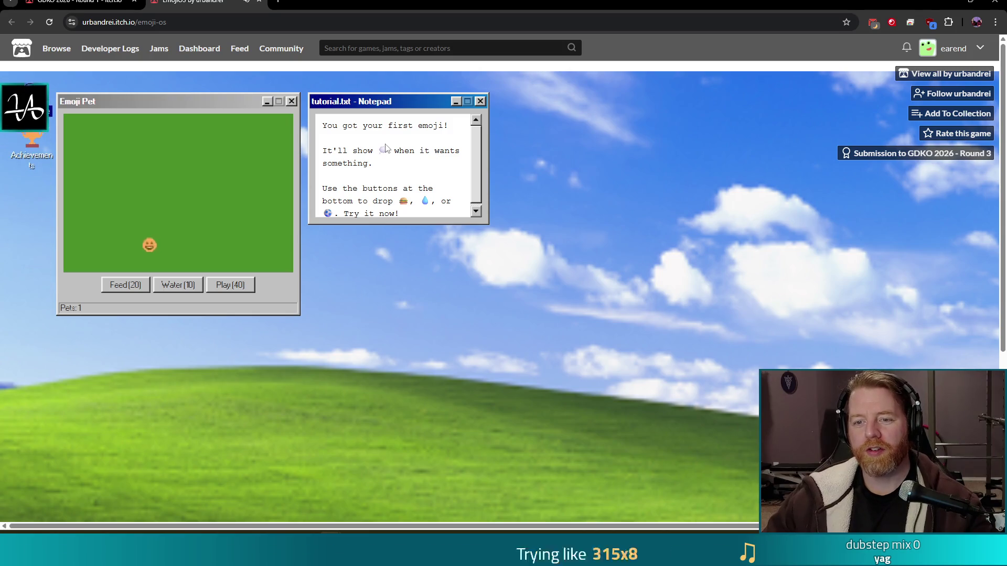
scroll(388, 157, "down", 1)
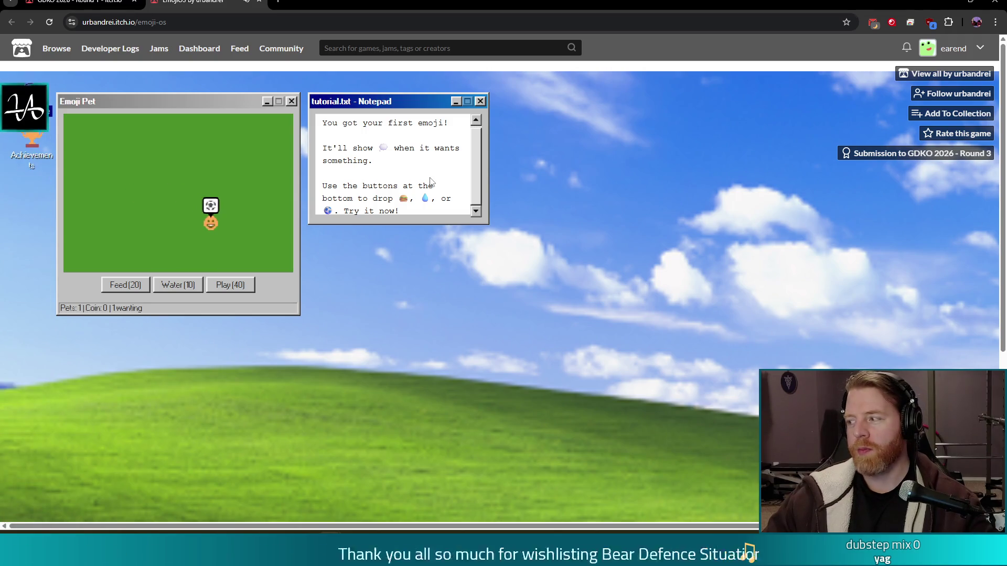
scroll(370, 205, "down", 1)
scroll(370, 204, "down", 3)
scroll(369, 193, "up", 3)
scroll(374, 202, "down", 3)
scroll(378, 210, "up", 3)
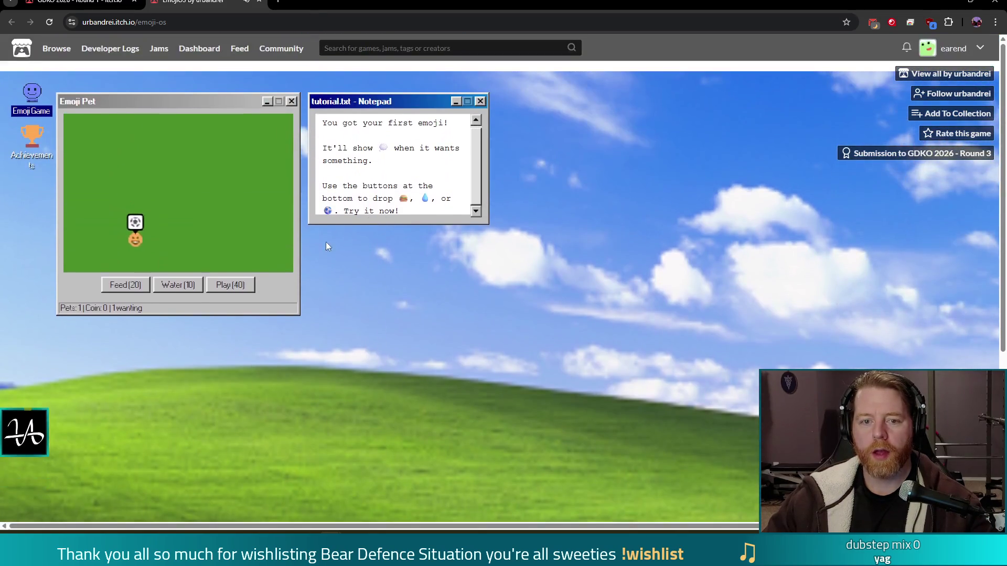
left_click(232, 285)
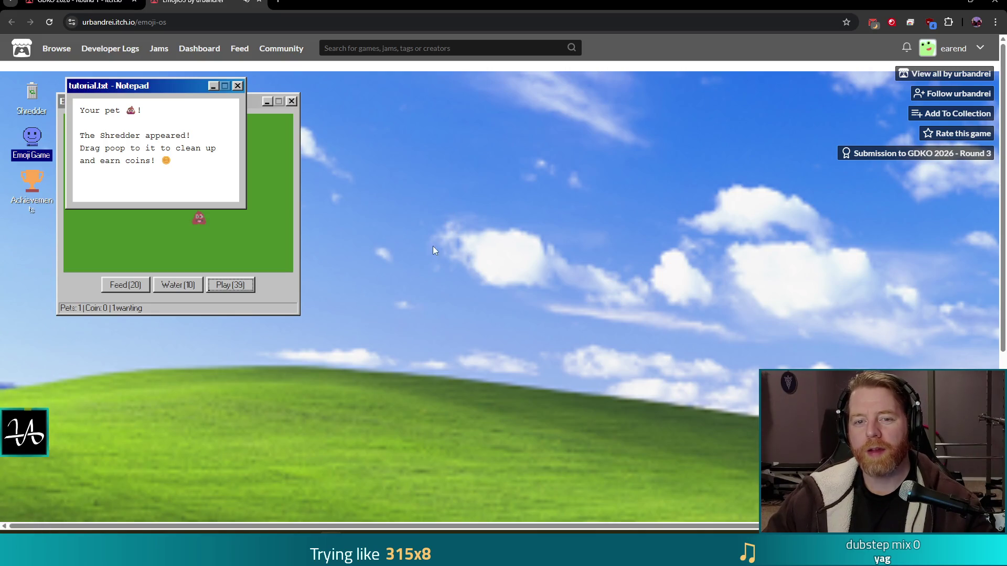
Shred the pet's poop for 1 coin, then open and close the newly unlocked Upgrade Shop.
left_click(237, 86)
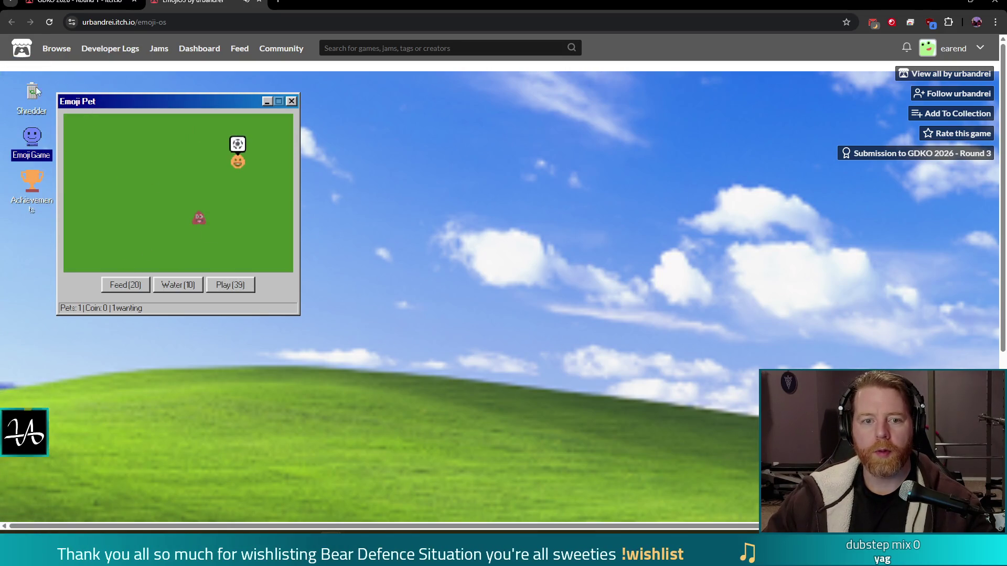
mouse_move(194, 219)
left_mouse_down()
mouse_move(112, 187)
mouse_move(32, 90)
left_mouse_up()
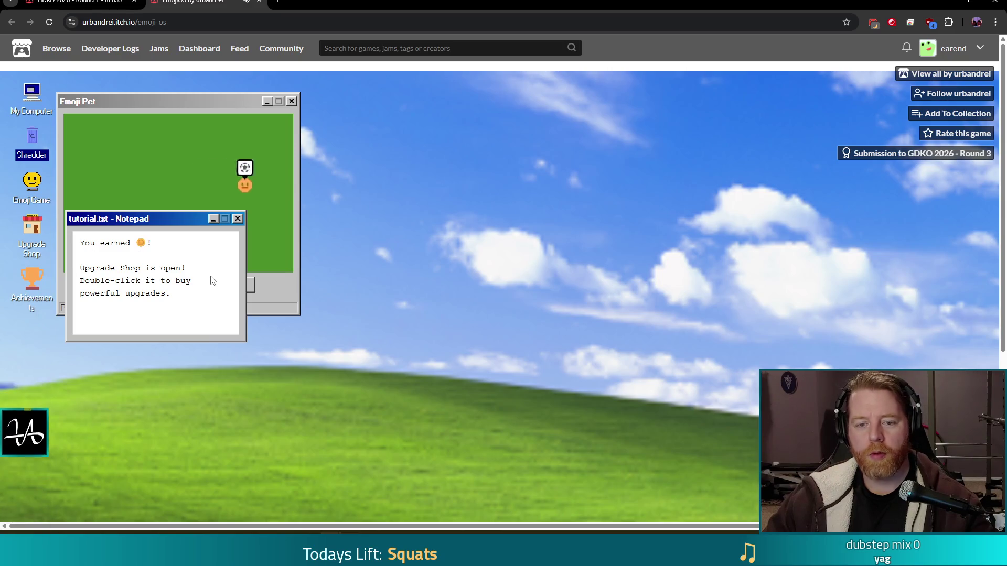
left_click(237, 219)
double_click(39, 228)
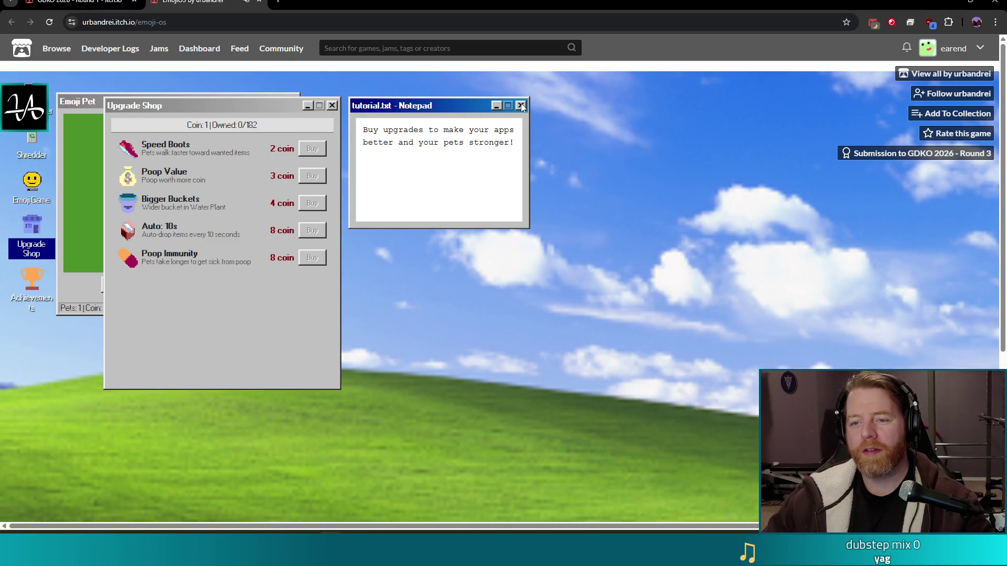
left_click(496, 106)
left_click(332, 106)
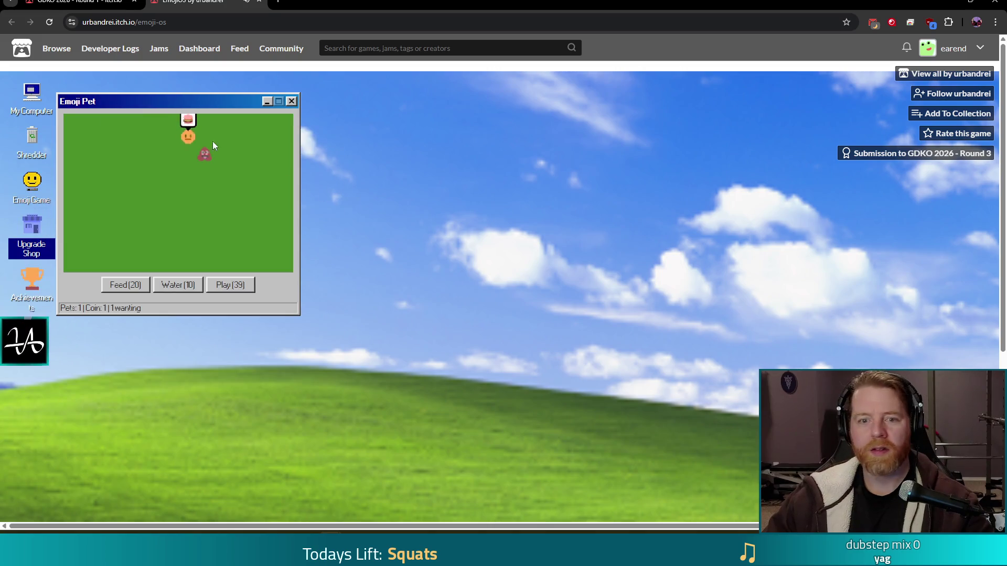
Shred the pet's poop and pick up the hatching egg.
left_click_drag(68, 150, 31, 139)
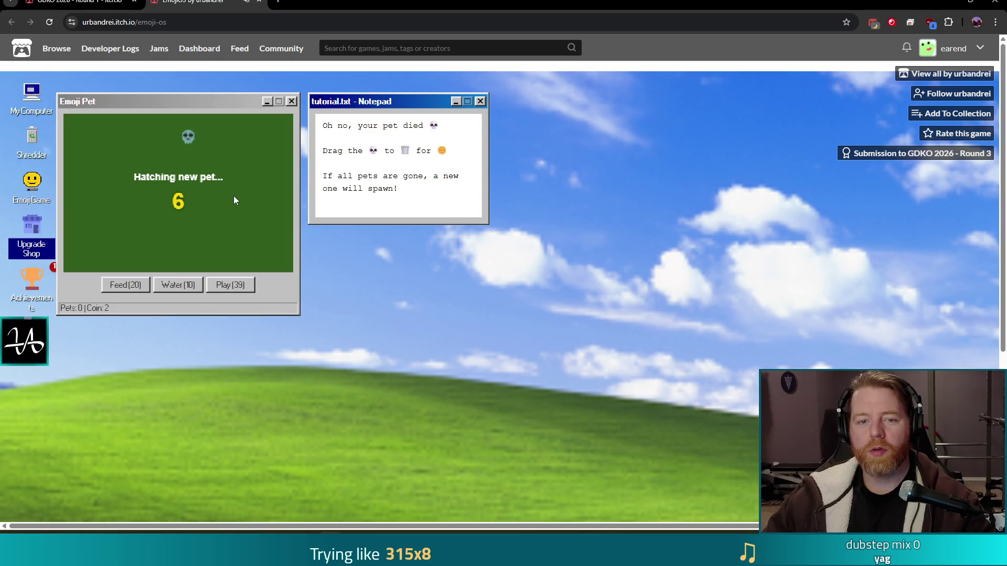
mouse_move(188, 136)
left_mouse_down()
mouse_move(143, 105)
mouse_move(146, 152)
mouse_move(165, 151)
left_mouse_up()
scroll(422, 357, "down", 5)
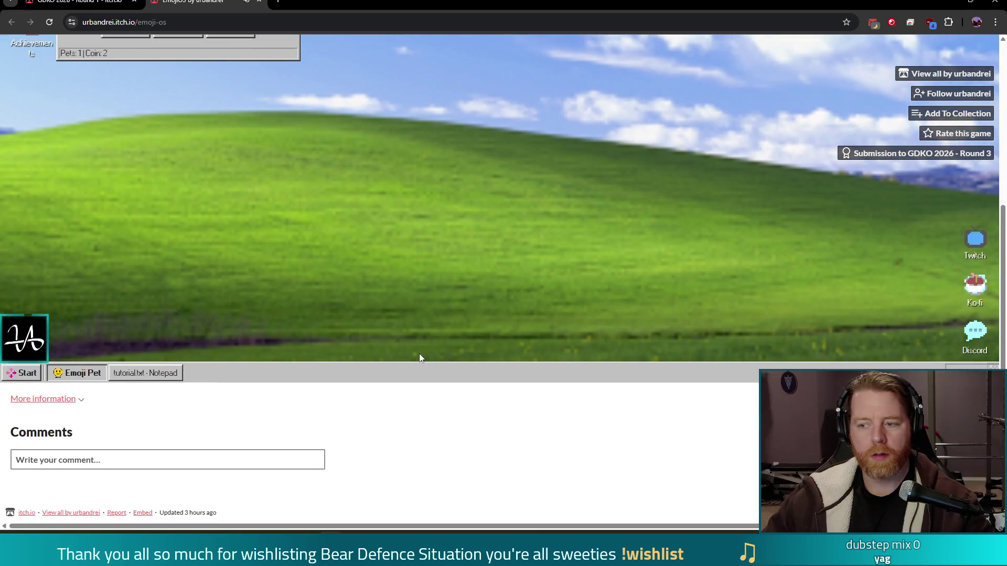
scroll(418, 354, "up", 5)
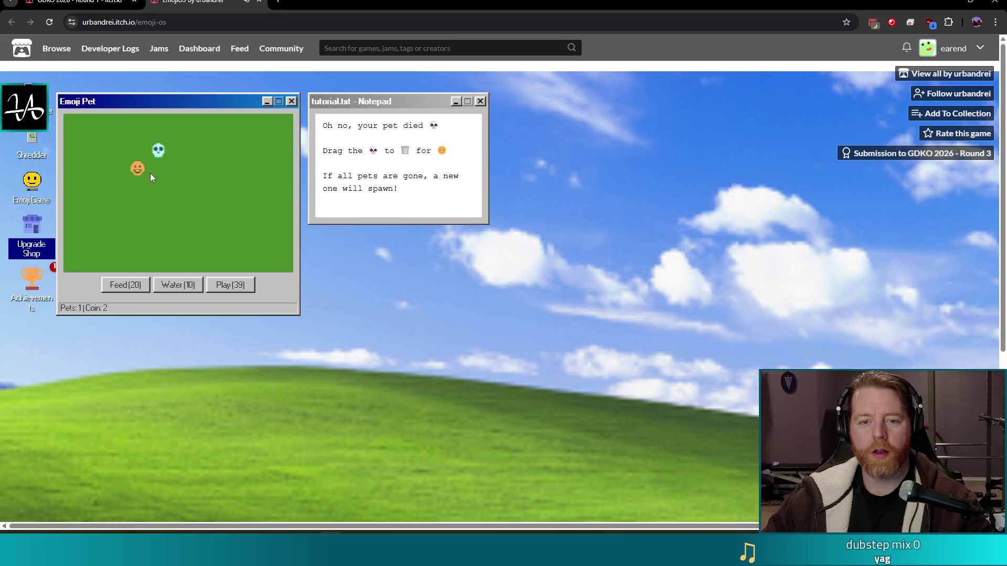
Shred the dead pet's skull, give the pet water, and reopen the Upgrade Shop with 4 coins.
left_click_drag(157, 149, 157, 151)
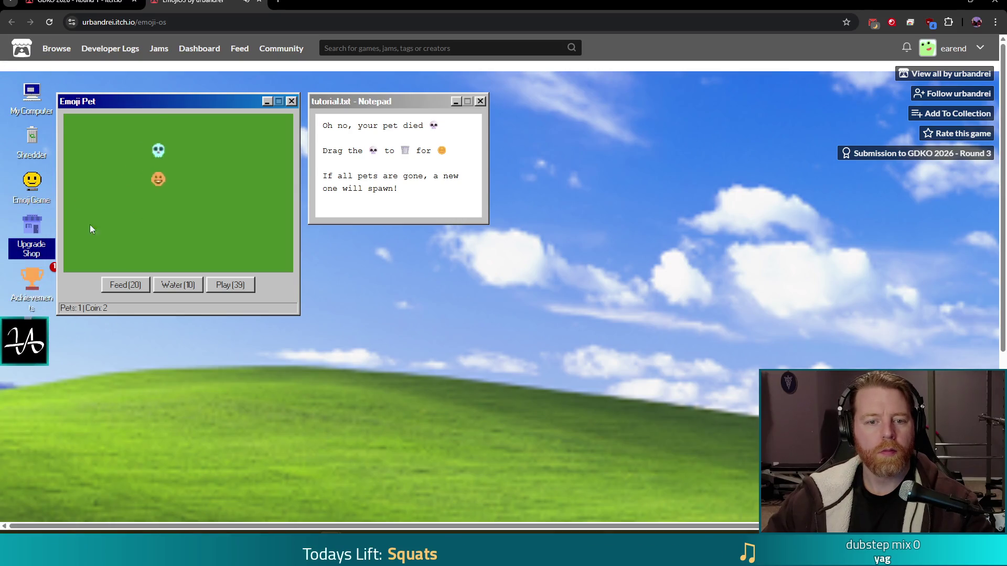
mouse_move(162, 105)
left_mouse_down()
mouse_move(269, 250)
mouse_move(184, 209)
mouse_move(179, 105)
mouse_move(168, 95)
left_mouse_up()
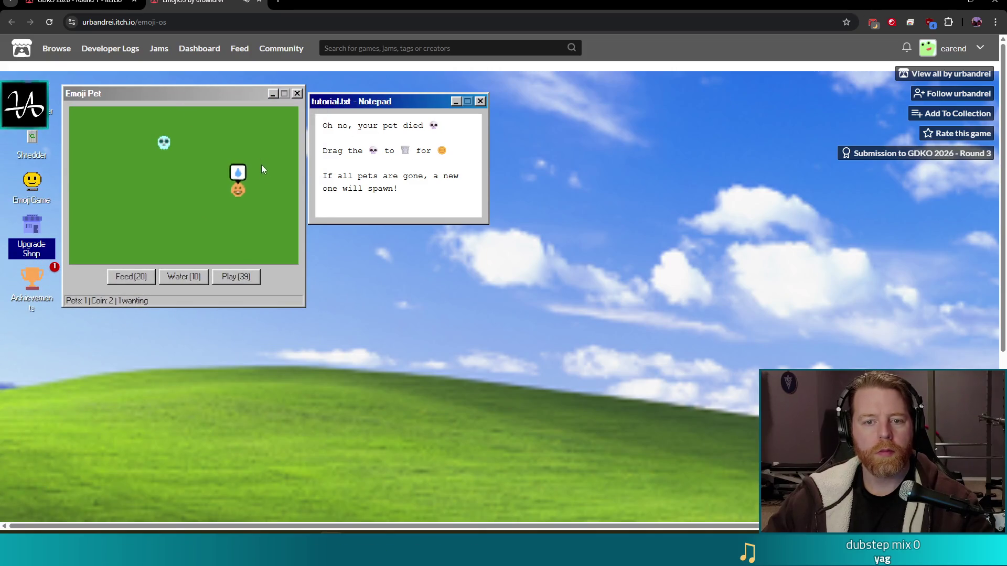
left_click_drag(163, 142, 31, 138)
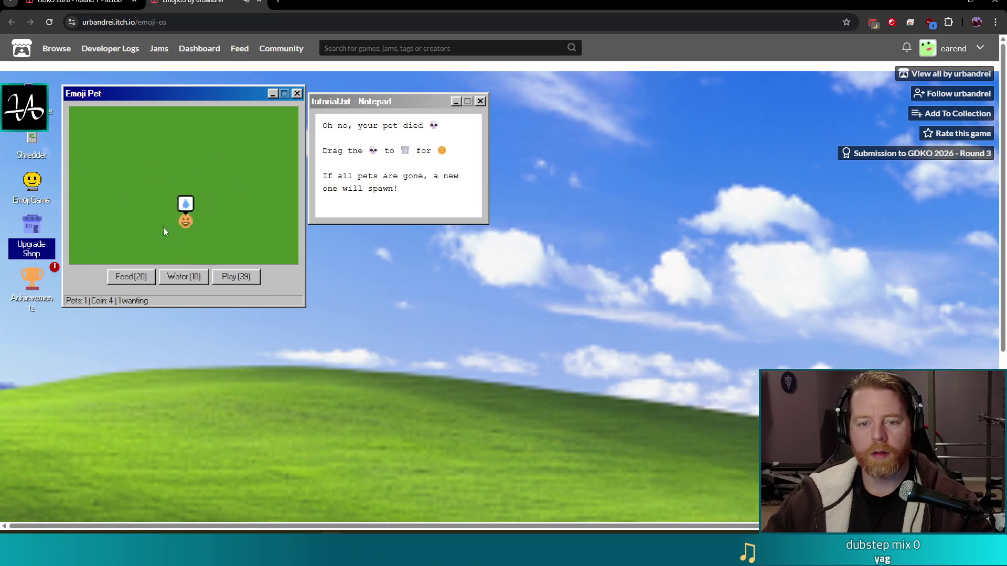
left_click(181, 281)
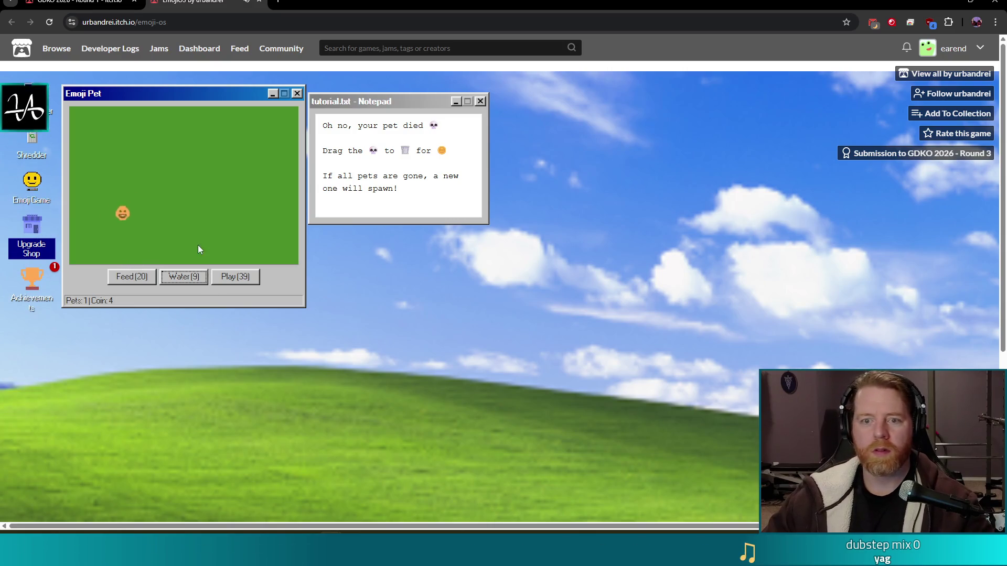
double_click(31, 227)
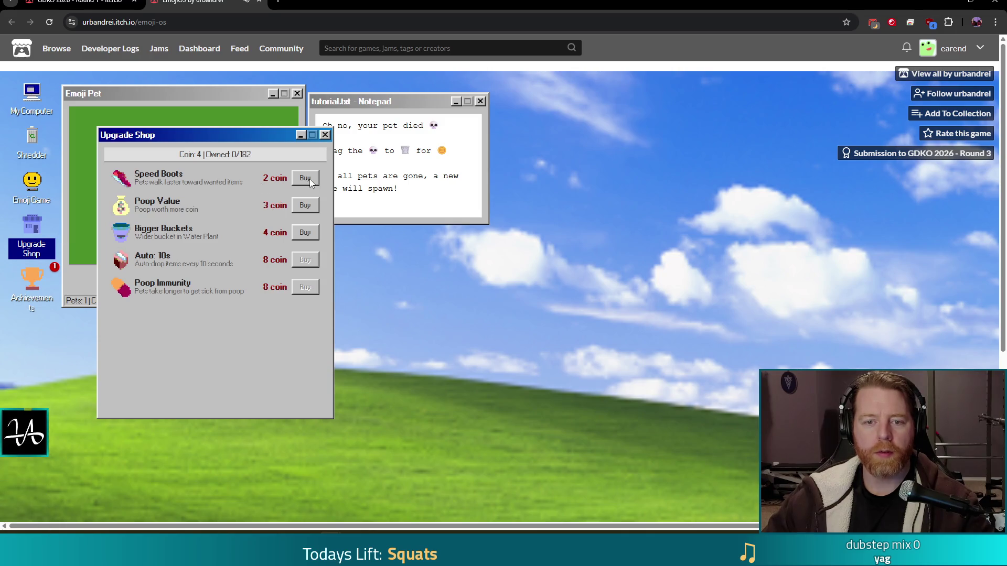
Buy the Speed Boots upgrade, close the shop, and drop a ball for the pet.
left_click(305, 179)
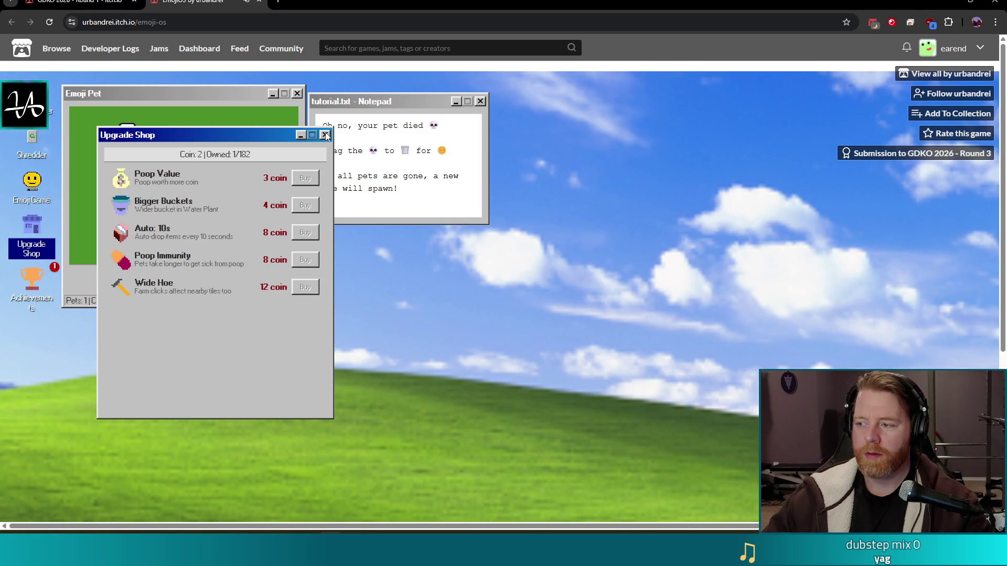
left_click(326, 135)
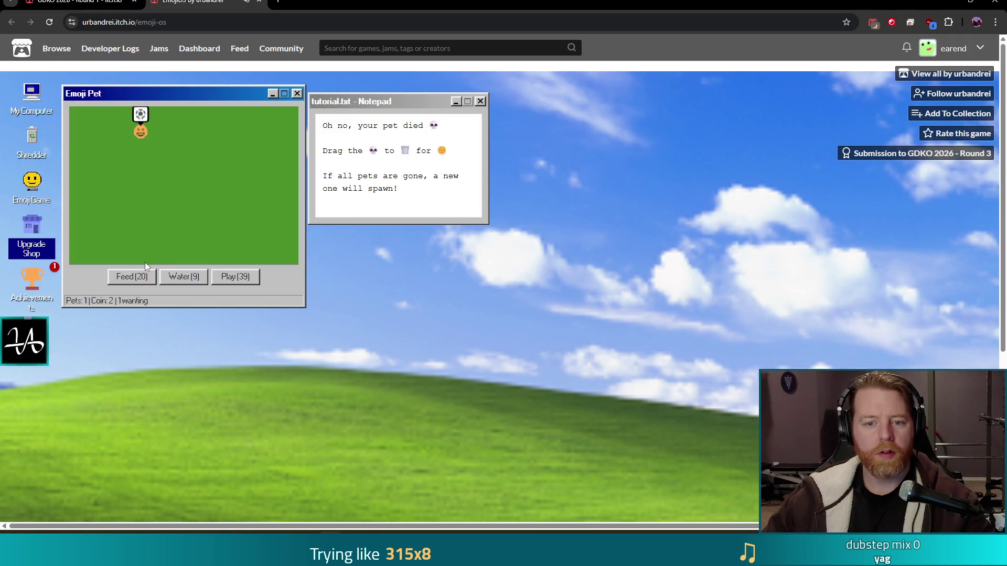
left_click(226, 277)
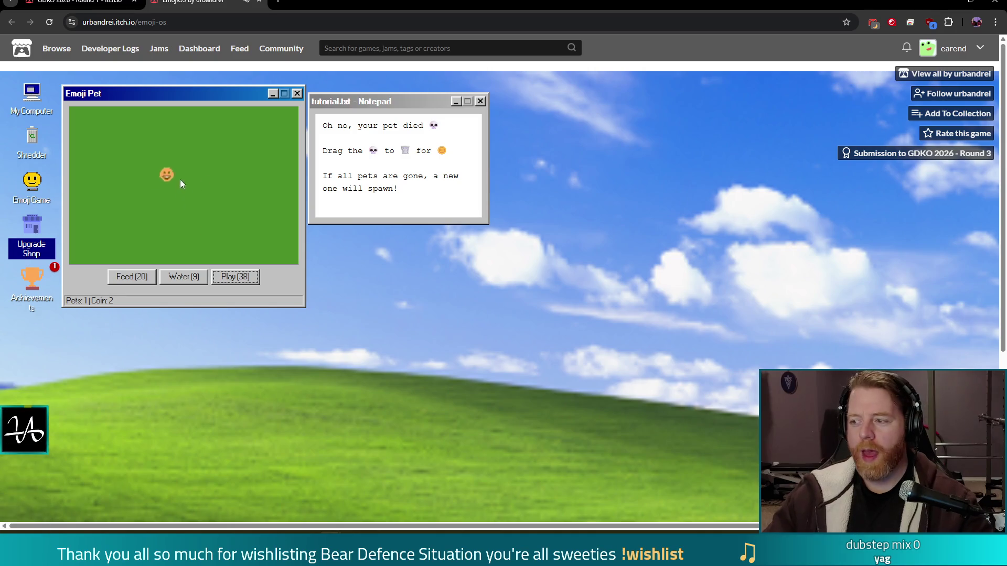
Feed the pet, shred its new poop, and feed again until a second pet is born.
left_click(134, 275)
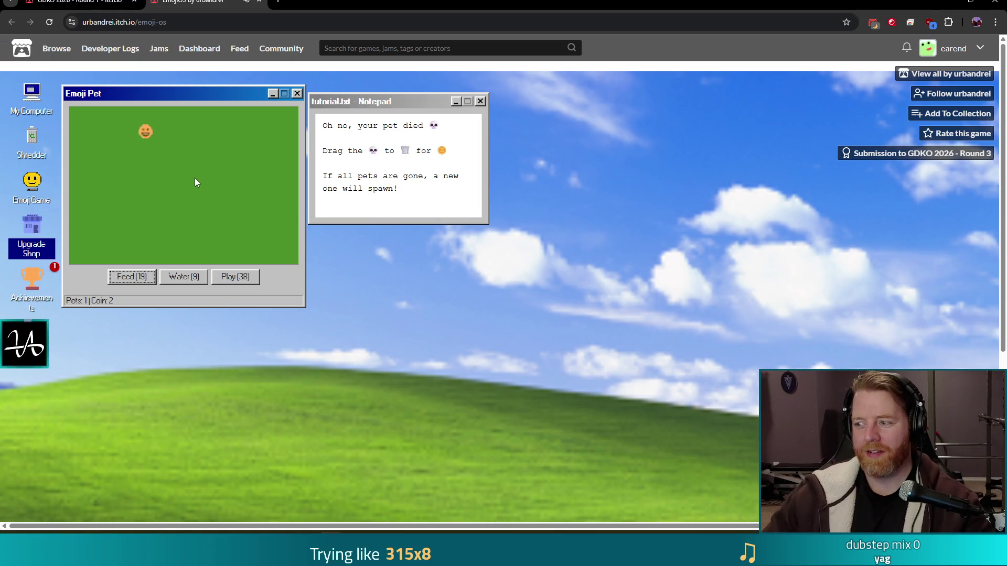
left_click(125, 279)
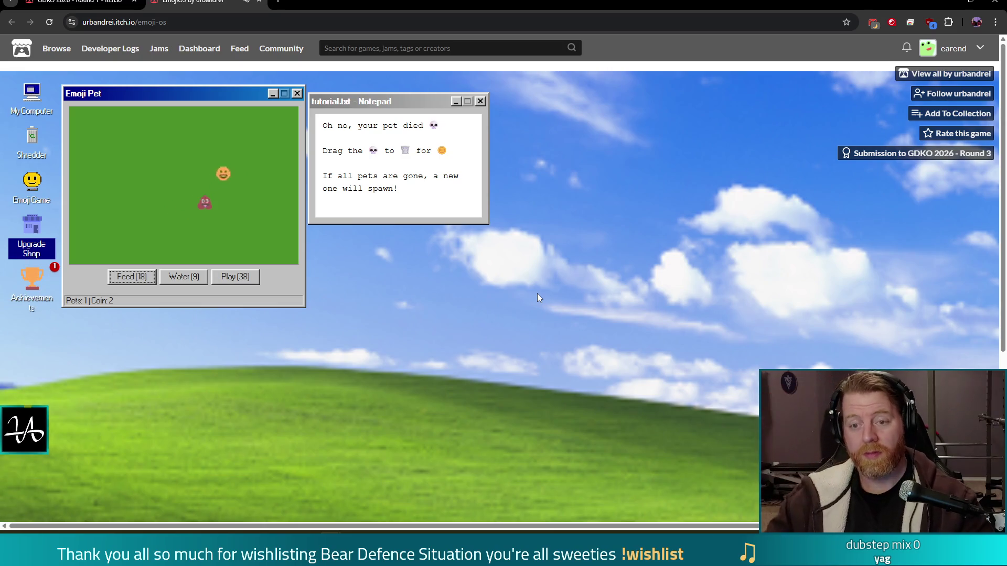
left_click_drag(208, 203, 39, 146)
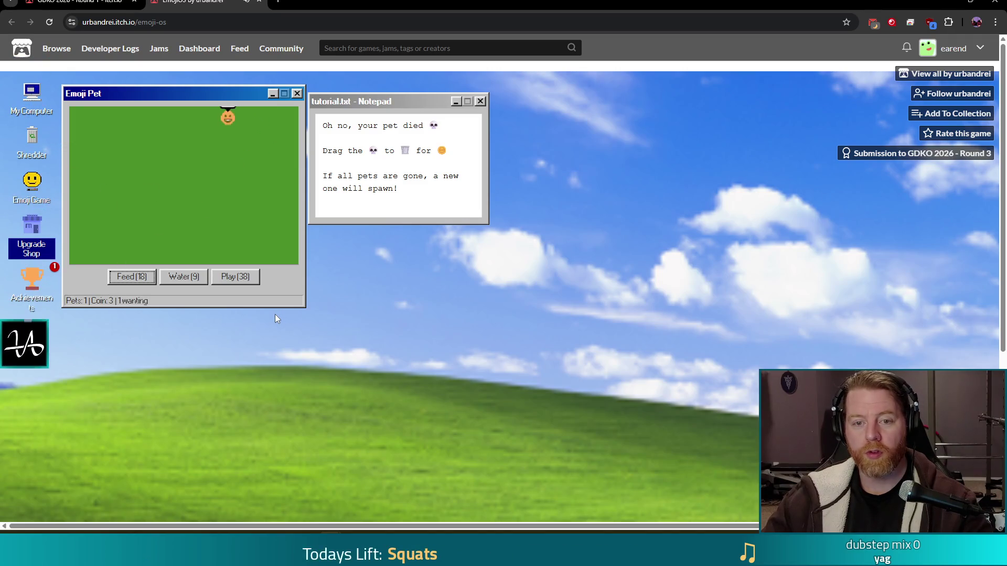
left_click(152, 278)
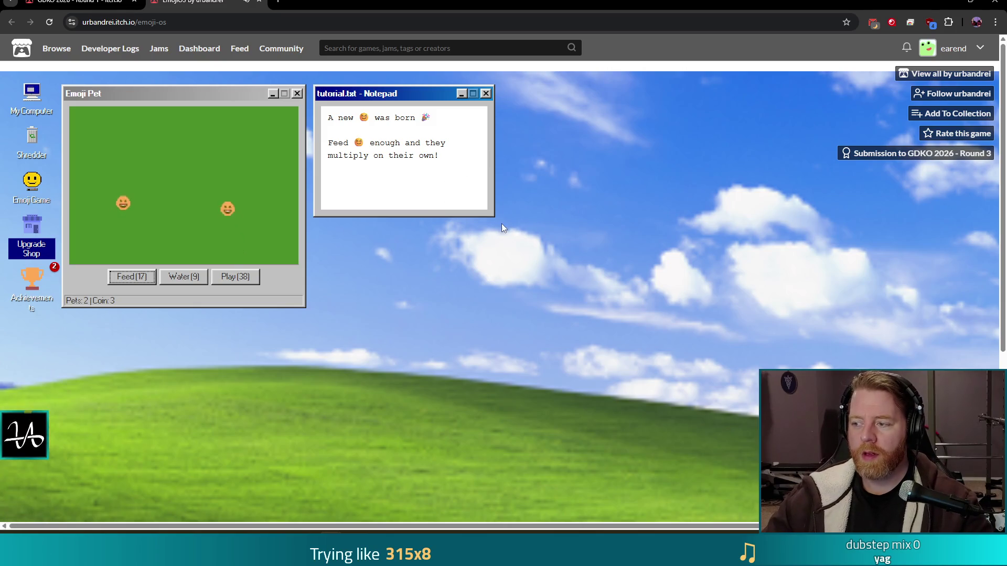
Give the pets several burgers, some water and a few balls to play with.
left_click(132, 276)
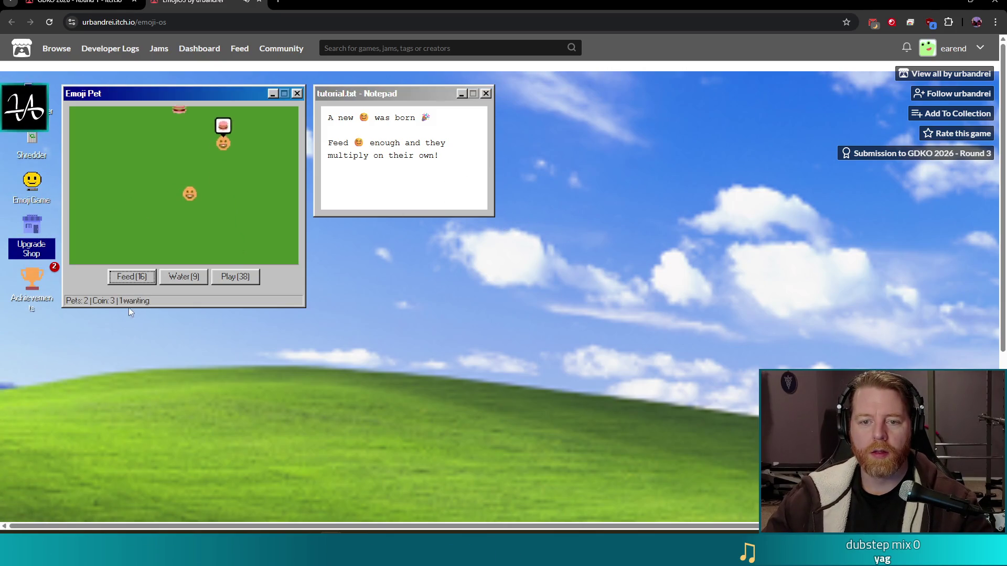
left_click(136, 282)
left_click(127, 279)
left_click(127, 279)
left_click(126, 279)
left_click(127, 279)
double_click(181, 278)
double_click(181, 278)
left_click(181, 278)
double_click(236, 277)
double_click(236, 277)
left_click(235, 277)
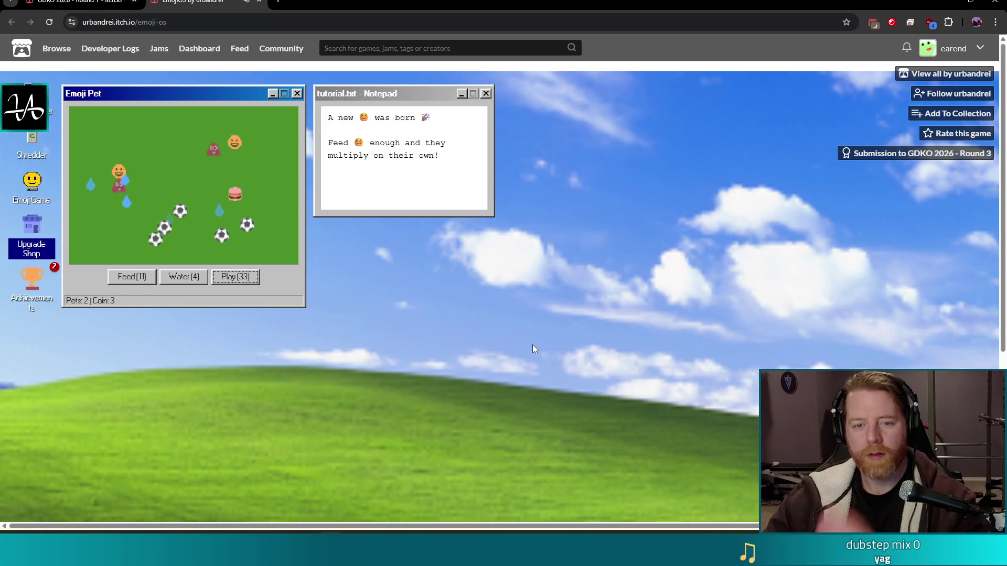
Shred two poops, then keep feeding, watering and playing until the water runs out.
mouse_move(120, 185)
left_mouse_down()
mouse_move(40, 159)
mouse_move(28, 138)
left_mouse_up()
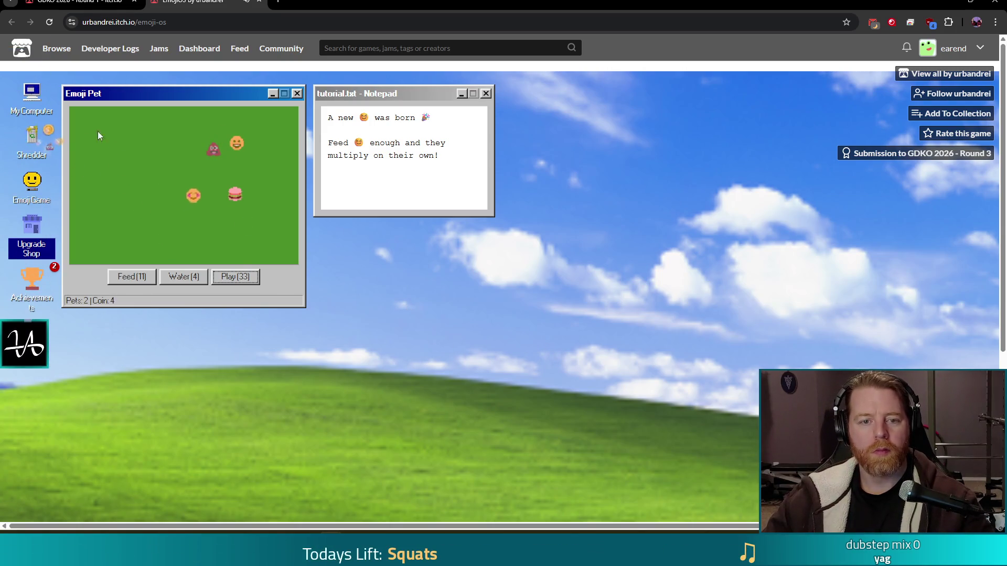
left_click_drag(213, 149, 25, 138)
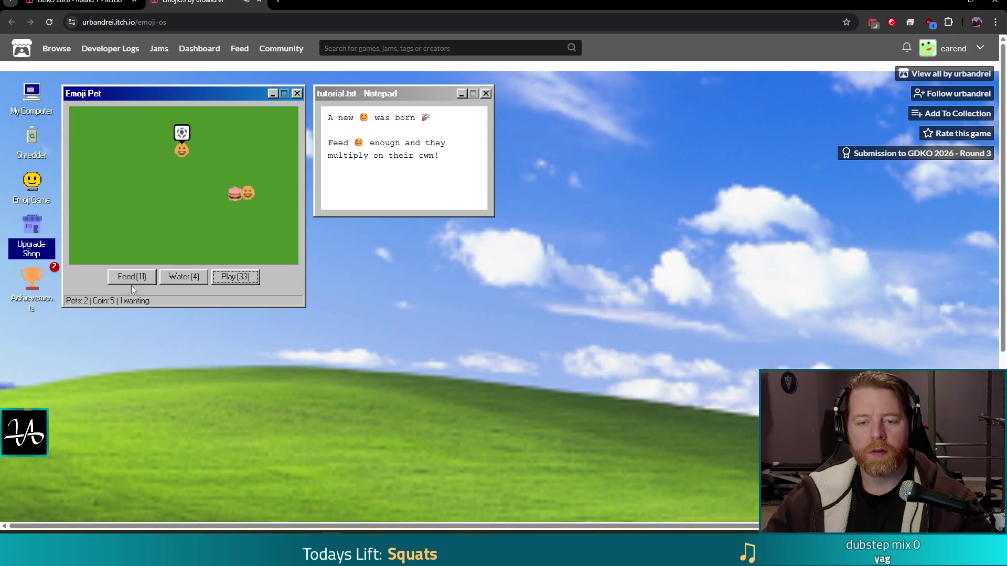
left_click(195, 278)
left_click(195, 278)
left_click(195, 278)
left_click(132, 276)
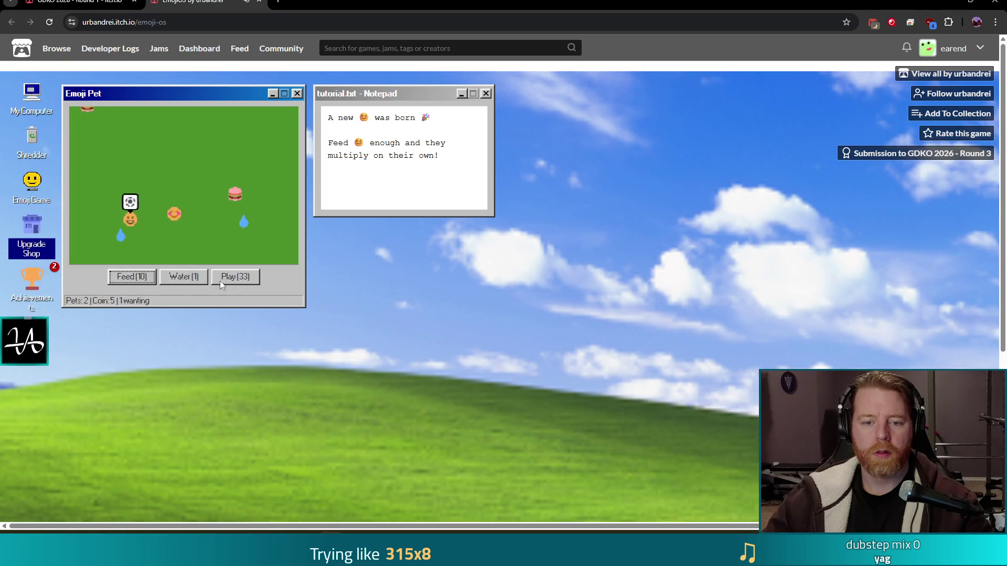
left_click(235, 277)
left_click(235, 276)
left_click(235, 276)
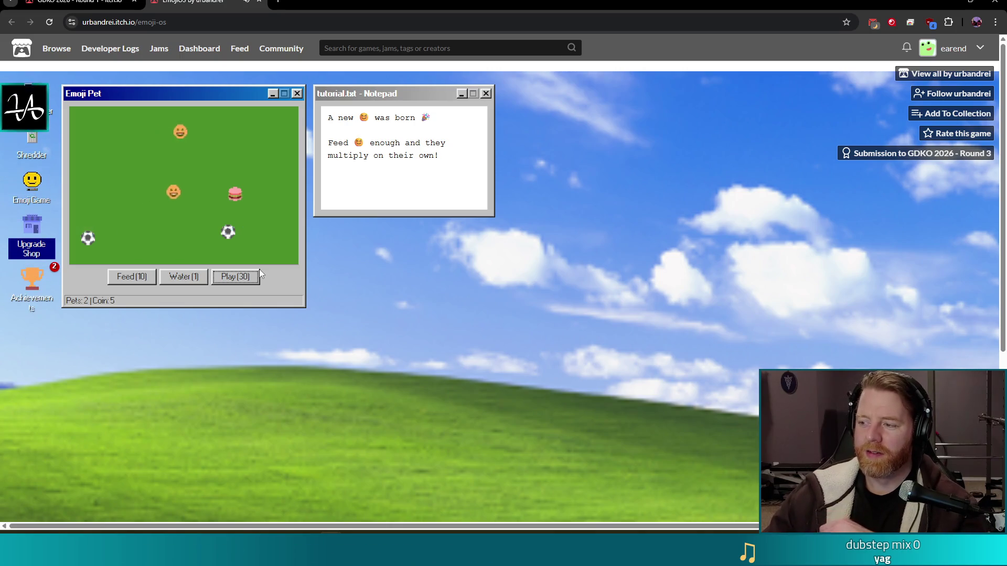
left_click(203, 280)
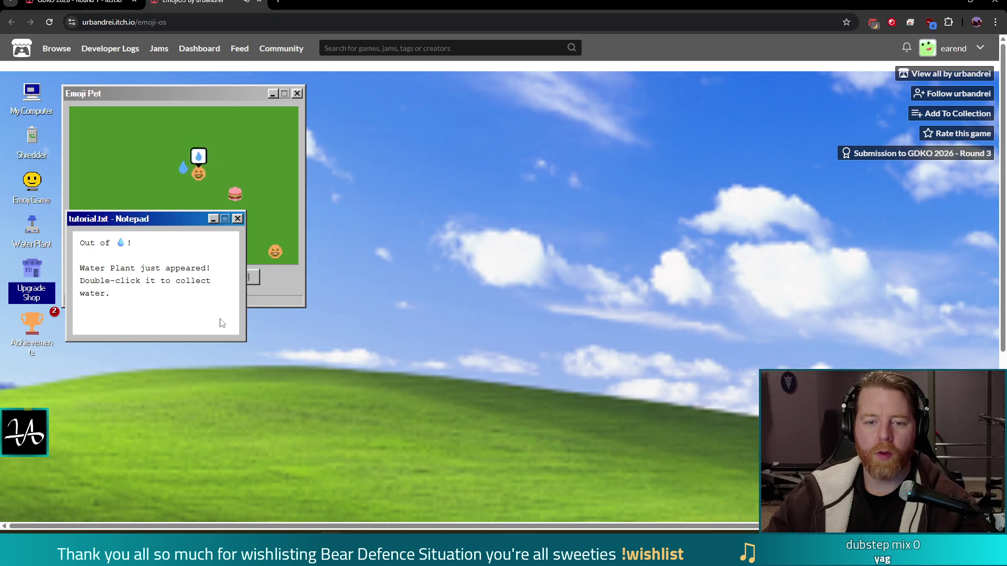
Play the Water Plant minigame, catching drops with the bucket to refill water to 14.
left_click(237, 219)
double_click(32, 225)
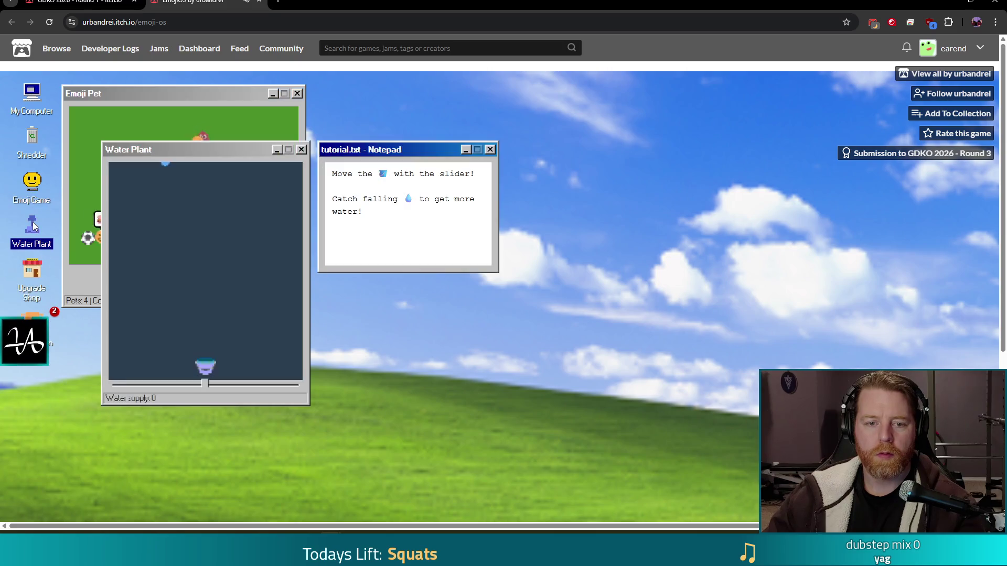
mouse_move(204, 382)
left_mouse_down()
mouse_move(159, 382)
mouse_move(255, 382)
mouse_move(226, 368)
mouse_move(222, 383)
mouse_move(204, 385)
mouse_move(168, 370)
mouse_move(178, 372)
left_mouse_up()
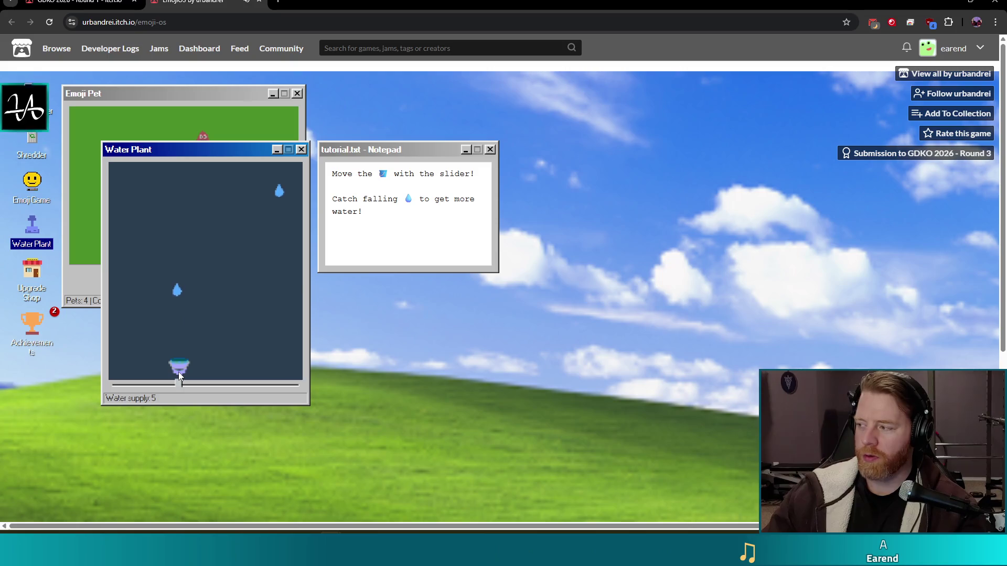
mouse_move(178, 372)
left_mouse_down()
mouse_move(286, 368)
mouse_move(280, 379)
mouse_move(214, 374)
left_mouse_up()
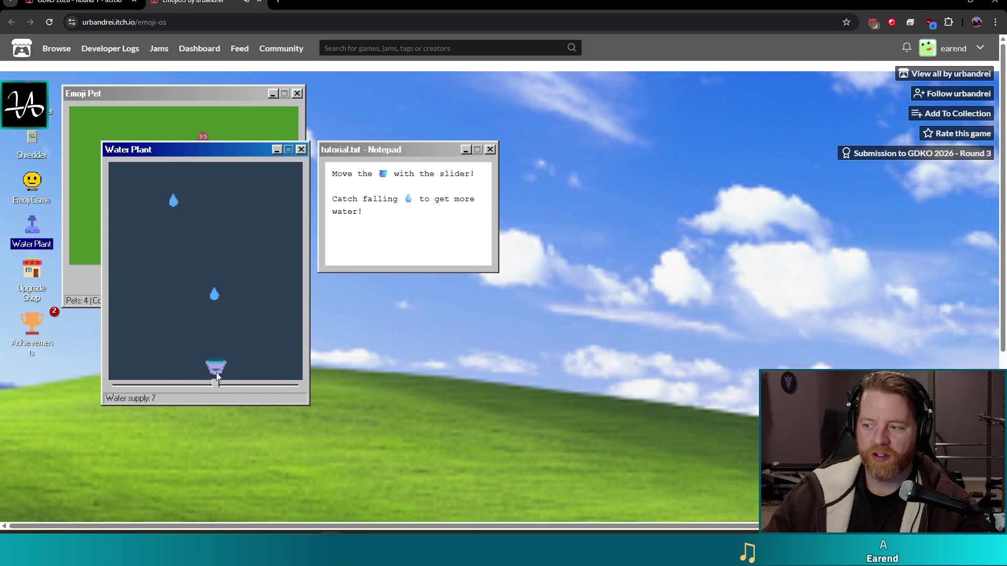
left_click_drag(215, 372, 159, 371)
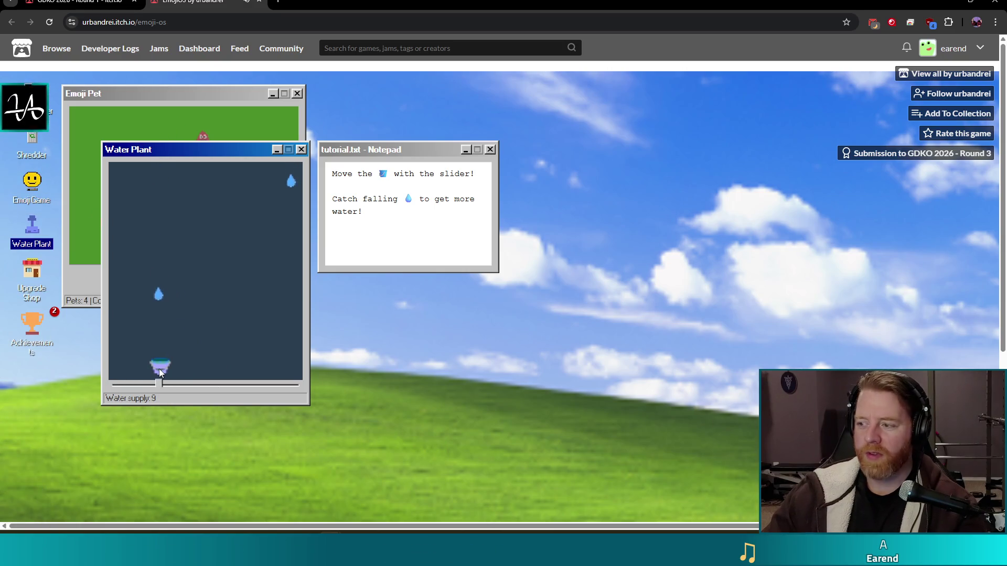
mouse_move(159, 370)
left_mouse_down()
mouse_move(281, 351)
mouse_move(290, 363)
mouse_move(152, 356)
mouse_move(249, 352)
mouse_move(295, 366)
left_mouse_up()
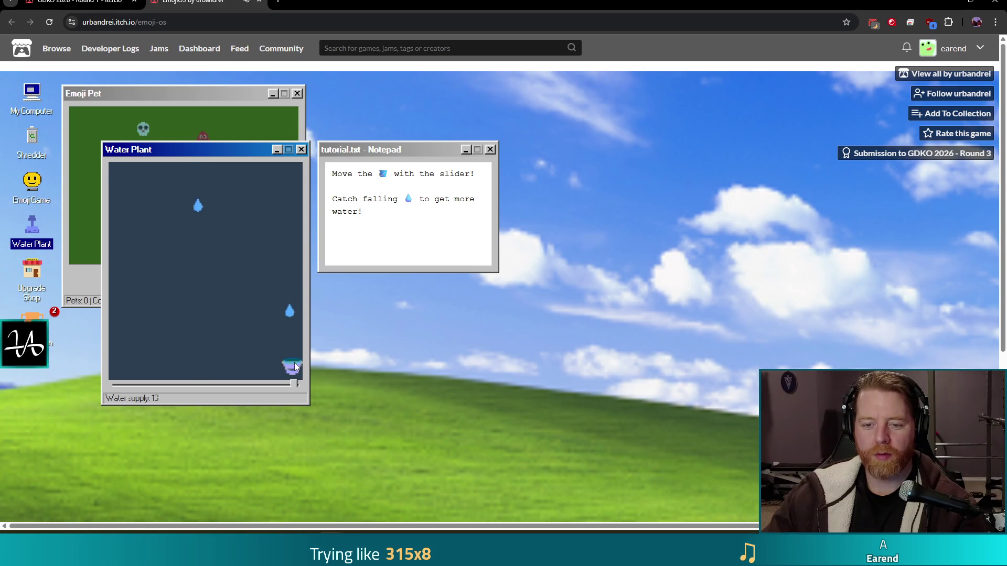
mouse_move(226, 151)
left_mouse_down()
mouse_move(509, 211)
mouse_move(550, 156)
left_mouse_up()
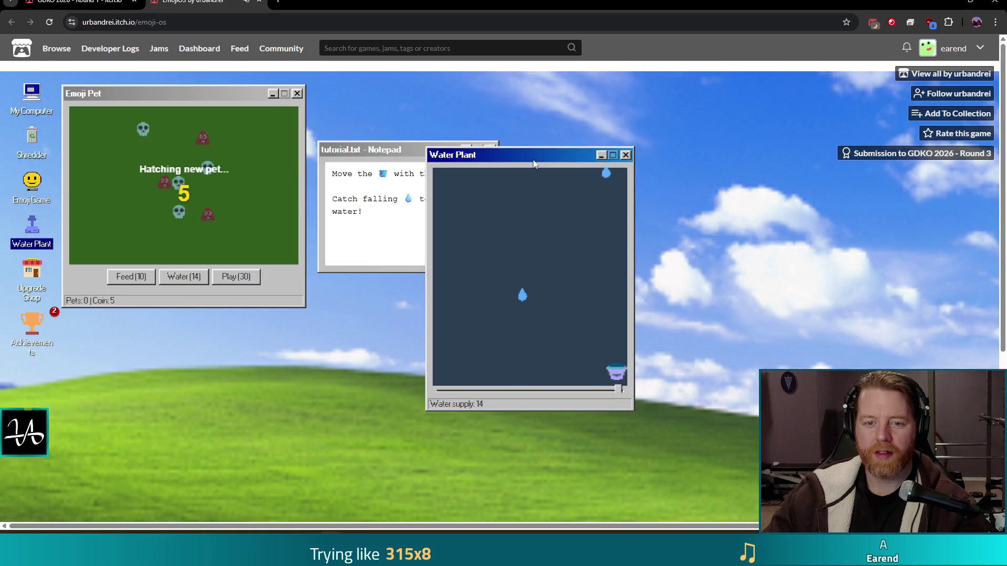
Move the Water Plant bucket once more and follow the EmojiOS creator on itch.io.
mouse_move(615, 381)
left_mouse_down()
mouse_move(549, 392)
mouse_move(665, 361)
left_mouse_up()
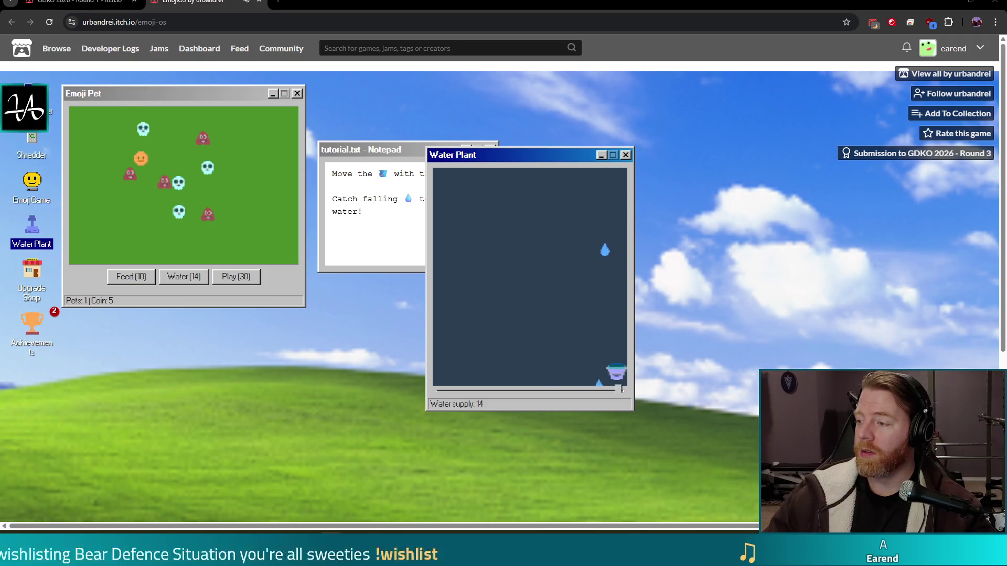
left_click(939, 93)
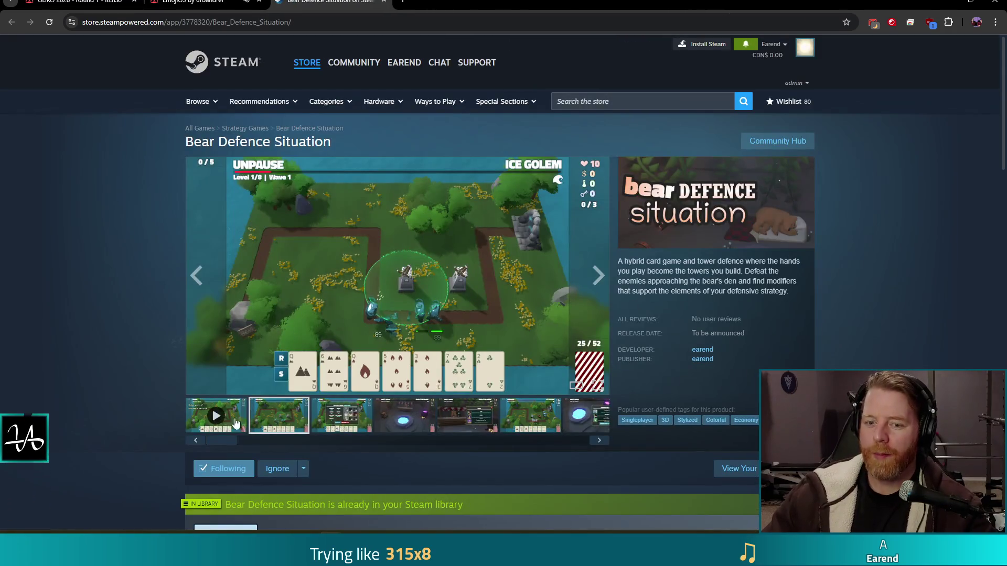
Play the Bear Defence Situation trailer fullscreen through to its 'Wishlist now on Steam!' card.
left_click(221, 425)
left_click(598, 387)
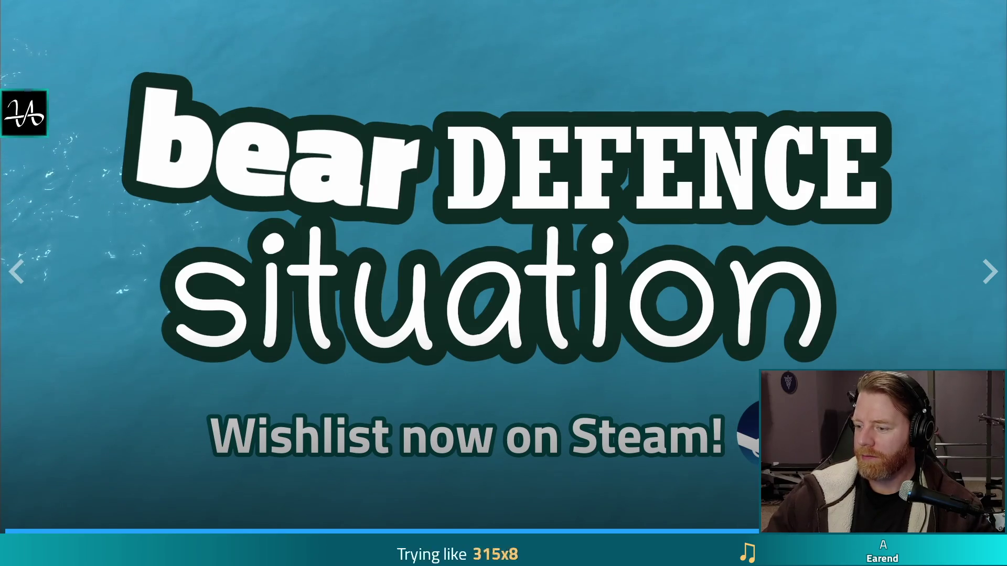
Leave fullscreen and let the gallery cycle through the gameplay screenshots.
key("Escape")
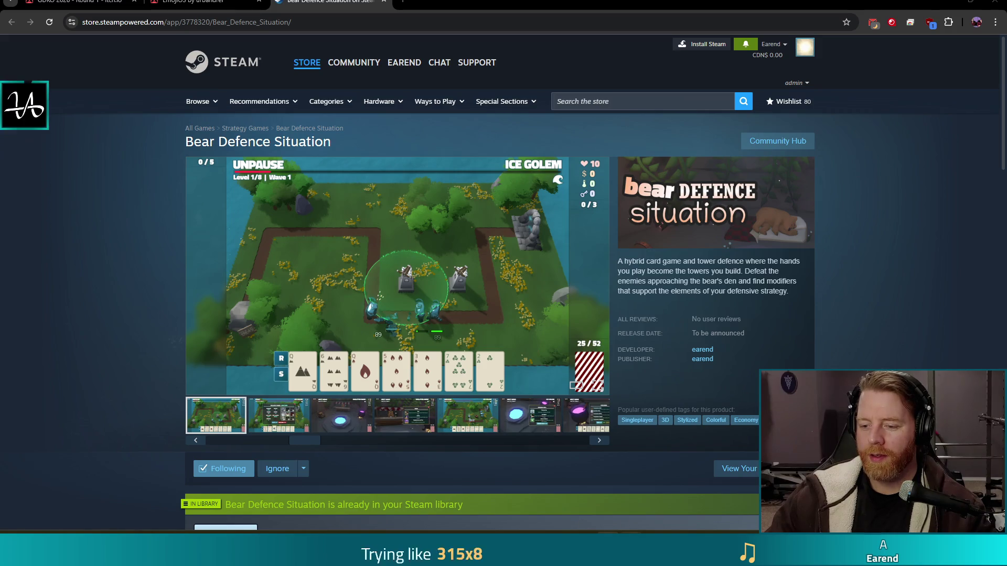
mouse_move(631, 555)
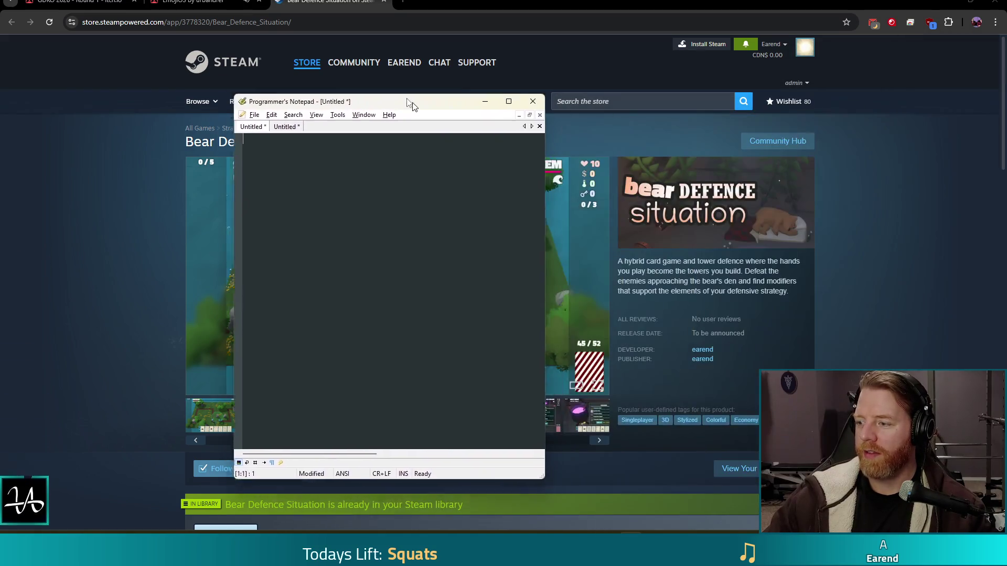
Move the Programmer's Notepad window and add BOOYA on a new indented line.
mouse_move(411, 104)
left_mouse_down()
mouse_move(420, 74)
mouse_move(358, 48)
left_mouse_up()
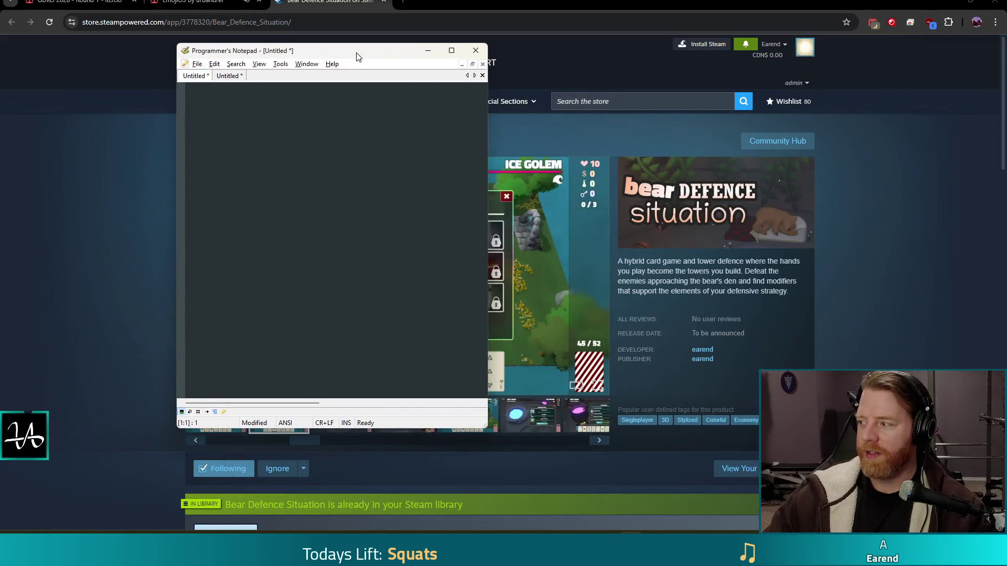
key("Return")
key("Tab")
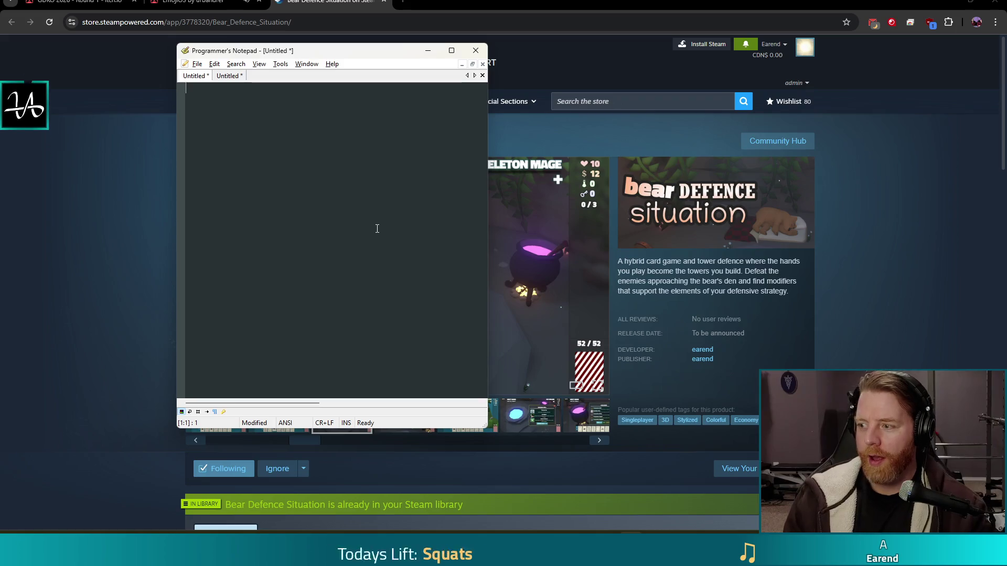
type("ROZZ")
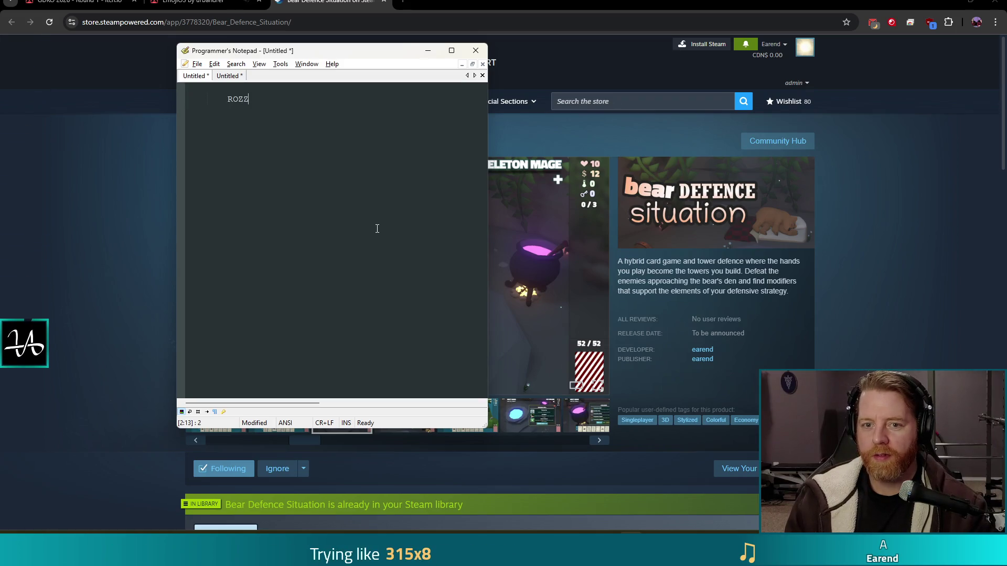
type("OOYA")
Start another line after BOOYA and select the last words of the list.
key("Return")
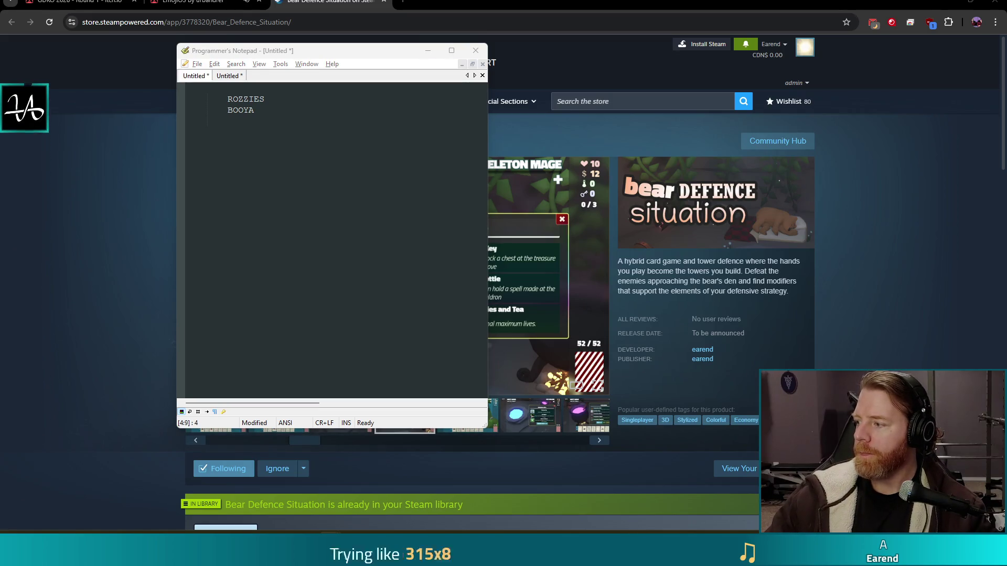
left_click(344, 189)
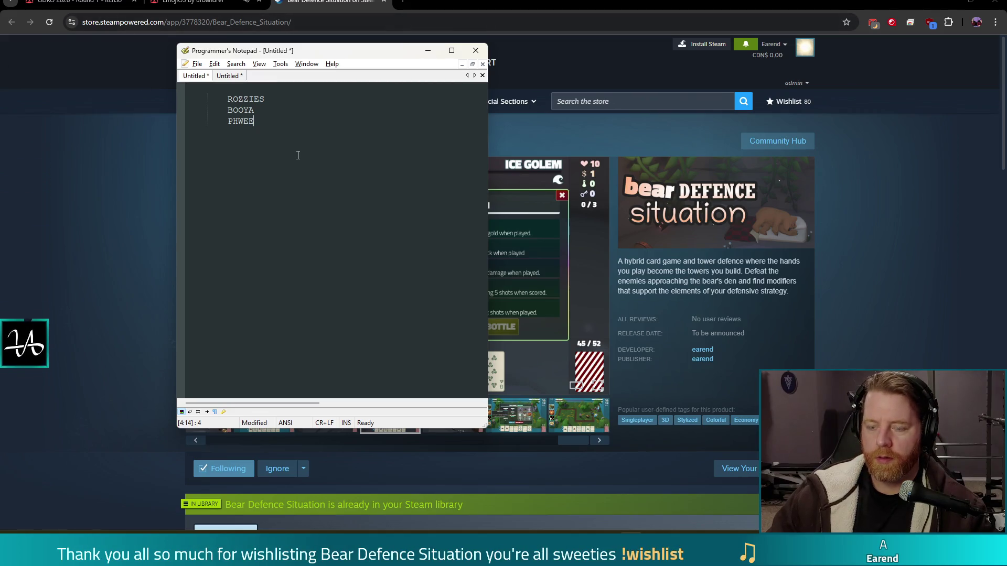
key("shift+Up")
key("shift+Up")
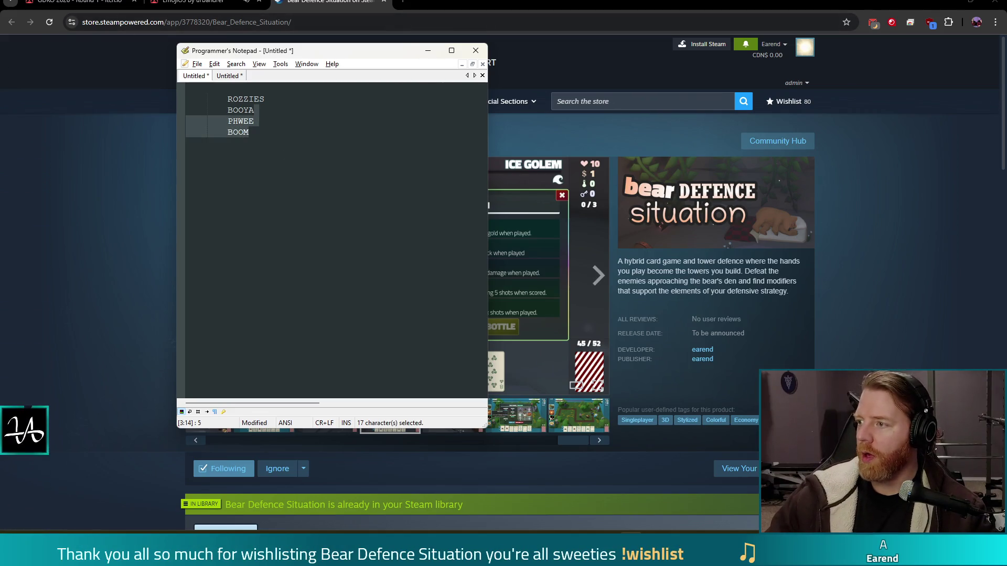